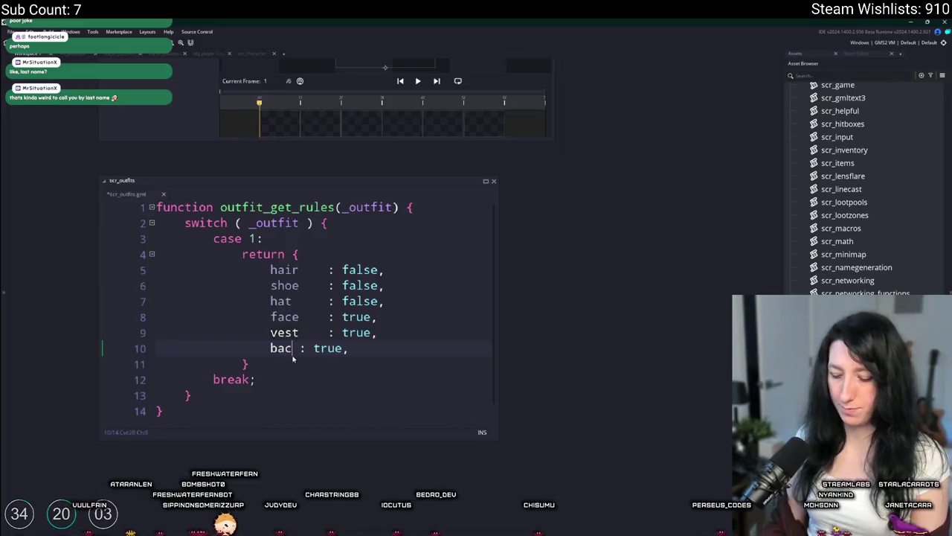
pyautogui.press('BackSpace')
pyautogui.press('BackSpace')
# Step: Delete the vest and backpack lines from case 1 of outfit_get_rules
pyautogui.write('pack')
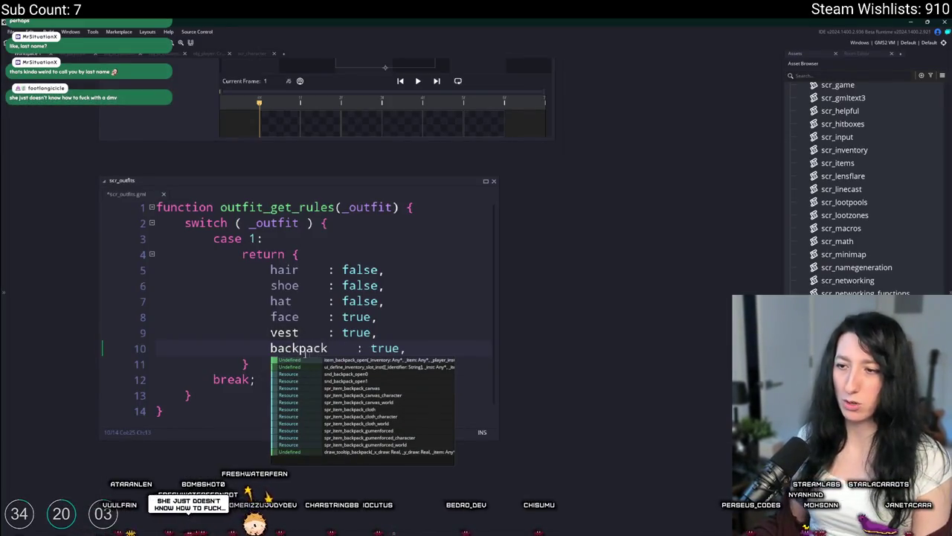
pyautogui.click(351, 348)
pyautogui.moveTo(400, 348); pyautogui.dragTo(156, 333)
pyautogui.press('BackSpace')
pyautogui.press('BackSpace')
pyautogui.moveTo(346, 21)
pyautogui.mouseDown()
pyautogui.moveTo(346, 433)
pyautogui.moveTo(379, 21)
pyautogui.mouseUp()
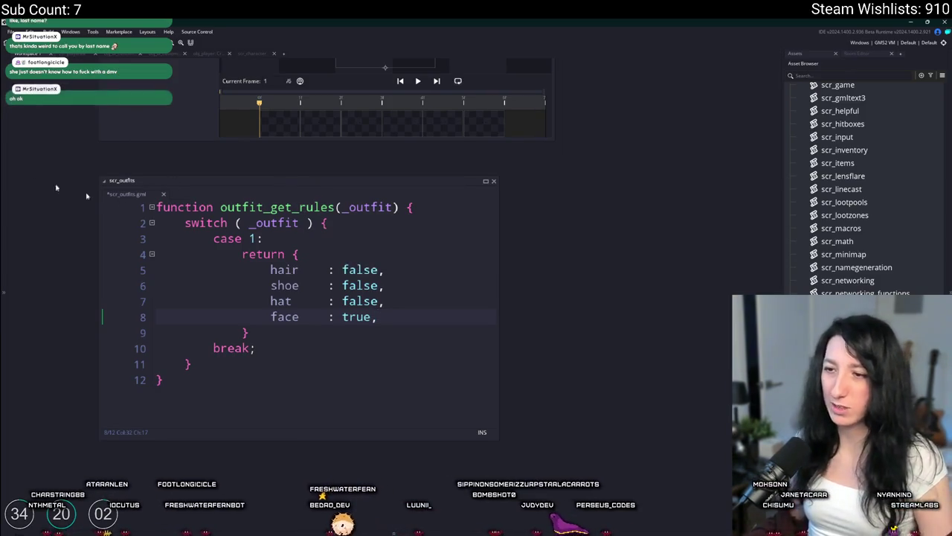
# Step: Remove the trailing comma after face : true and the stray text after break
pyautogui.press('BackSpace')
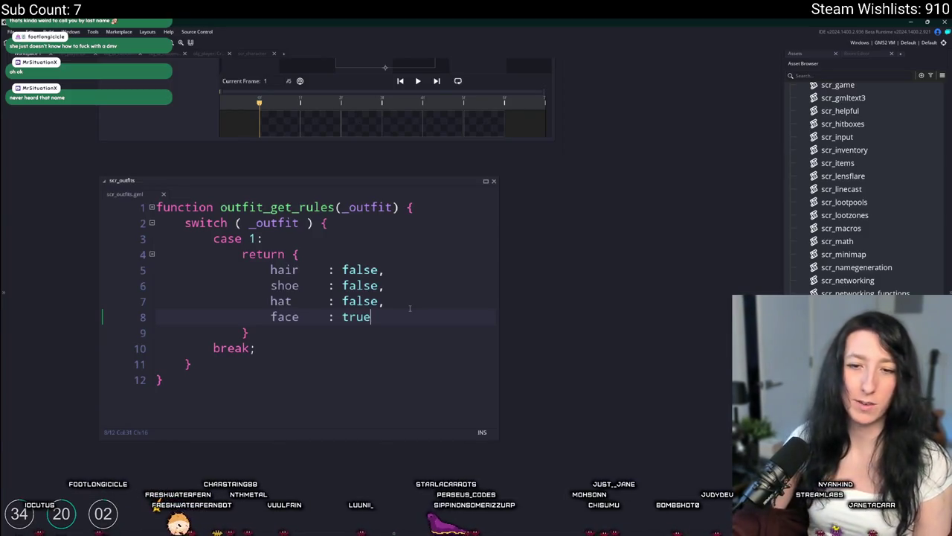
pyautogui.click(312, 350)
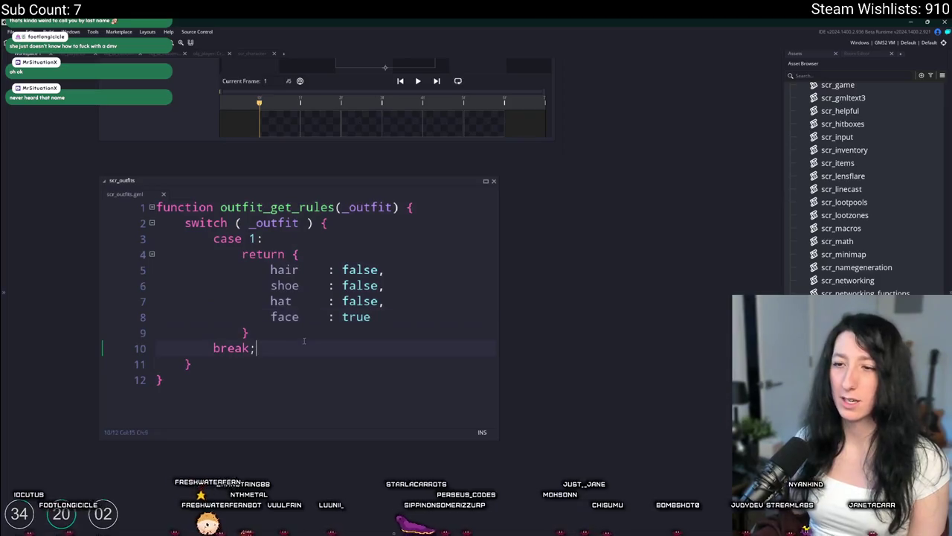
pyautogui.write('NIGRO')
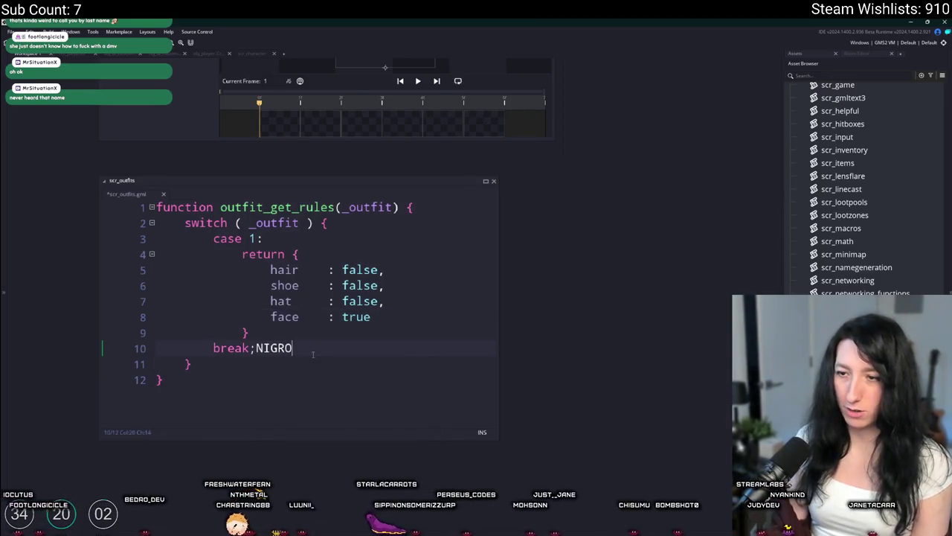
pyautogui.doubleClick(260, 347)
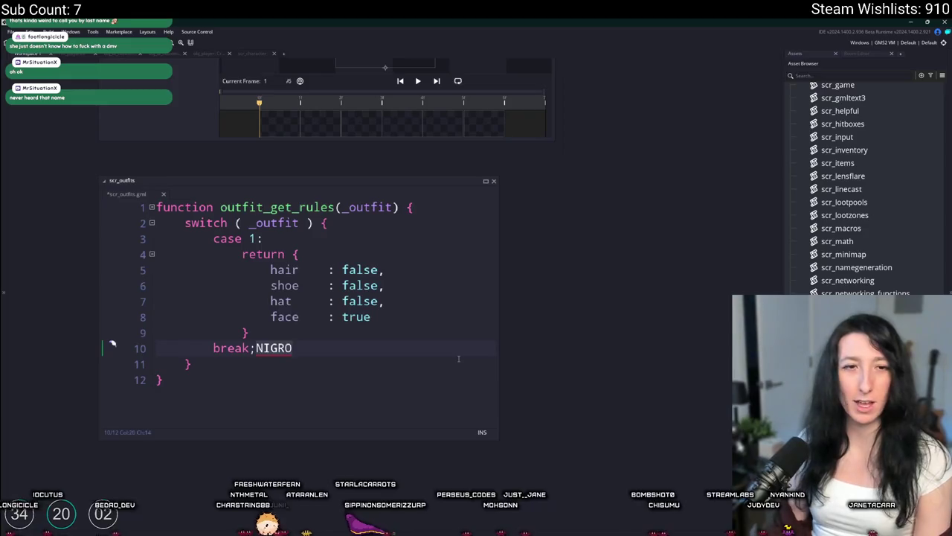
pyautogui.press('BackSpace')
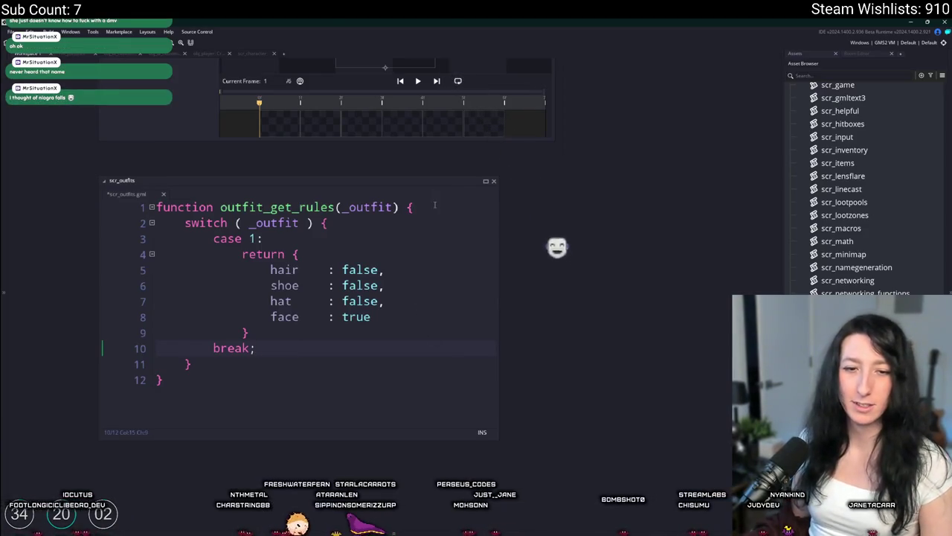
pyautogui.click(387, 286)
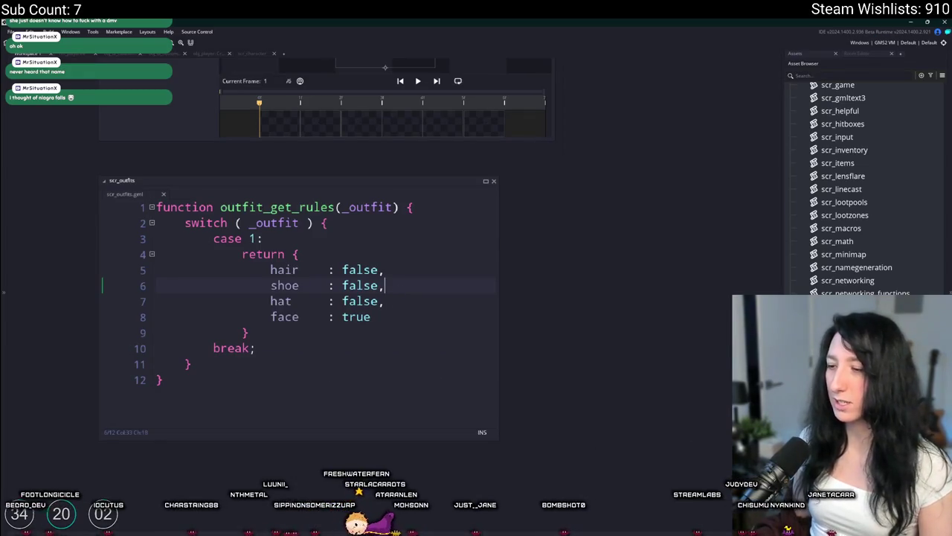
pyautogui.hotkey('alt', 'Tab')
# Step: Hide the Shoes layer to reveal the character's feet
pyautogui.scroll(2, 471, 350)
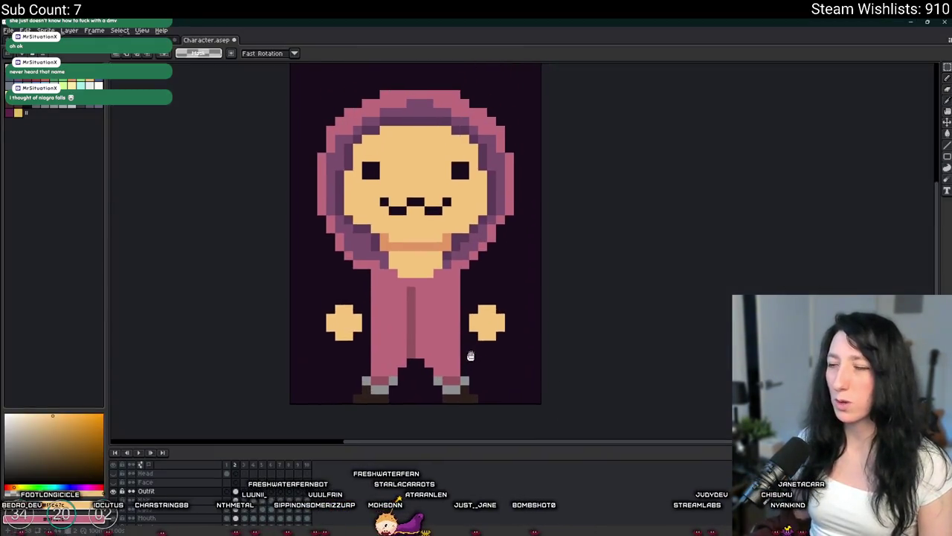
pyautogui.scroll(-1, 471, 350)
pyautogui.scroll(1, 446, 357)
pyautogui.scroll(2, 424, 365)
pyautogui.hotkey('alt', 'Tab')
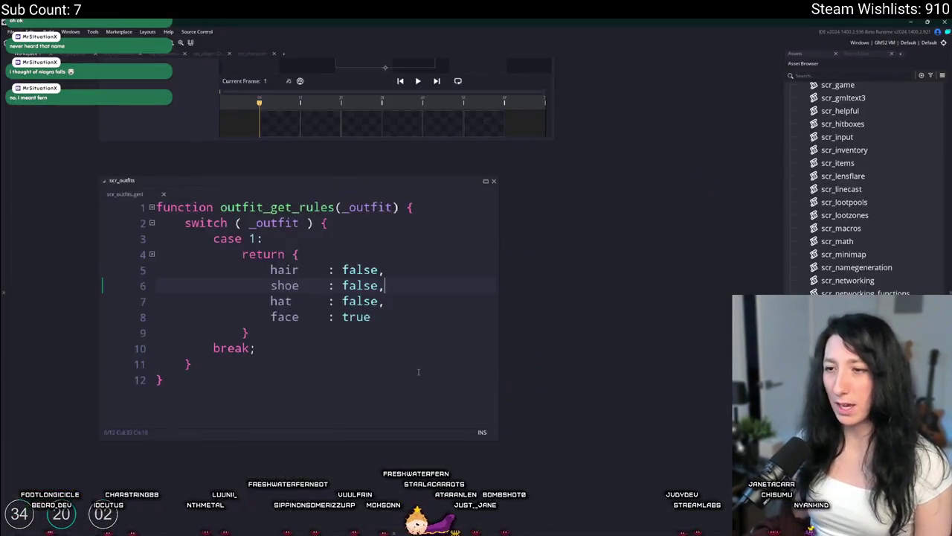
pyautogui.hotkey('alt', 'Tab')
pyautogui.hotkey('alt', 'Tab')
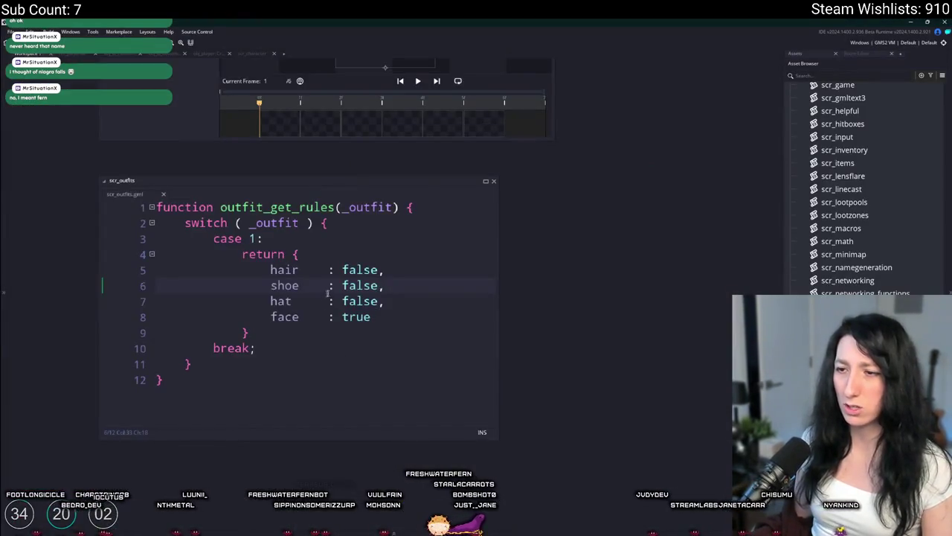
pyautogui.hotkey('alt', 'Tab')
pyautogui.scroll(1, 402, 278)
pyautogui.scroll(1, 372, 276)
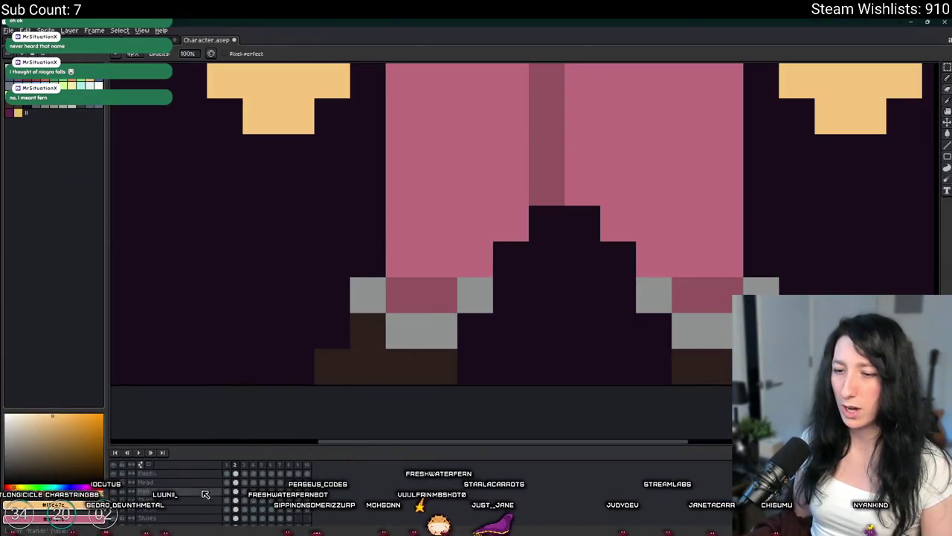
pyautogui.click(122, 500)
# Step: Sample the onesie's dark pink and paint the legs down over both feet
pyautogui.scroll(2, 163, 498)
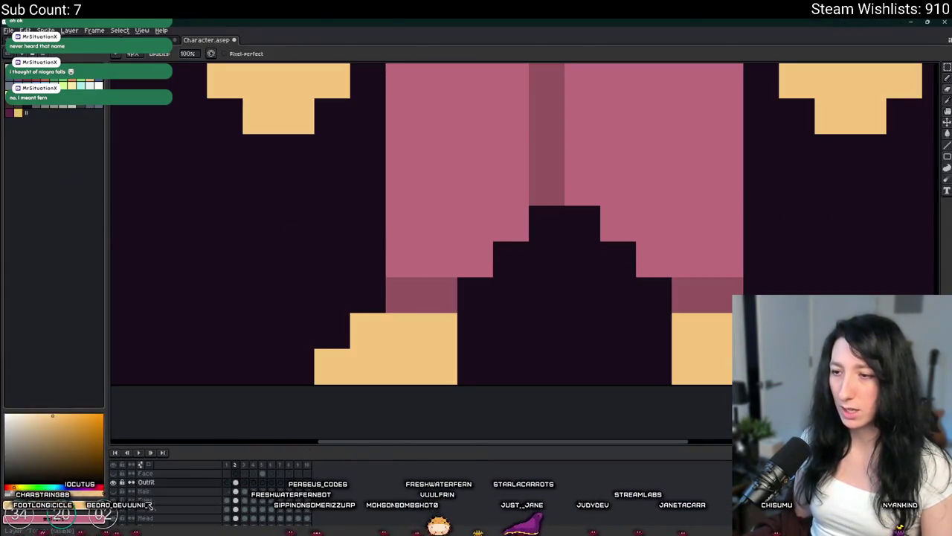
pyautogui.scroll(-1, 410, 216)
pyautogui.scroll(-2, 409, 215)
pyautogui.scroll(2, 439, 234)
pyautogui.keyDown('alt'); pyautogui.click(439, 234); pyautogui.keyUp('alt')
pyautogui.scroll(1, 439, 234)
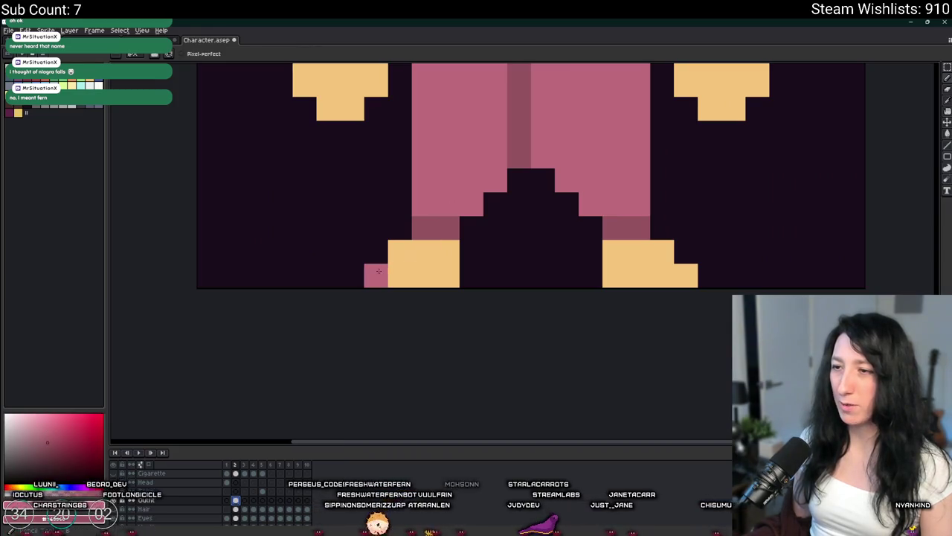
pyautogui.moveTo(422, 239); pyautogui.dragTo(450, 229)
pyautogui.scroll(-1, 447, 231)
pyautogui.scroll(1, 512, 221)
pyautogui.moveTo(544, 193)
pyautogui.mouseDown()
pyautogui.moveTo(563, 244)
pyautogui.moveTo(597, 242)
pyautogui.mouseUp()
pyautogui.scroll(-2, 574, 229)
pyautogui.scroll(-1, 521, 186)
pyautogui.scroll(2, 317, 161)
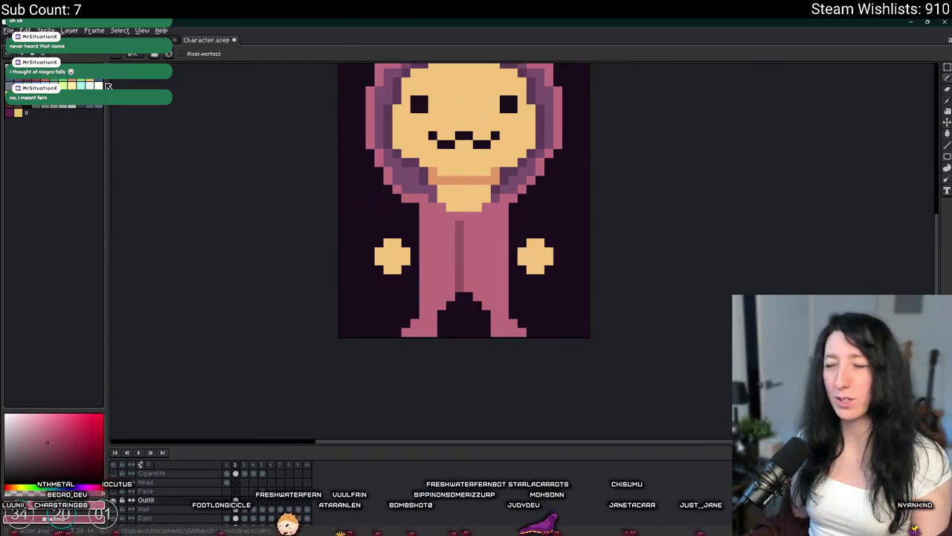
pyautogui.scroll(1, 446, 324)
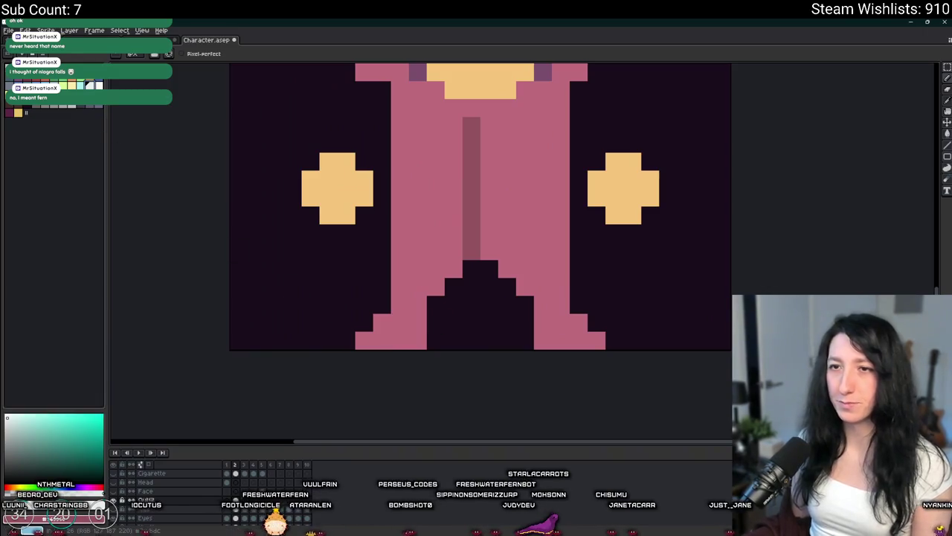
# Step: Add grey sole pixels along the bottoms of the feet
pyautogui.moveTo(365, 341); pyautogui.dragTo(419, 341)
pyautogui.moveTo(541, 341); pyautogui.dragTo(561, 341)
pyautogui.hotkey('ctrl', 'z')
pyautogui.hotkey('ctrl', 'z')
pyautogui.hotkey('ctrl', 'z')
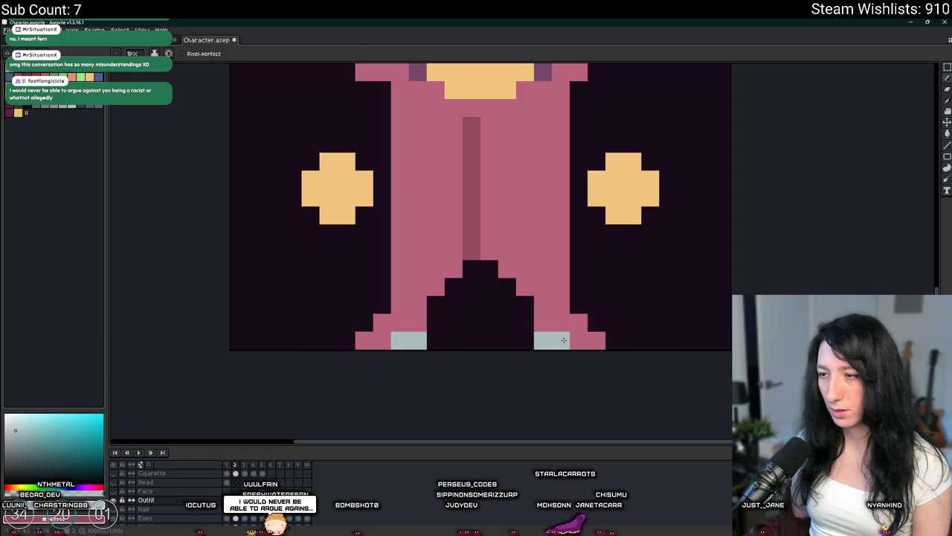
pyautogui.scroll(-4, 595, 250)
pyautogui.scroll(2, 595, 251)
pyautogui.scroll(2, 493, 244)
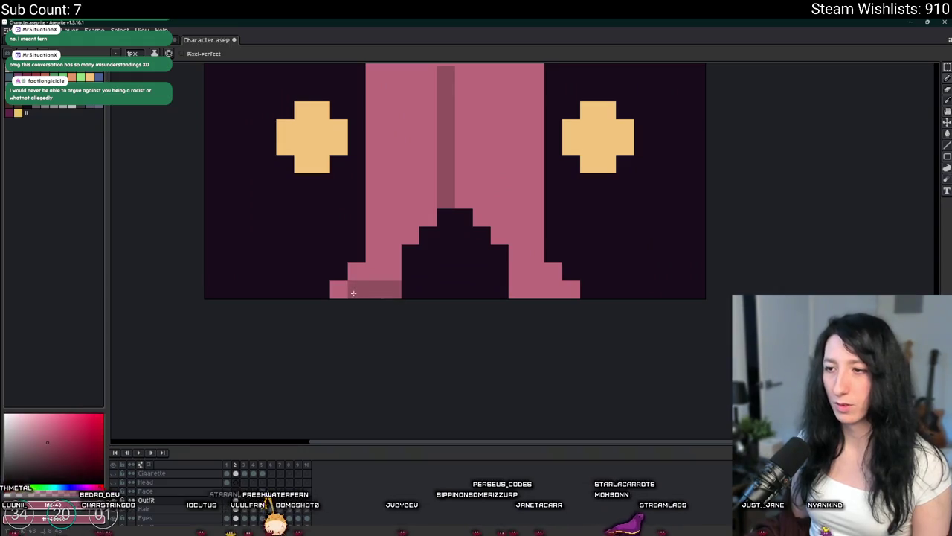
pyautogui.moveTo(520, 291); pyautogui.dragTo(555, 289)
# Step: Reposition the view to review the new legs, then go to frame 3
pyautogui.scroll(-6, 555, 289)
pyautogui.scroll(3, 556, 289)
pyautogui.scroll(2, 556, 289)
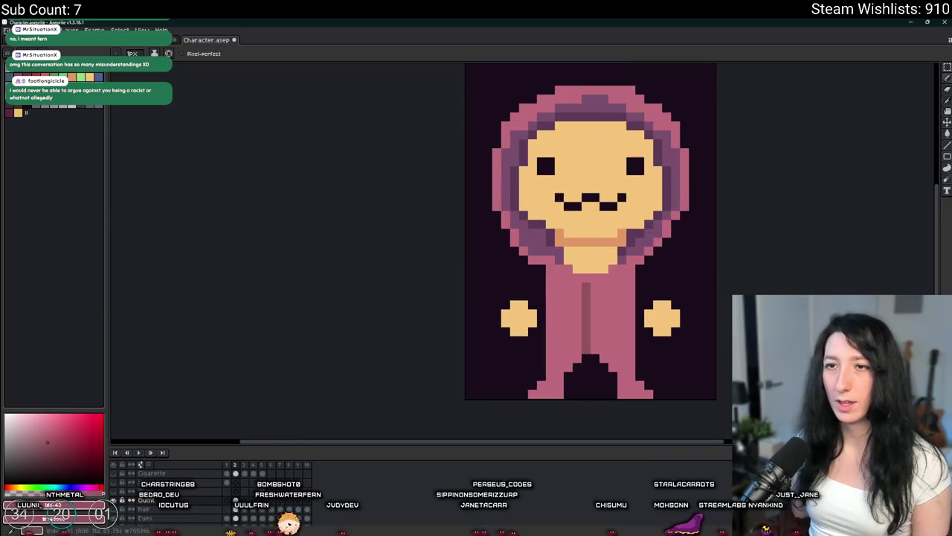
pyautogui.scroll(2, 632, 402)
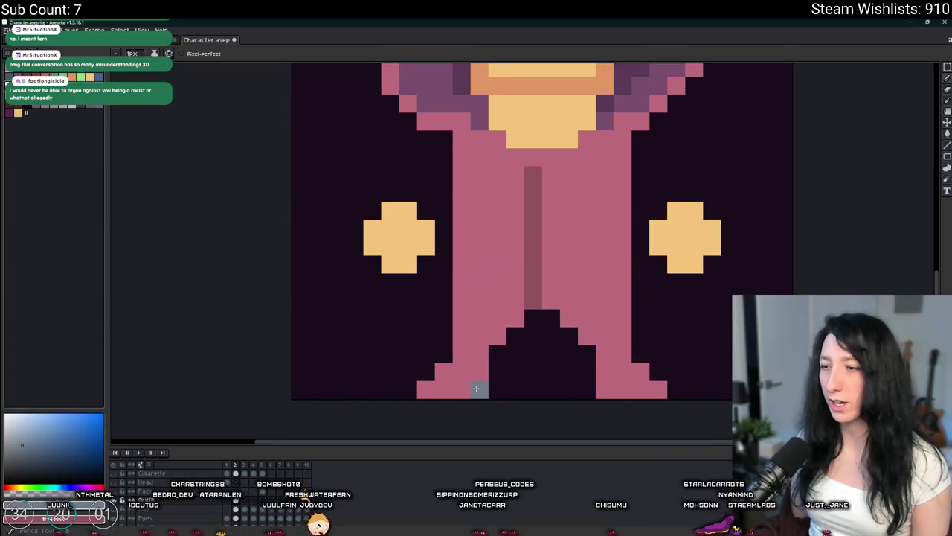
pyautogui.scroll(-3, 658, 389)
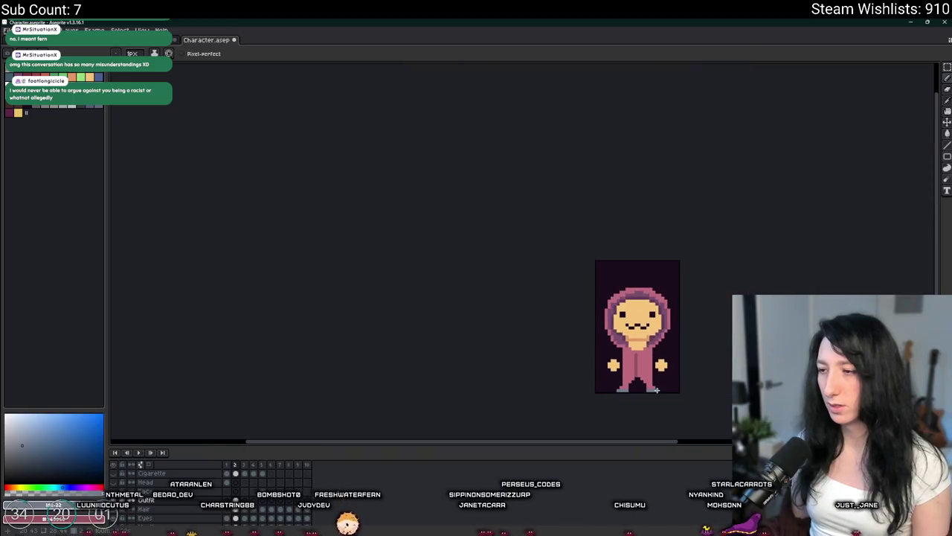
pyautogui.moveTo(658, 389); pyautogui.dragTo(580, 345)
pyautogui.scroll(-1, 573, 343)
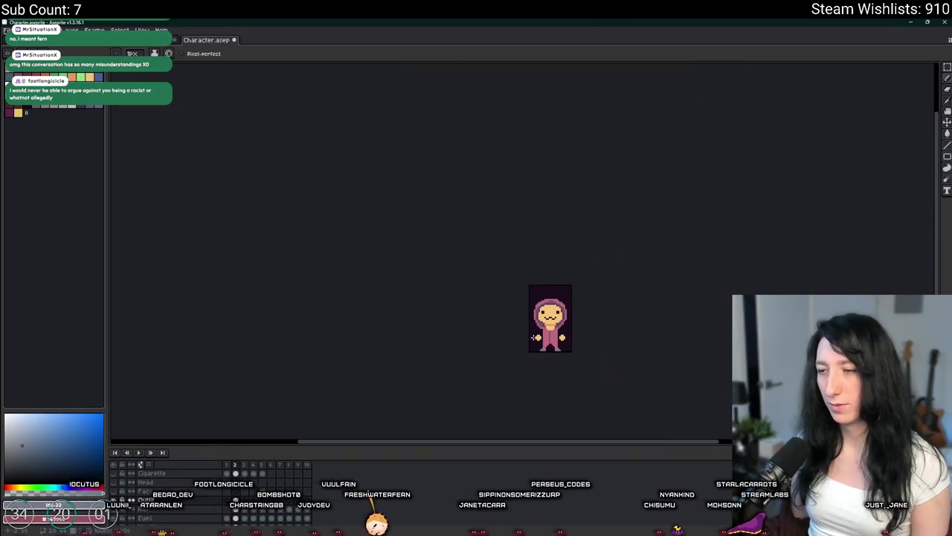
pyautogui.scroll(2, 535, 337)
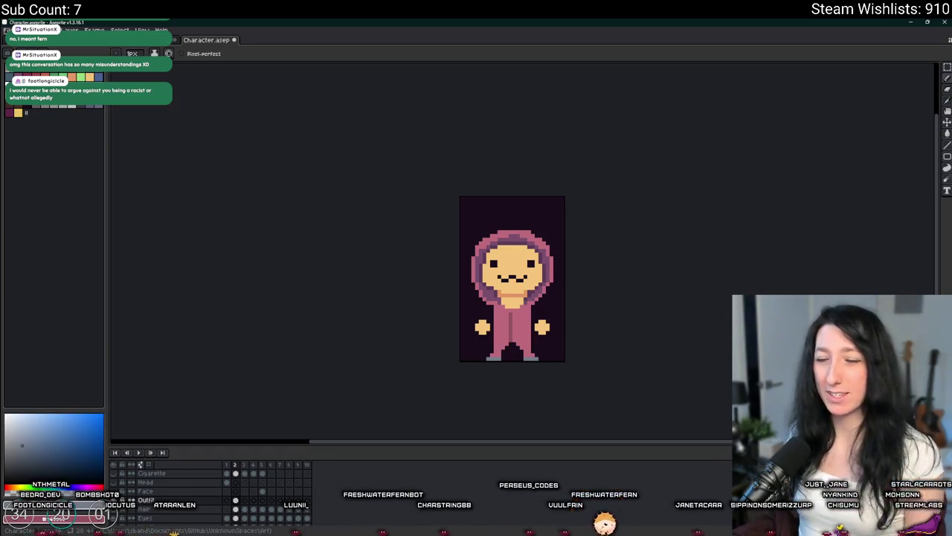
pyautogui.scroll(1, 460, 276)
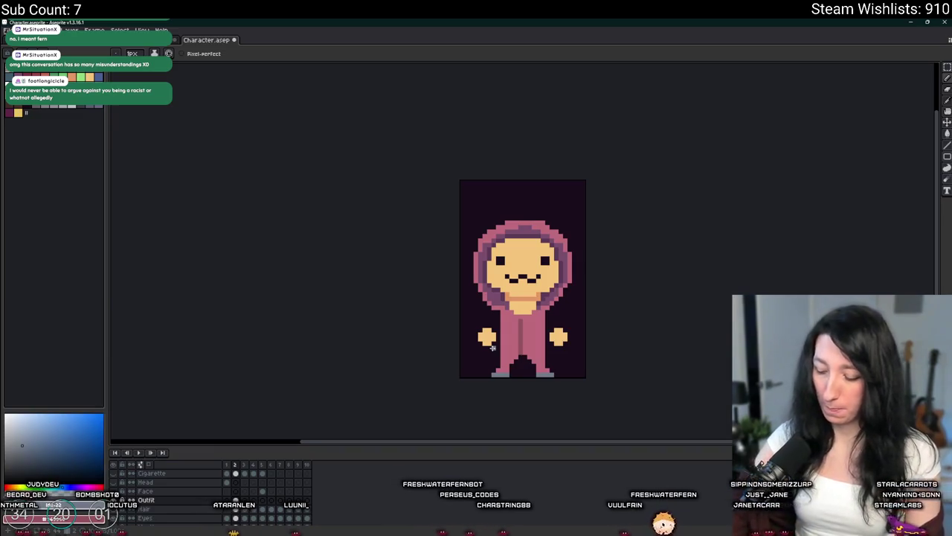
pyautogui.scroll(2, 492, 347)
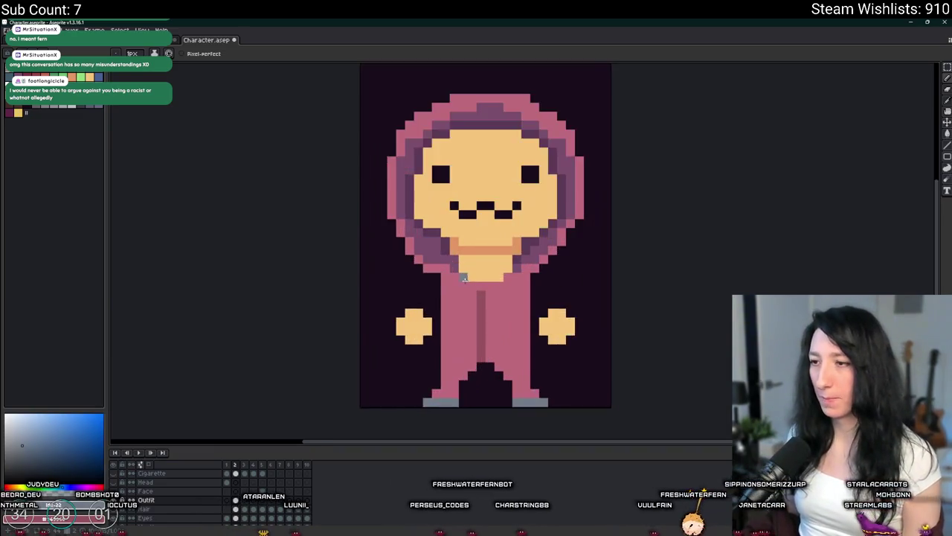
pyautogui.scroll(-1, 463, 277)
pyautogui.scroll(1, 405, 178)
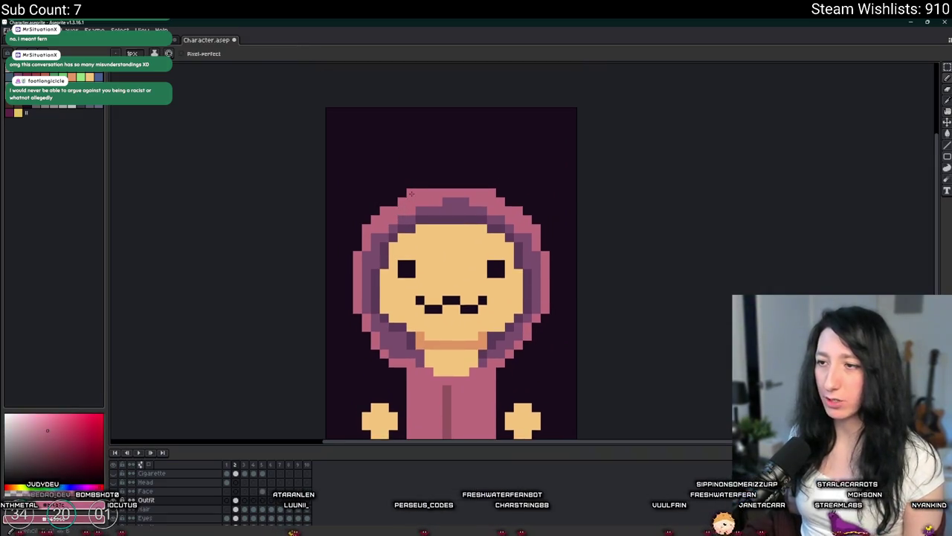
pyautogui.scroll(-3, 386, 199)
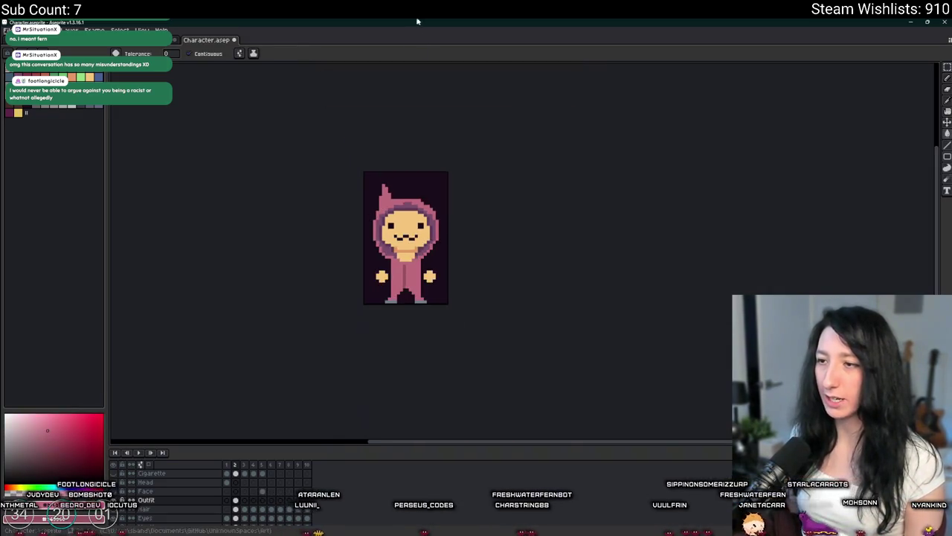
pyautogui.scroll(-4, 424, 245)
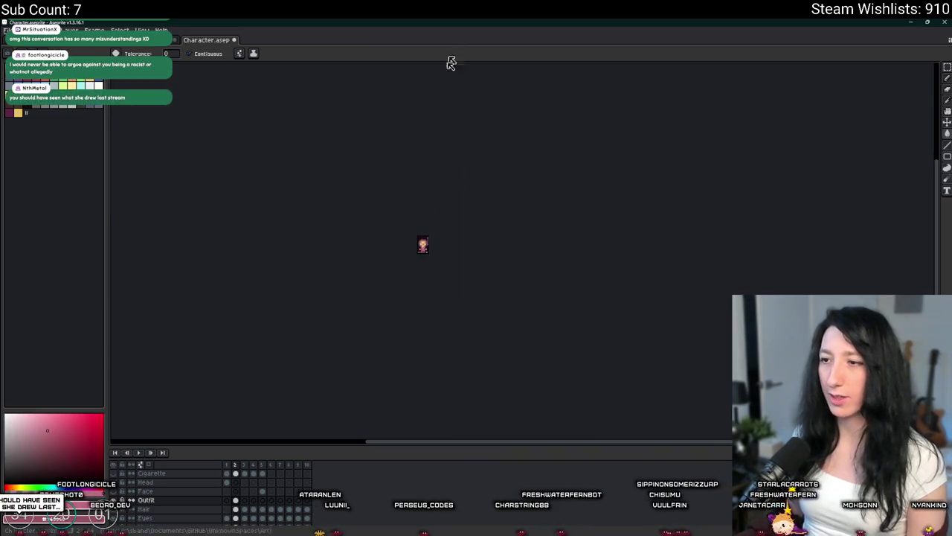
pyautogui.scroll(4, 424, 242)
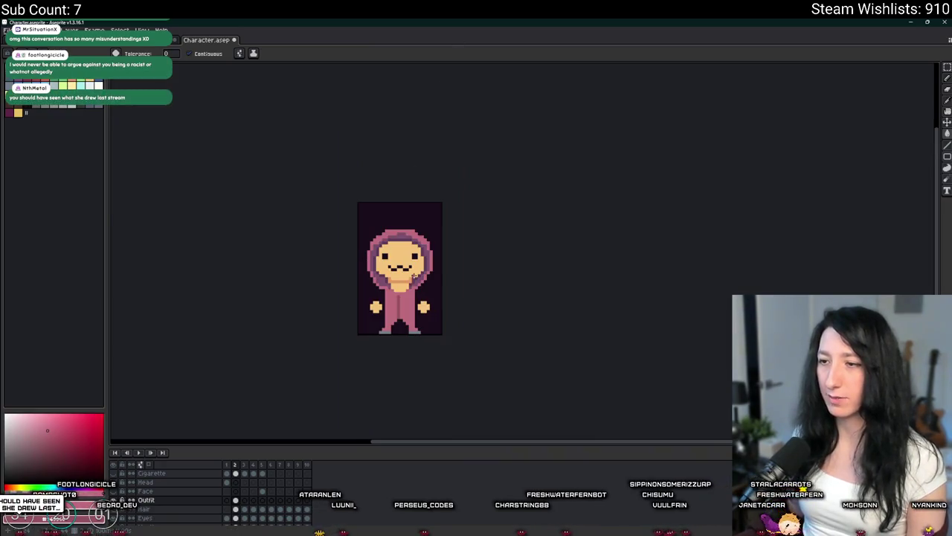
pyautogui.click(247, 504)
# Step: Replace the onesie's pink with blue using Replace Color
pyautogui.scroll(1, 395, 291)
pyautogui.press('i')
pyautogui.scroll(2, 391, 223)
pyautogui.scroll(-1, 391, 179)
pyautogui.scroll(-1, 379, 208)
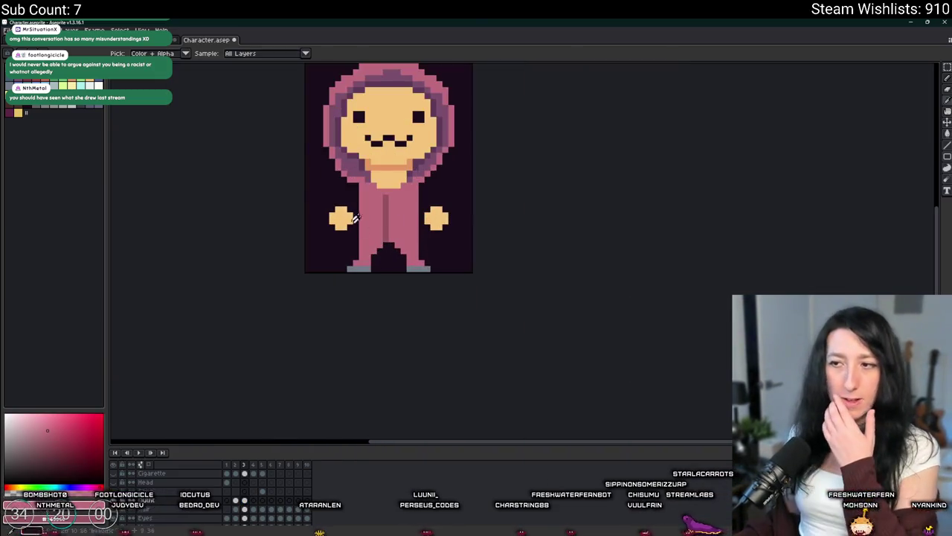
pyautogui.moveTo(375, 218); pyautogui.dragTo(363, 258)
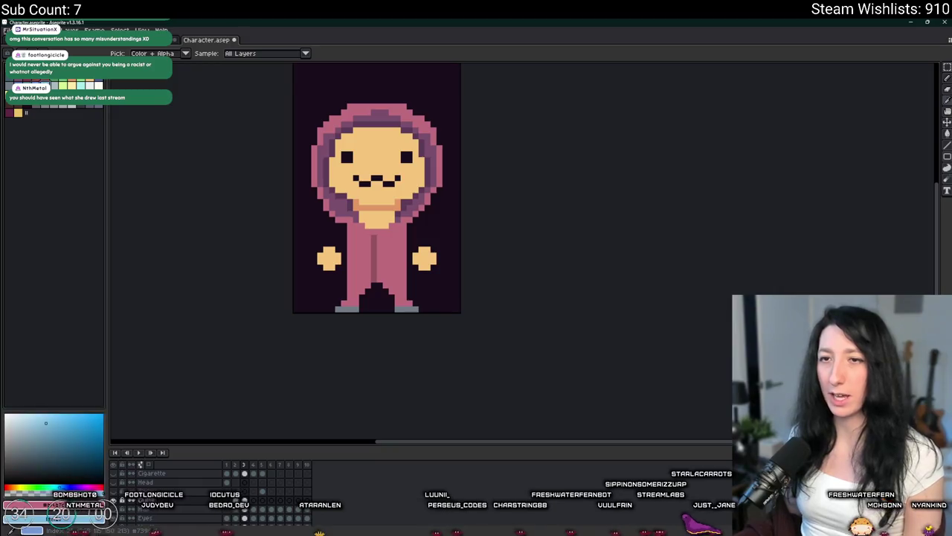
pyautogui.hotkey('shift', 'r')
pyautogui.press('Escape')
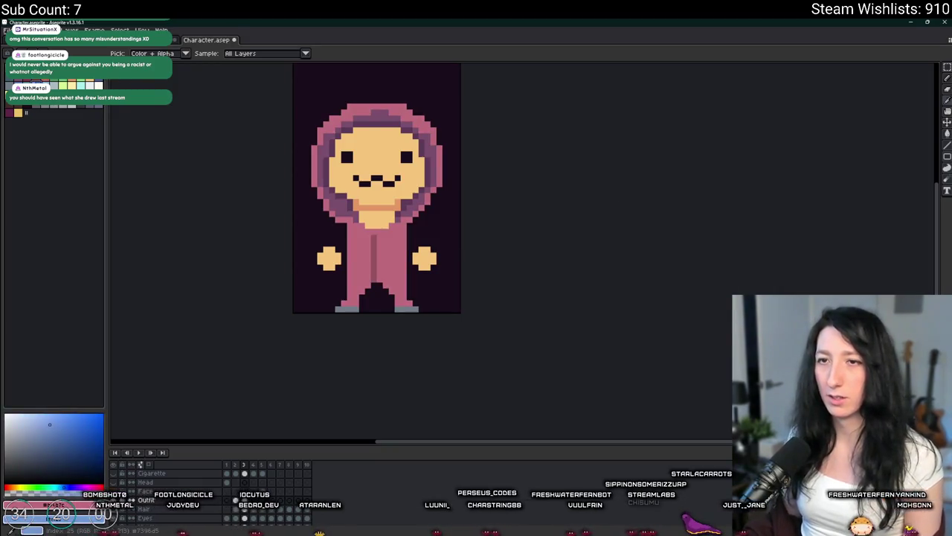
pyautogui.hotkey('shift', 'r')
pyautogui.press('Return')
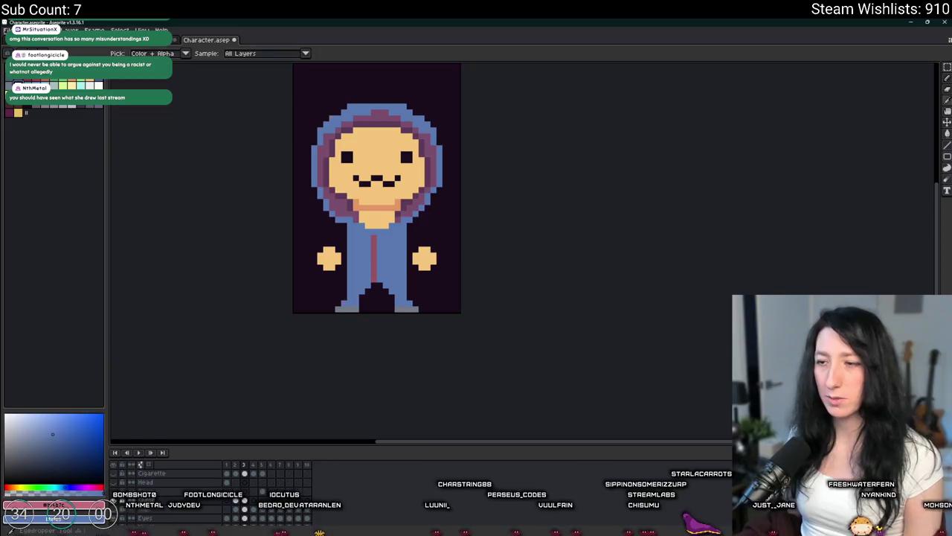
pyautogui.hotkey('ctrl', 'z')
pyautogui.hotkey('shift', 'r')
pyautogui.press('Return')
# Step: Replace the light-purple hair pixels with blue
pyautogui.scroll(5, 346, 85)
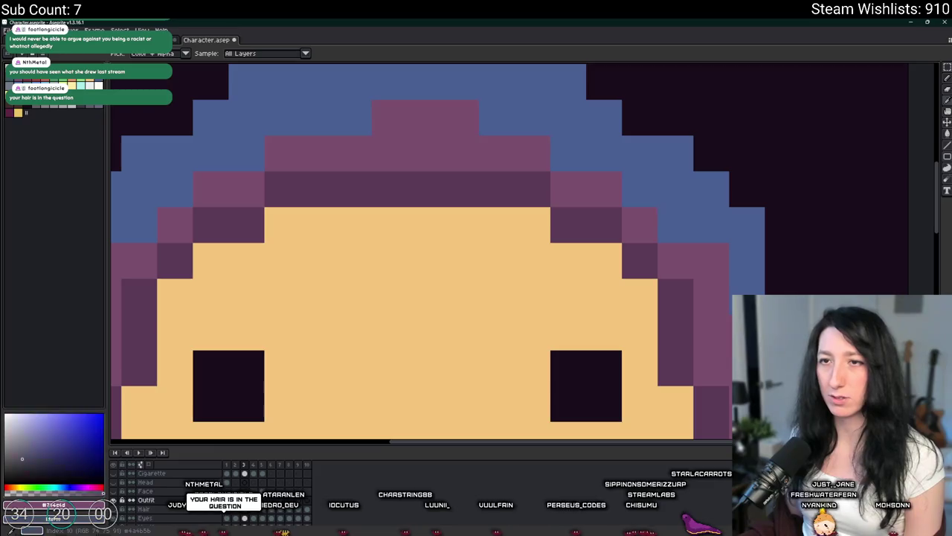
pyautogui.hotkey('shift', 'r')
pyautogui.press('Return')
pyautogui.scroll(-3, 390, 176)
pyautogui.scroll(-4, 390, 176)
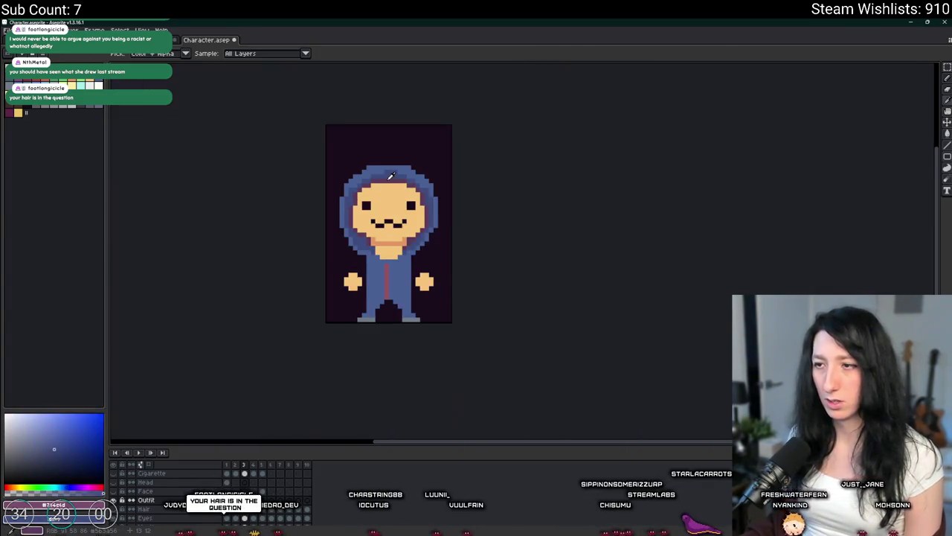
pyautogui.scroll(3, 391, 175)
# Step: Make the hood shading bluer and bucket-fill the red zipper blue
pyautogui.rightClick(451, 253)
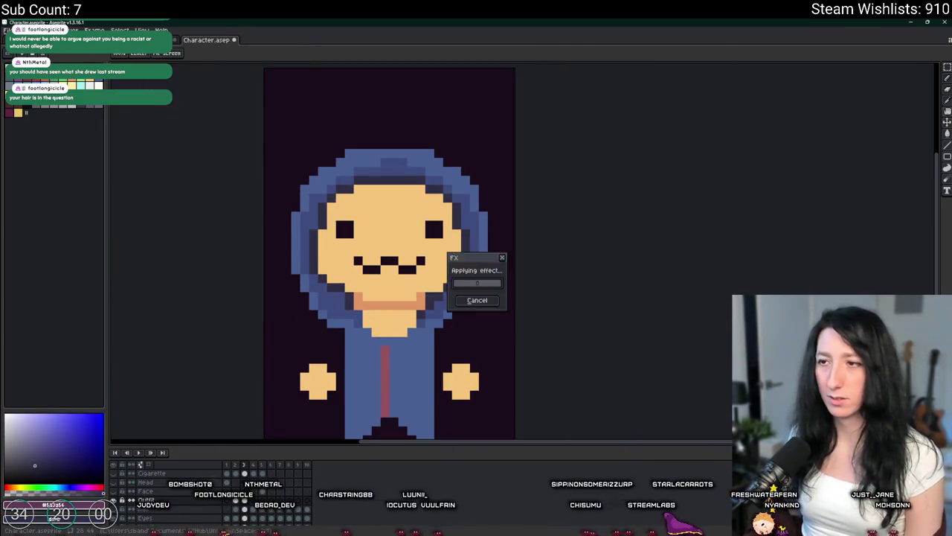
pyautogui.click(468, 299)
pyautogui.scroll(-2, 426, 283)
pyautogui.scroll(4, 426, 283)
pyautogui.press('g')
pyautogui.click(415, 297)
pyautogui.scroll(-2, 417, 298)
pyautogui.scroll(-1, 432, 260)
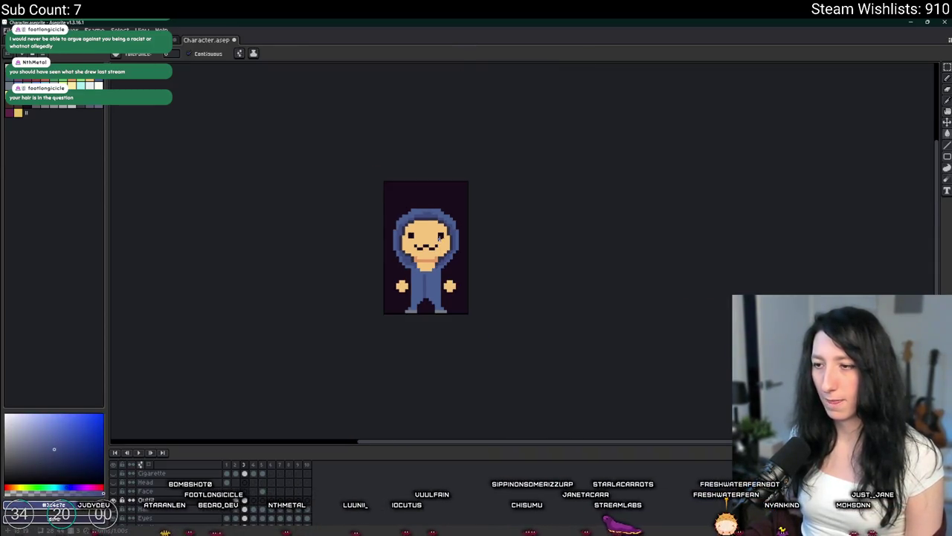
pyautogui.moveTo(442, 238); pyautogui.dragTo(424, 218)
pyautogui.scroll(-1, 392, 309)
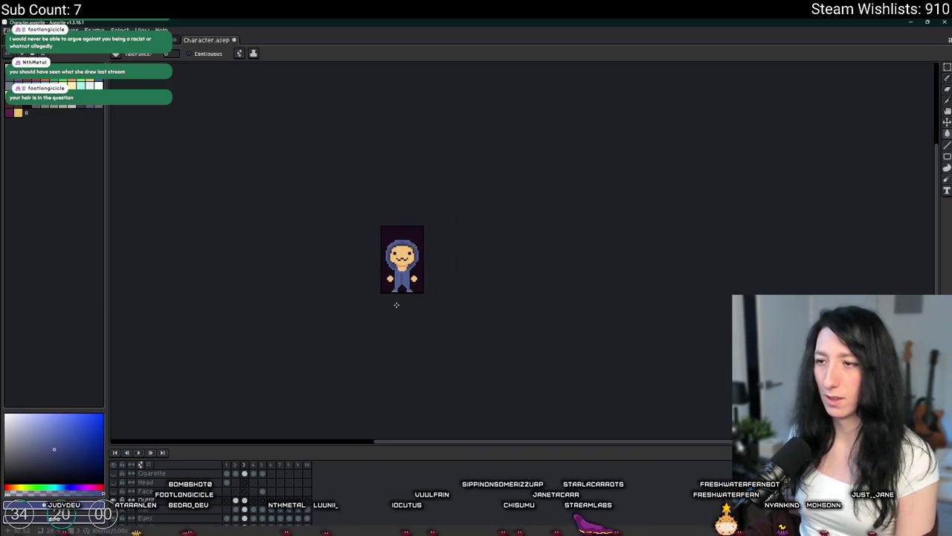
pyautogui.scroll(-1, 395, 305)
pyautogui.scroll(2, 396, 301)
# Step: Step between neighbouring animation frames to compare the blue-hooded frame
pyautogui.press('Right')
pyautogui.scroll(-1, 397, 301)
pyautogui.scroll(-1, 398, 294)
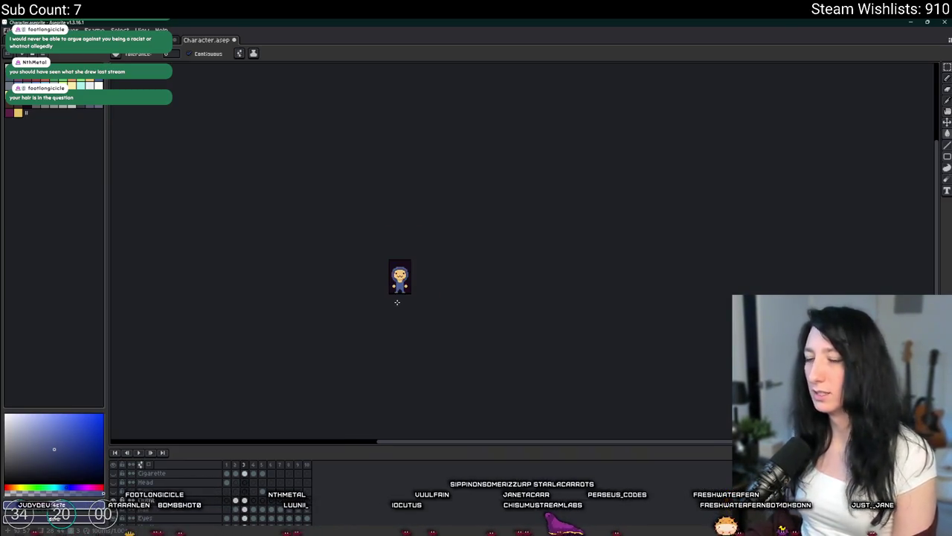
pyautogui.scroll(1, 398, 285)
pyautogui.scroll(1, 399, 285)
pyautogui.press('Left')
pyautogui.press('Right')
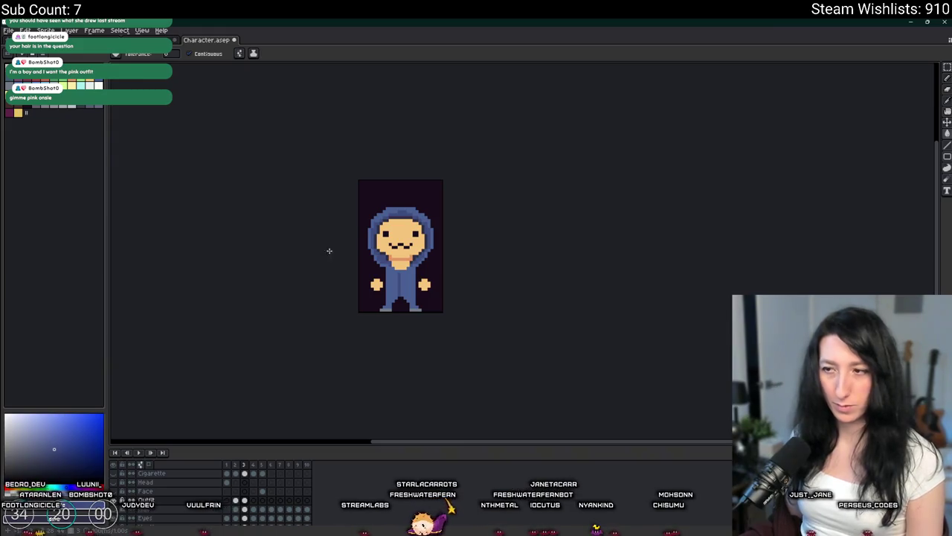
pyautogui.scroll(2, 371, 238)
pyautogui.scroll(-3, 417, 238)
pyautogui.scroll(5, 439, 235)
pyautogui.scroll(-3, 442, 235)
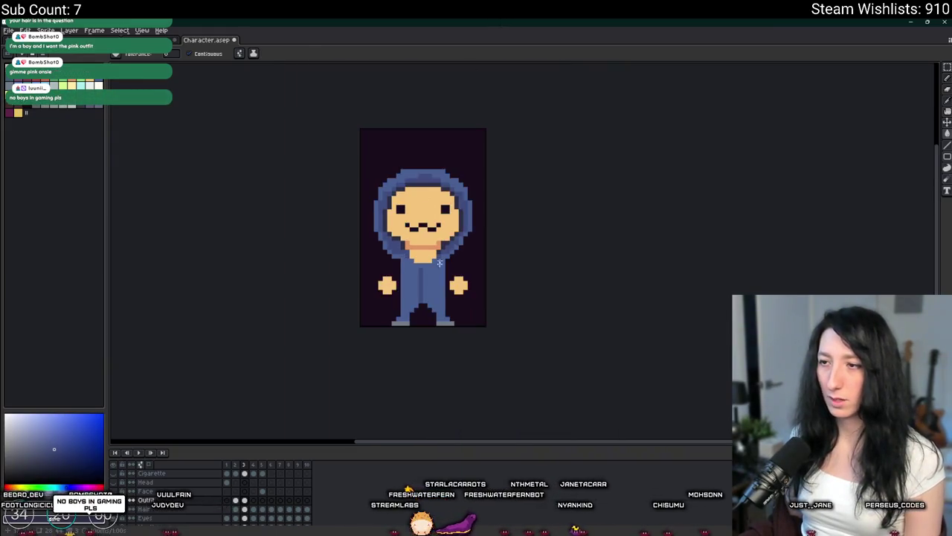
# Step: In GameMaker, duplicate the case 1 line of outfit_get_rules to start case 2
pyautogui.hotkey('alt', 'Tab')
pyautogui.hotkey('alt', 'Tab')
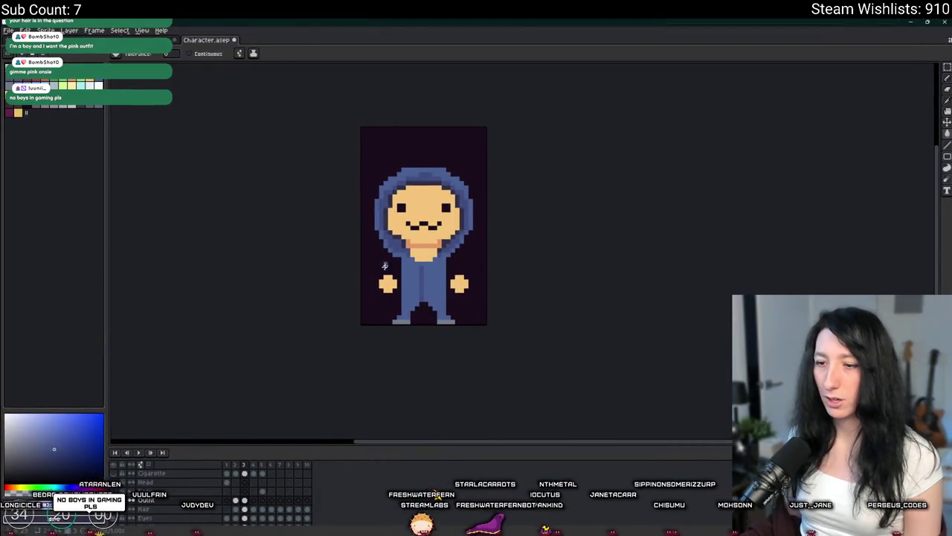
pyautogui.hotkey('alt', 'Tab')
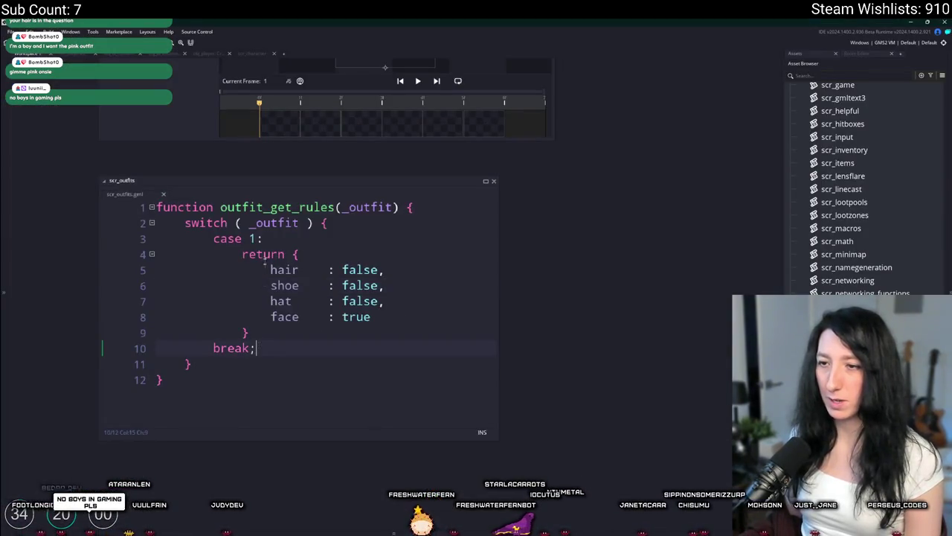
pyautogui.click(264, 239)
pyautogui.hotkey('ctrl', 'd')
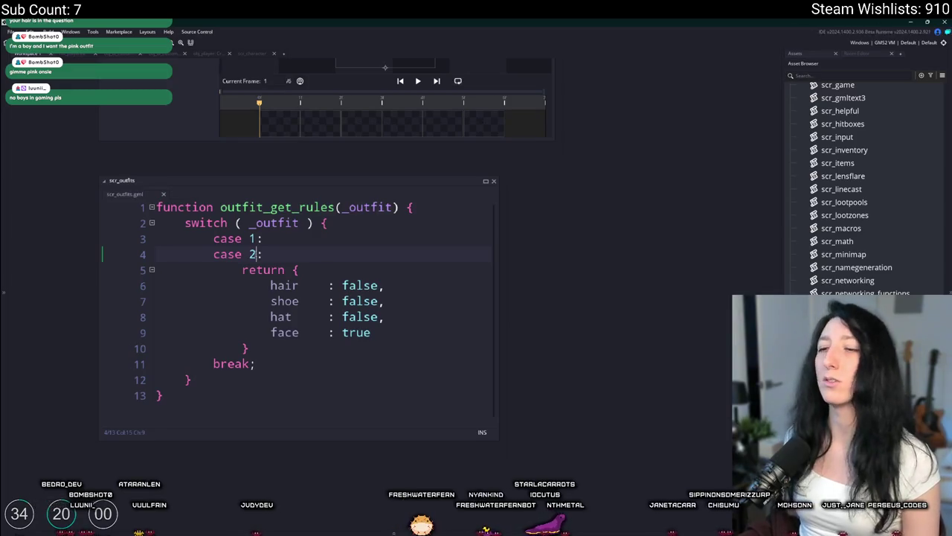
pyautogui.hotkey('alt', 'Tab')
# Step: Test filling the hair across the hood top with green, then undo it
pyautogui.scroll(1, 279, 234)
pyautogui.scroll(2, 279, 234)
pyautogui.scroll(-3, 279, 235)
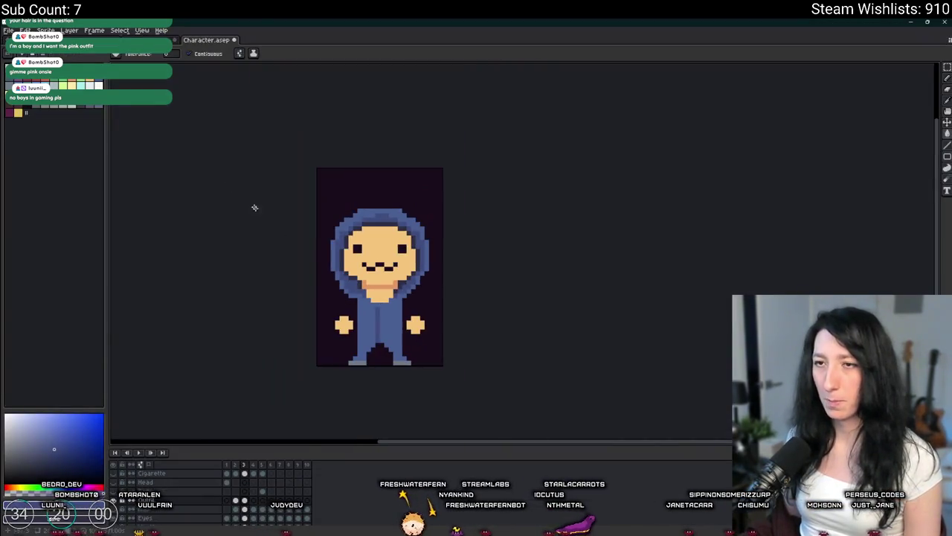
pyautogui.click(84, 80)
pyautogui.scroll(1, 446, 224)
pyautogui.click(453, 223)
pyautogui.hotkey('ctrl', 'z')
pyautogui.click(434, 249)
pyautogui.scroll(-2, 433, 249)
pyautogui.scroll(1, 432, 245)
pyautogui.click(432, 244)
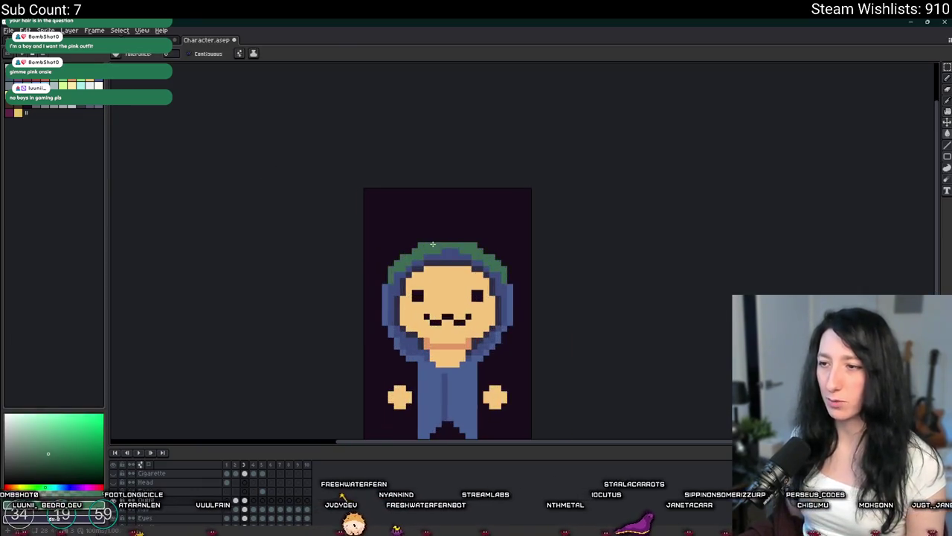
pyautogui.hotkey('ctrl', 'z')
pyautogui.scroll(-1, 432, 244)
pyautogui.scroll(-1, 432, 244)
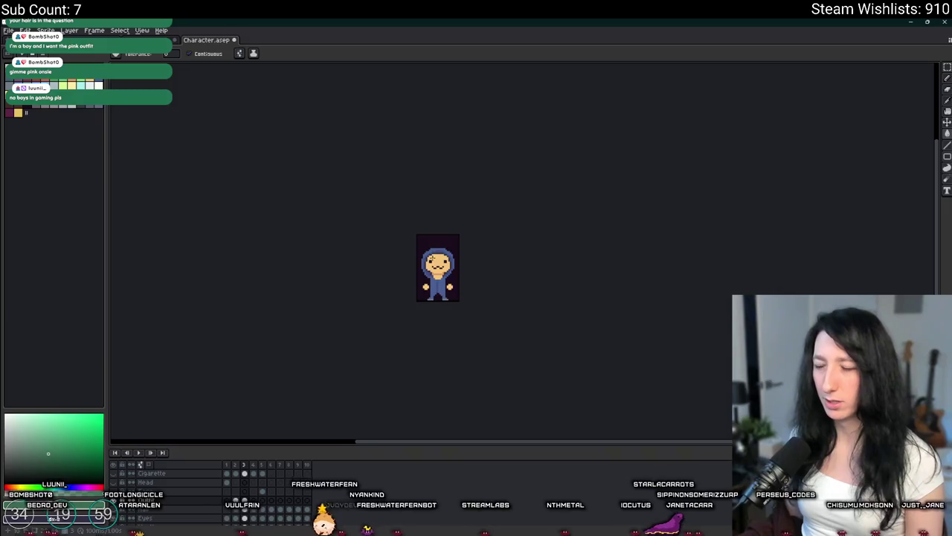
# Step: Bucket-fill the hood's outer band and the body with red
pyautogui.scroll(2, 417, 238)
pyautogui.moveTo(413, 239); pyautogui.dragTo(409, 233)
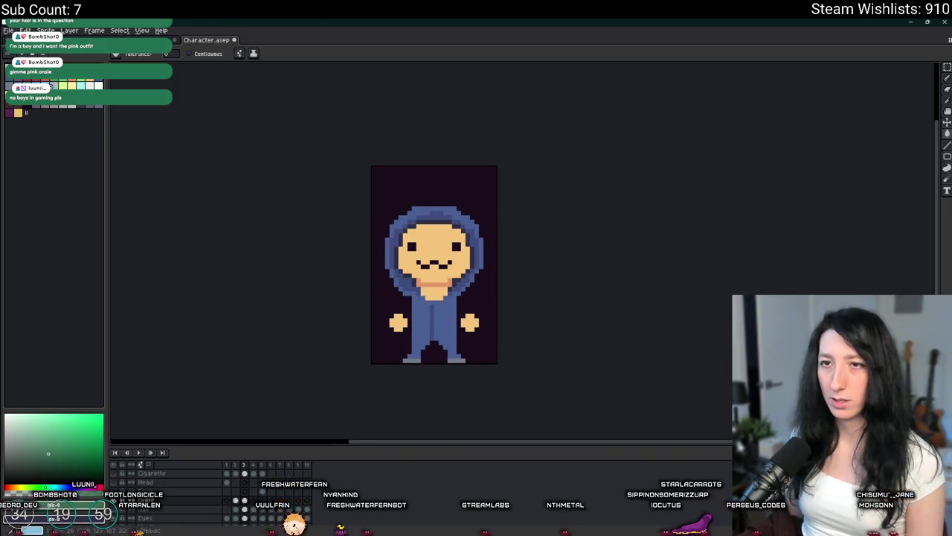
pyautogui.scroll(1, 485, 257)
pyautogui.moveTo(448, 268); pyautogui.dragTo(327, 184)
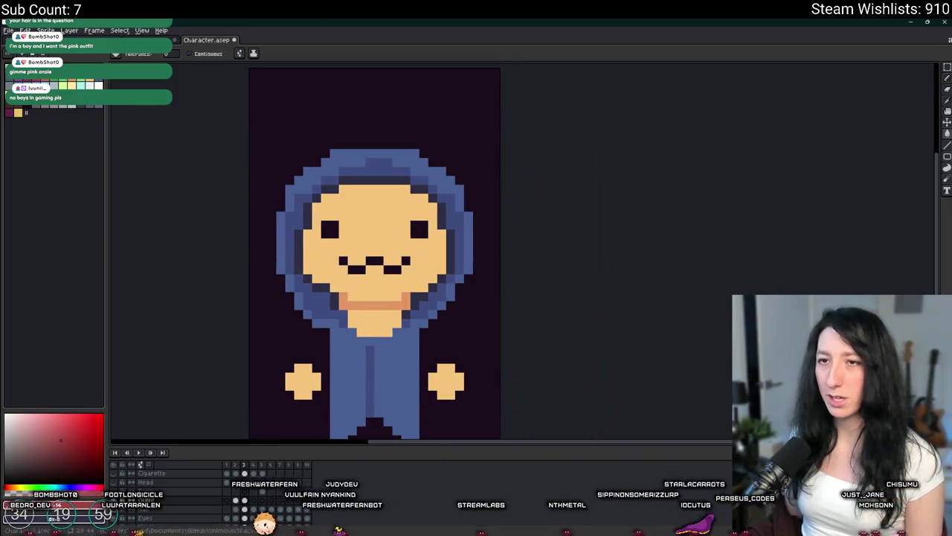
pyautogui.click(64, 80)
pyautogui.click(376, 157)
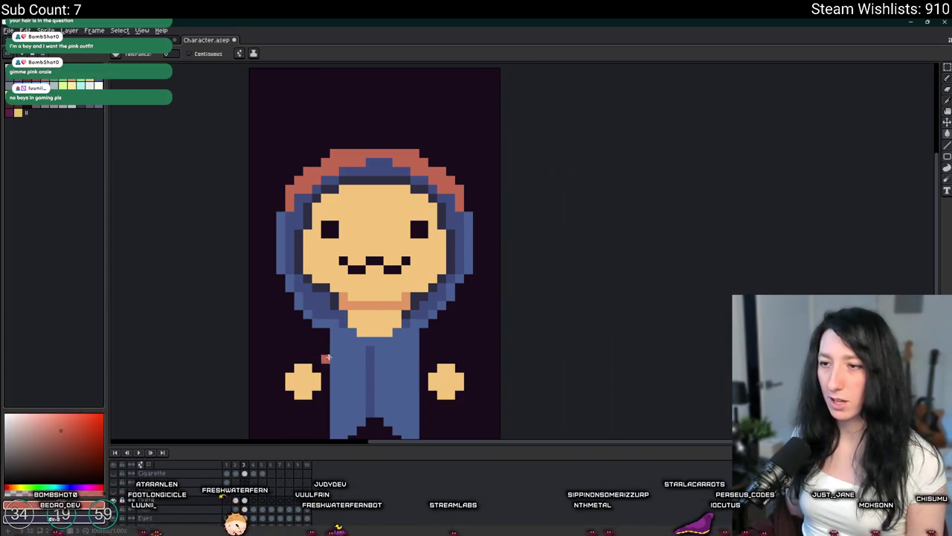
pyautogui.click(316, 307)
# Step: Sample the hood's blue and replace the blue edge and red band with peach
pyautogui.press('i')
pyautogui.click(307, 296)
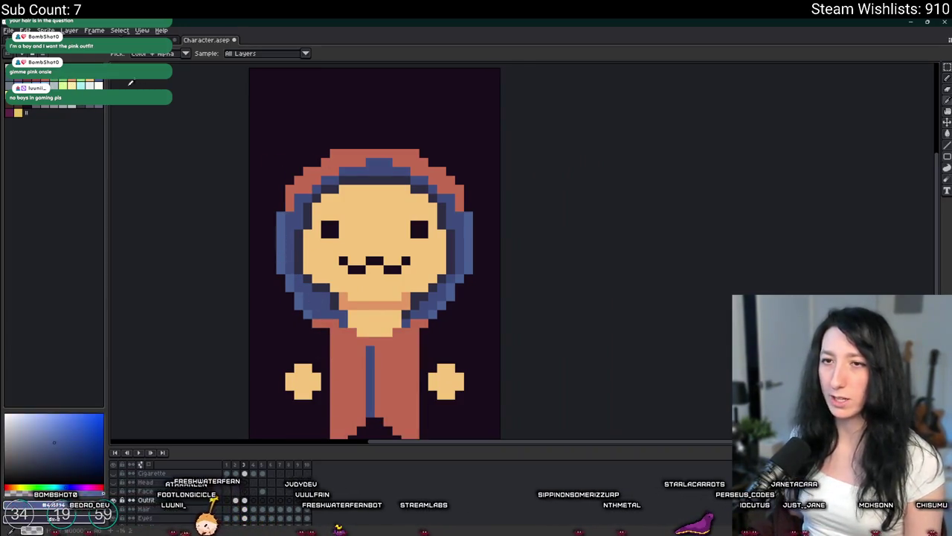
pyautogui.hotkey('shift', 'r')
pyautogui.press('Return')
pyautogui.hotkey('shift', 'r')
pyautogui.press('Return')
pyautogui.scroll(1, 336, 160)
# Step: Replace the hood's blue band with reddish-orange and the navy band with dark red
pyautogui.click(43, 84)
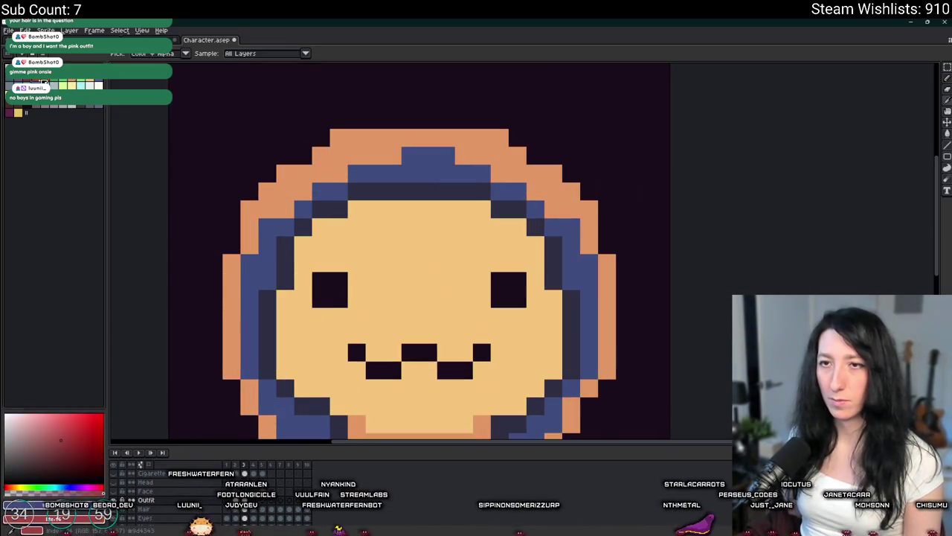
pyautogui.hotkey('shift', 'r')
pyautogui.press('Return')
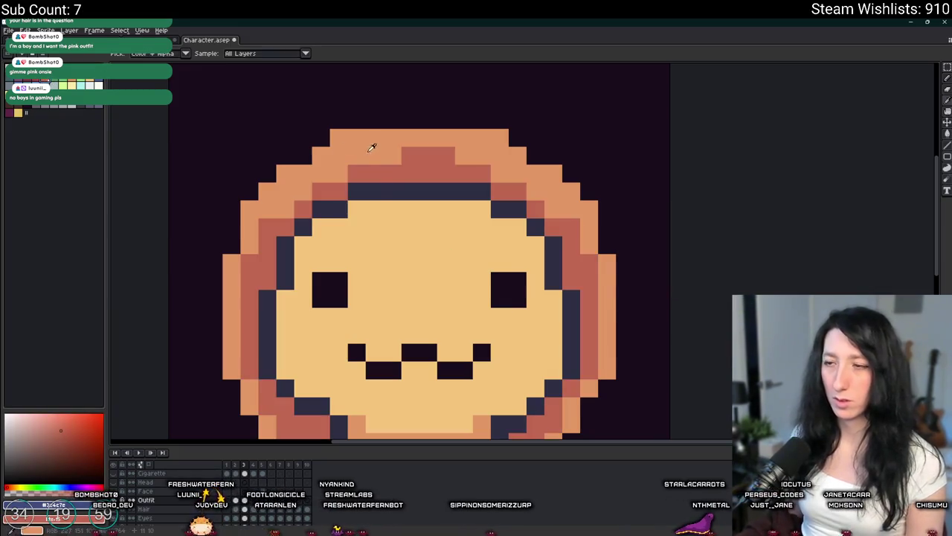
pyautogui.hotkey('shift', 'r')
pyautogui.press('Return')
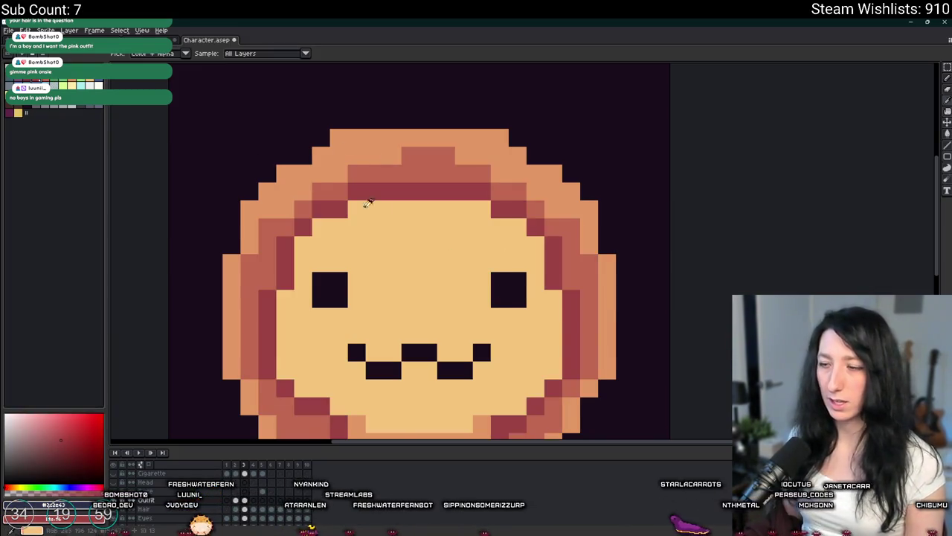
pyautogui.scroll(-4, 346, 194)
pyautogui.scroll(4, 391, 222)
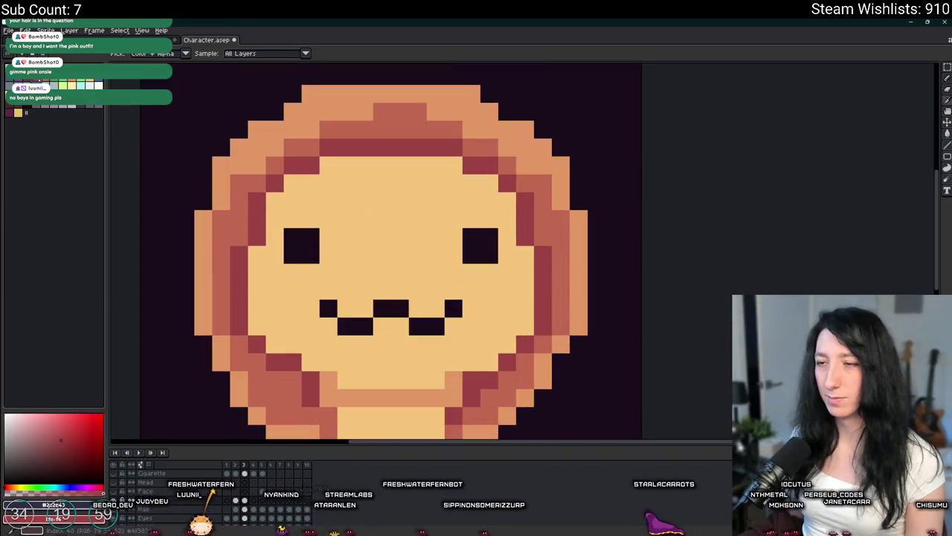
# Step: Pencil grey mask-outline pixels under the chin and up the face's right side
pyautogui.moveTo(285, 203); pyautogui.dragTo(289, 187)
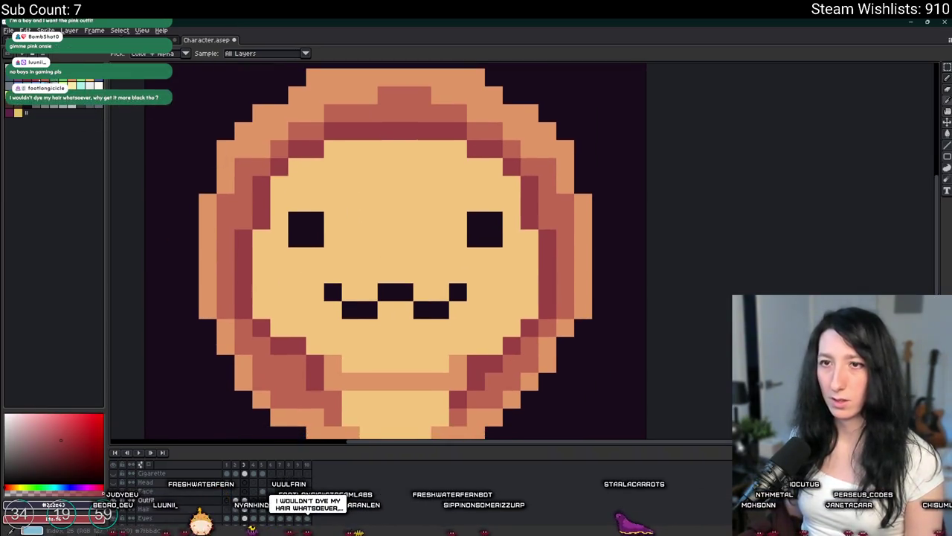
pyautogui.moveTo(350, 361); pyautogui.dragTo(320, 186)
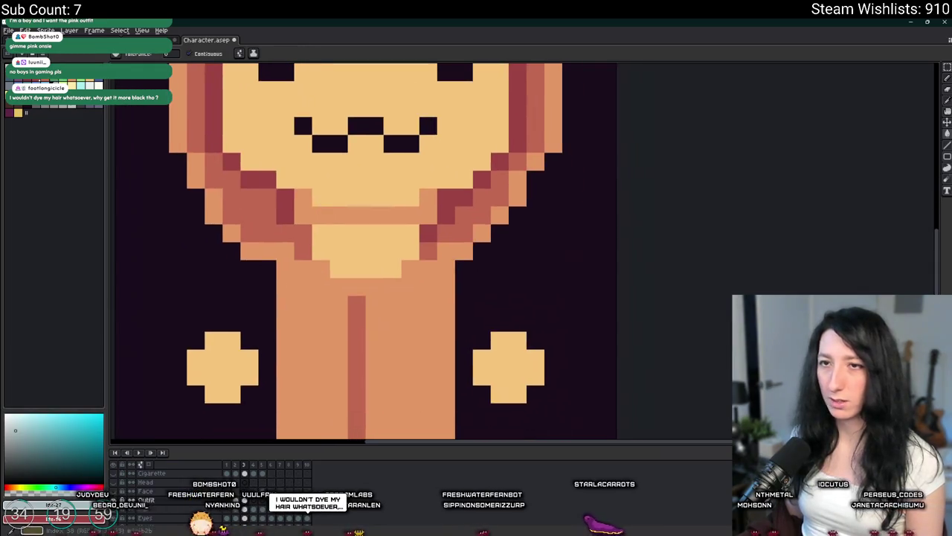
pyautogui.click(60, 109)
pyautogui.press('b')
pyautogui.moveTo(357, 268)
pyautogui.mouseDown()
pyautogui.moveTo(339, 268)
pyautogui.moveTo(325, 234)
pyautogui.moveTo(363, 327)
pyautogui.mouseUp()
pyautogui.moveTo(449, 334)
pyautogui.mouseDown()
pyautogui.moveTo(449, 298)
pyautogui.moveTo(467, 290)
pyautogui.moveTo(533, 192)
pyautogui.moveTo(537, 158)
pyautogui.moveTo(530, 224)
pyautogui.moveTo(493, 184)
pyautogui.mouseUp()
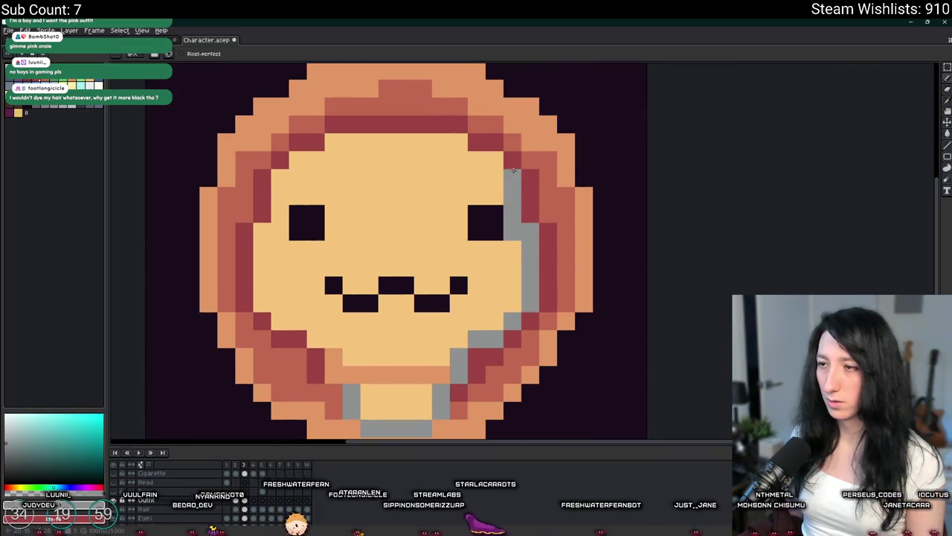
pyautogui.hotkey('ctrl', 'z')
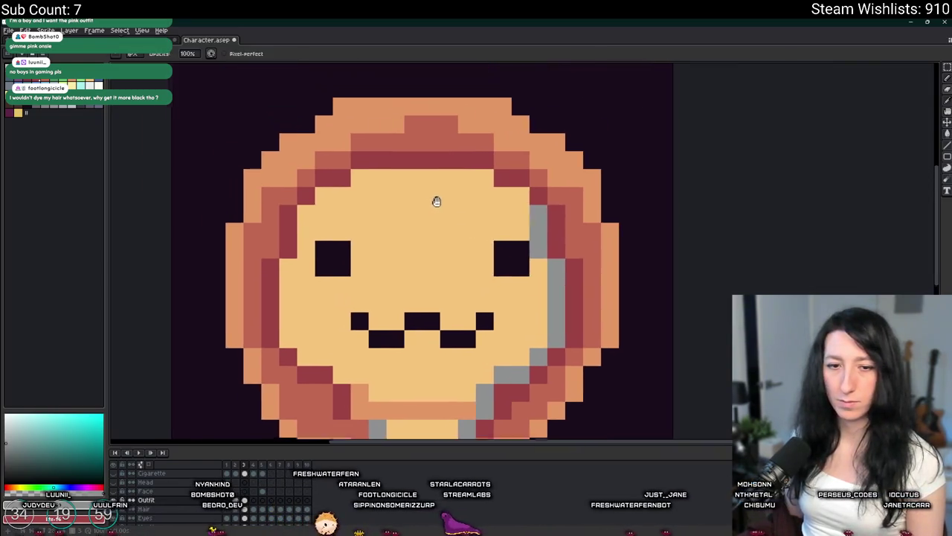
pyautogui.moveTo(419, 96)
pyautogui.mouseDown()
pyautogui.moveTo(448, 148)
pyautogui.moveTo(475, 148)
pyautogui.mouseUp()
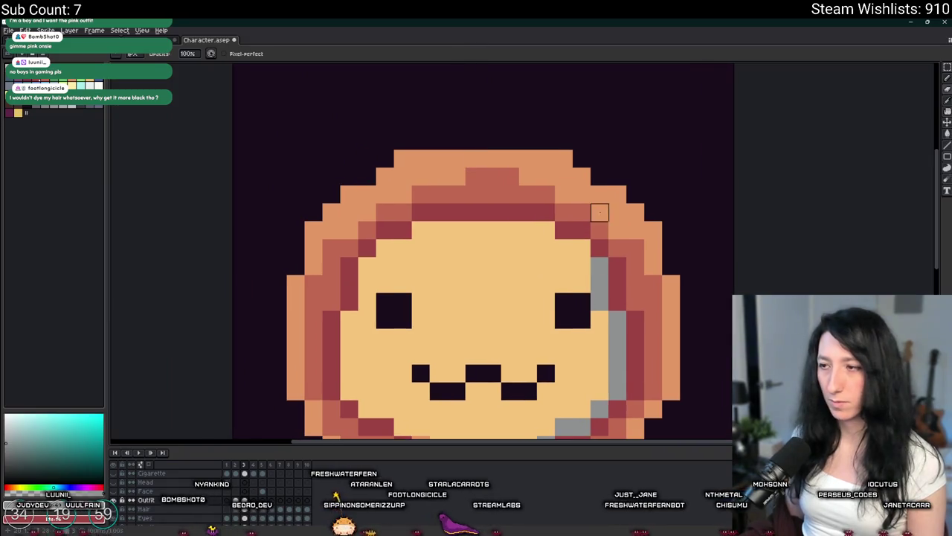
pyautogui.click(575, 244)
pyautogui.moveTo(576, 244)
pyautogui.mouseDown()
pyautogui.moveTo(544, 230)
pyautogui.moveTo(427, 224)
pyautogui.moveTo(367, 266)
pyautogui.moveTo(345, 386)
pyautogui.mouseUp()
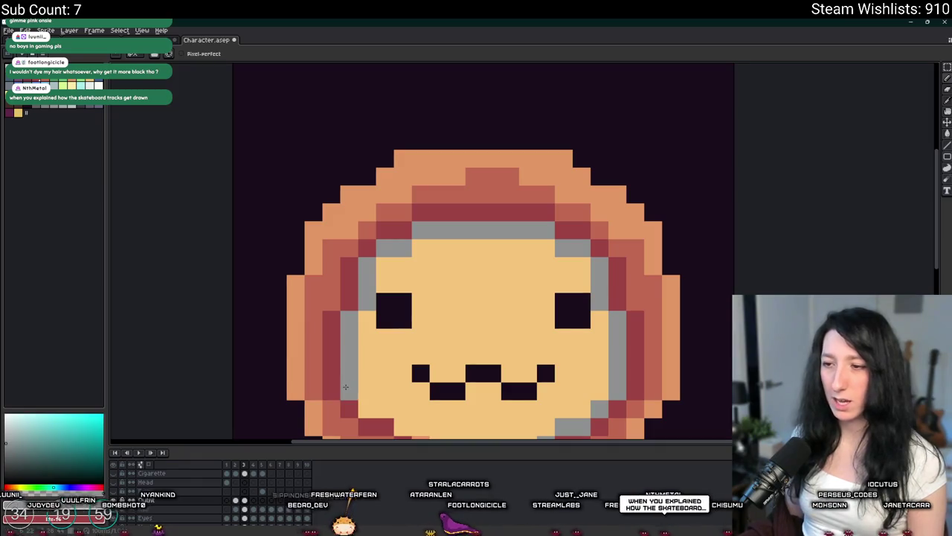
pyautogui.scroll(-5, 345, 386)
pyautogui.moveTo(371, 222); pyautogui.dragTo(382, 220)
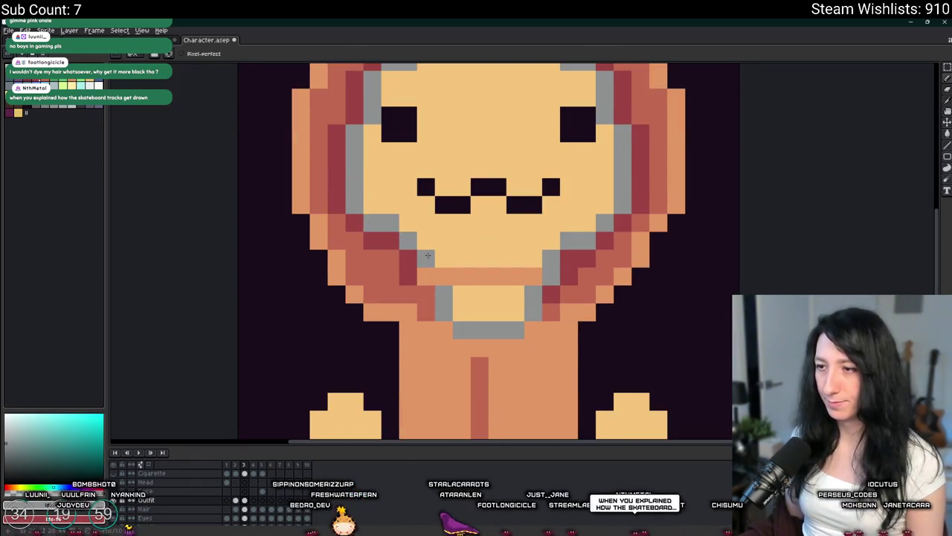
pyautogui.scroll(-3, 429, 266)
pyautogui.scroll(-2, 432, 275)
pyautogui.scroll(2, 435, 282)
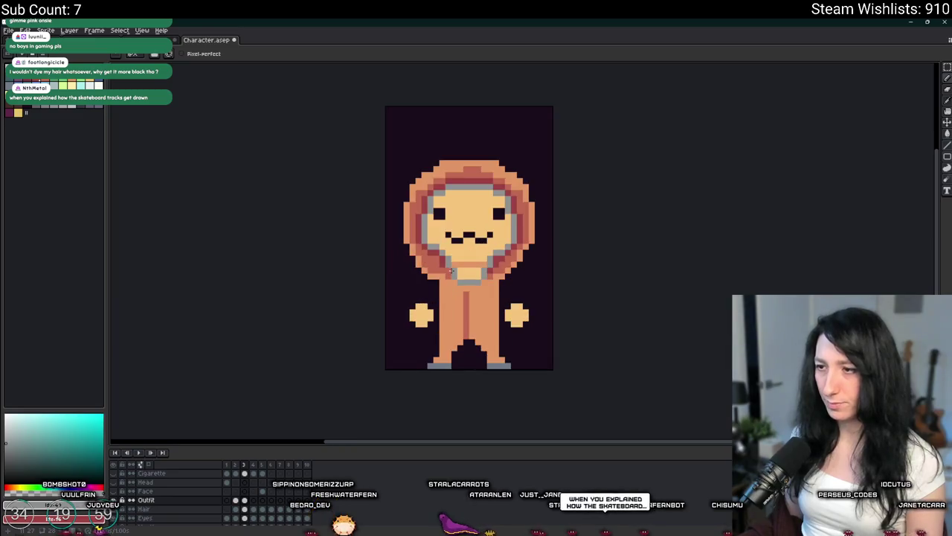
pyautogui.scroll(-1, 437, 287)
pyautogui.scroll(-1, 436, 286)
pyautogui.scroll(4, 431, 305)
pyautogui.scroll(2, 424, 327)
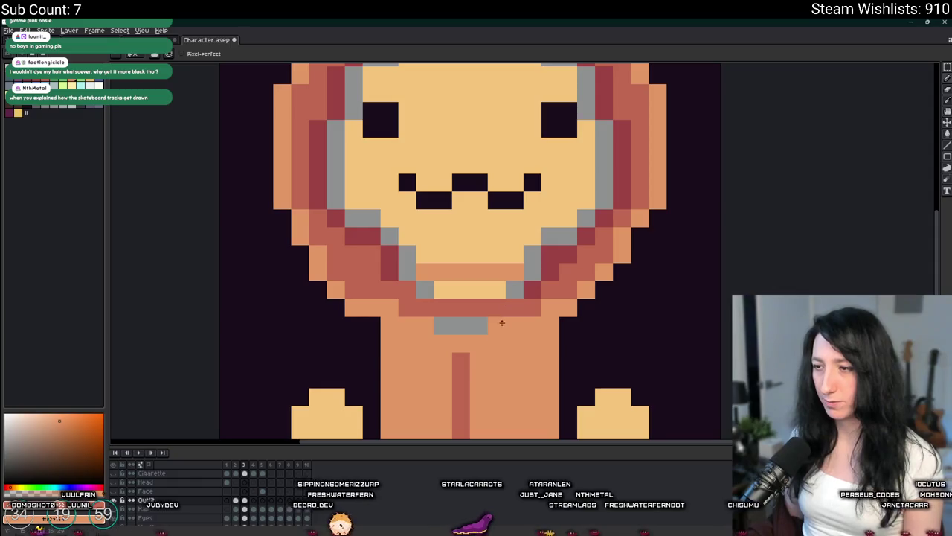
pyautogui.scroll(-1, 441, 323)
pyautogui.scroll(-1, 465, 294)
pyautogui.scroll(1, 480, 305)
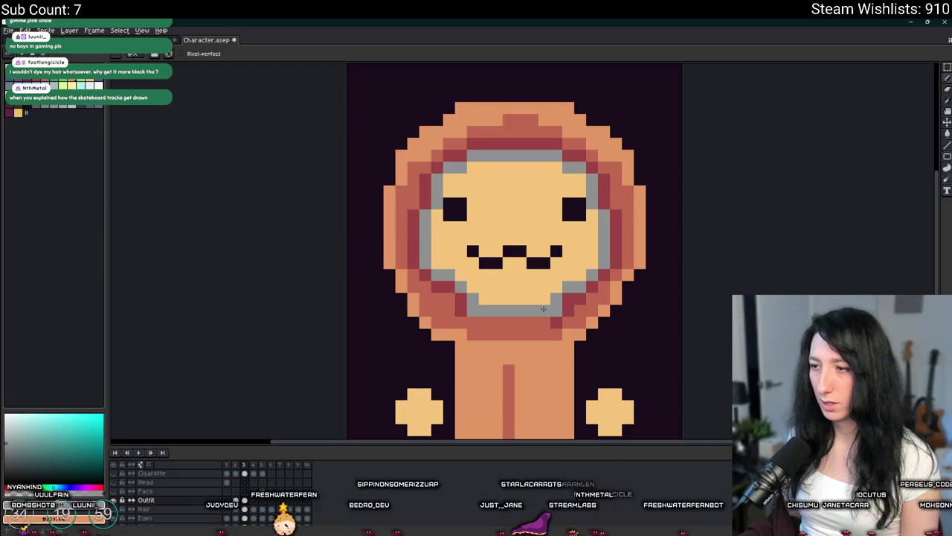
pyautogui.scroll(-2, 514, 302)
pyautogui.scroll(-2, 543, 298)
pyautogui.scroll(3, 554, 297)
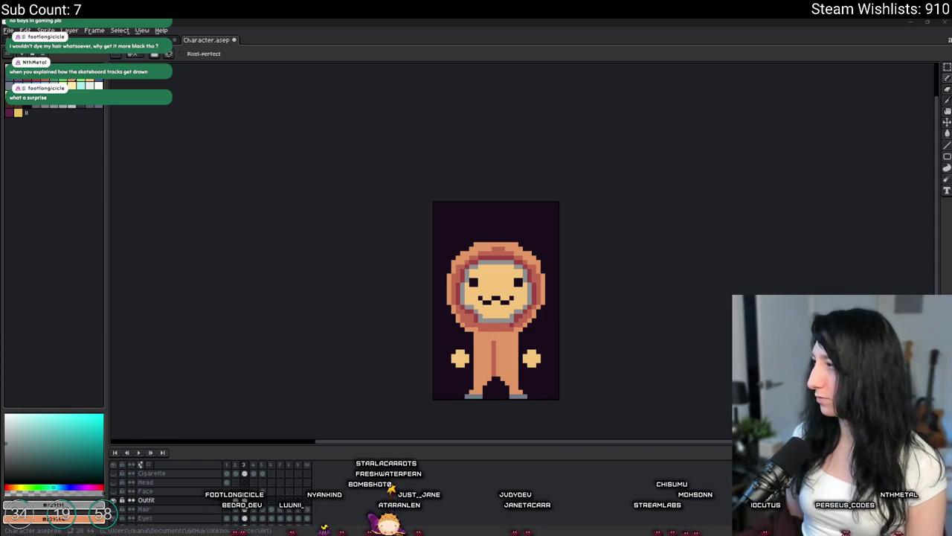
# Step: Switch from Aseprite to the browser showing the X guitar video post
pyautogui.hotkey('alt', 'Tab')
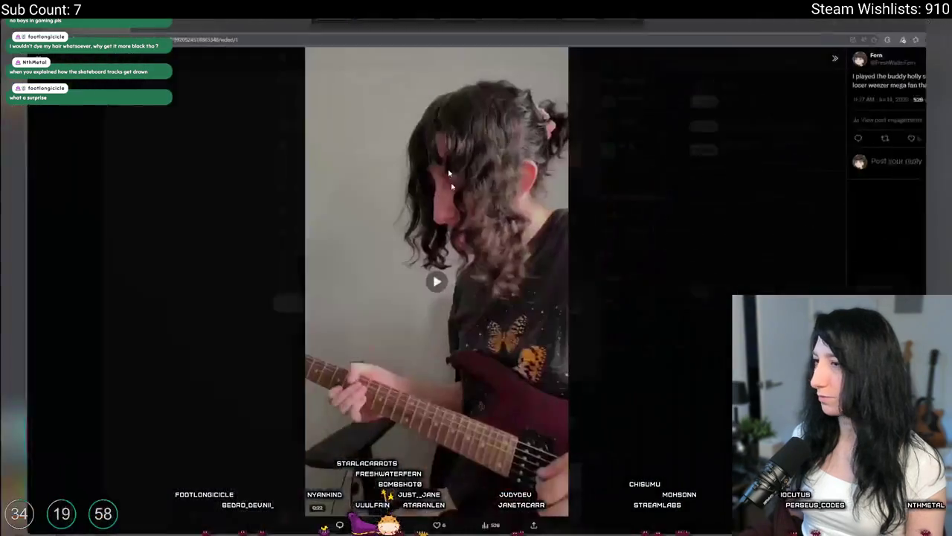
# Step: Play the guitar video on X, then return to the Aseprite character
pyautogui.click(412, 283)
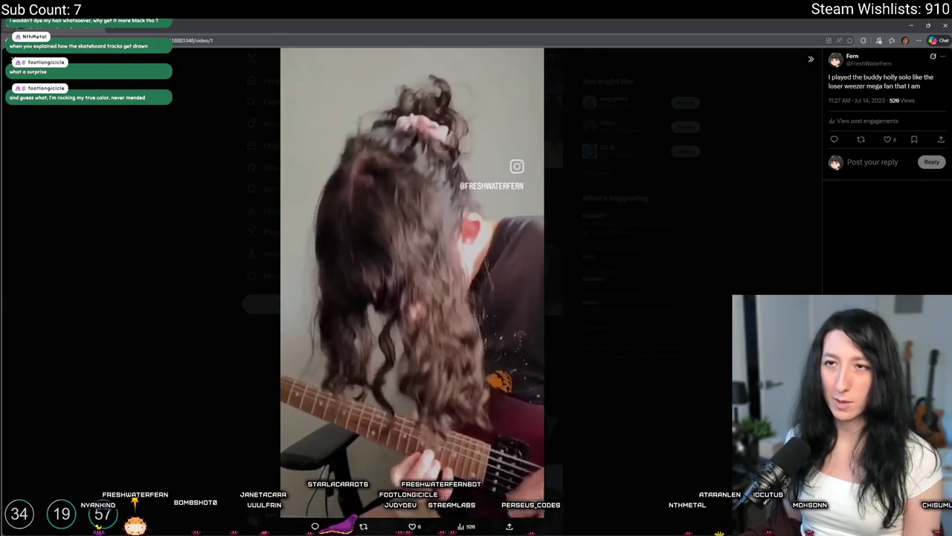
pyautogui.hotkey('alt', 'Tab')
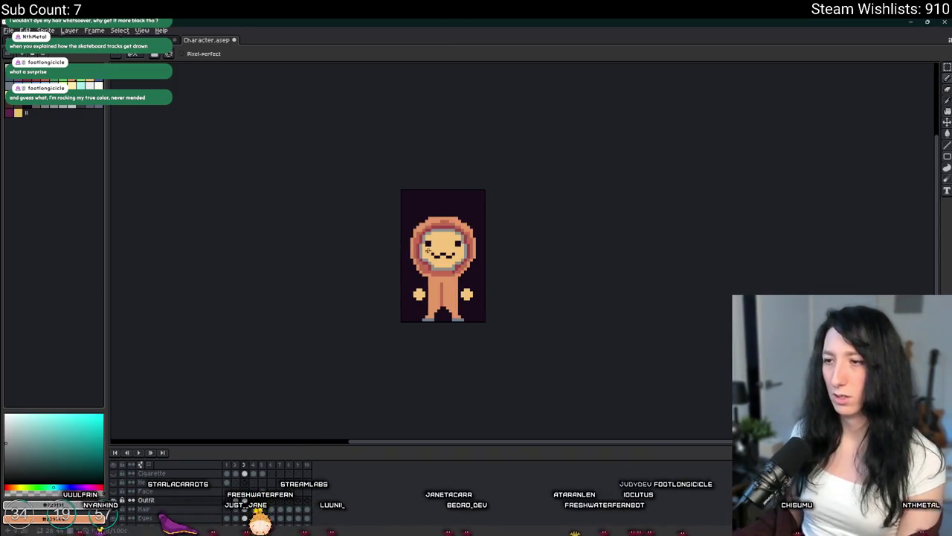
# Step: Zoom in and paint a pale beige rim around the left eye with a single-pixel brush
pyautogui.scroll(2, 437, 252)
pyautogui.press('+')
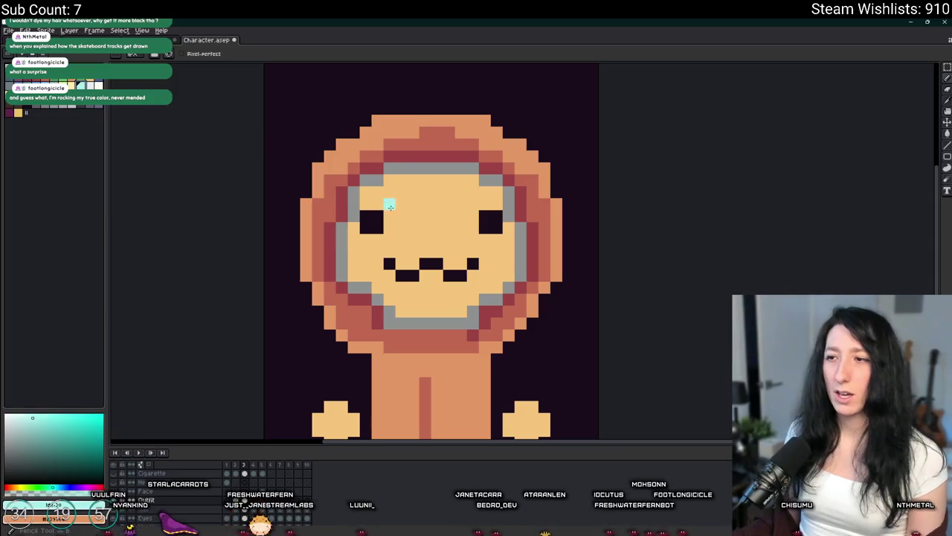
pyautogui.press('-')
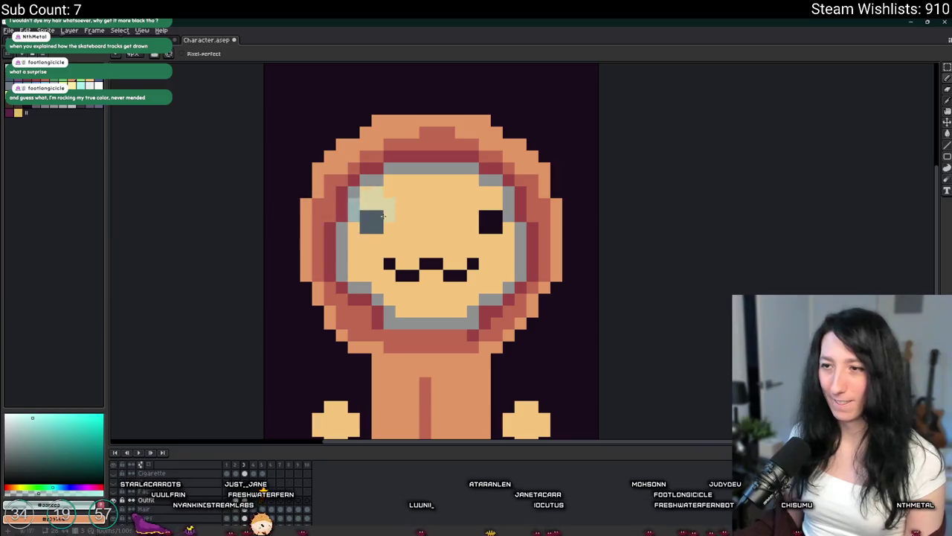
pyautogui.scroll(4, 382, 226)
pyautogui.moveTo(357, 184)
pyautogui.mouseDown()
pyautogui.moveTo(380, 309)
pyautogui.moveTo(391, 247)
pyautogui.mouseUp()
pyautogui.scroll(-4, 457, 256)
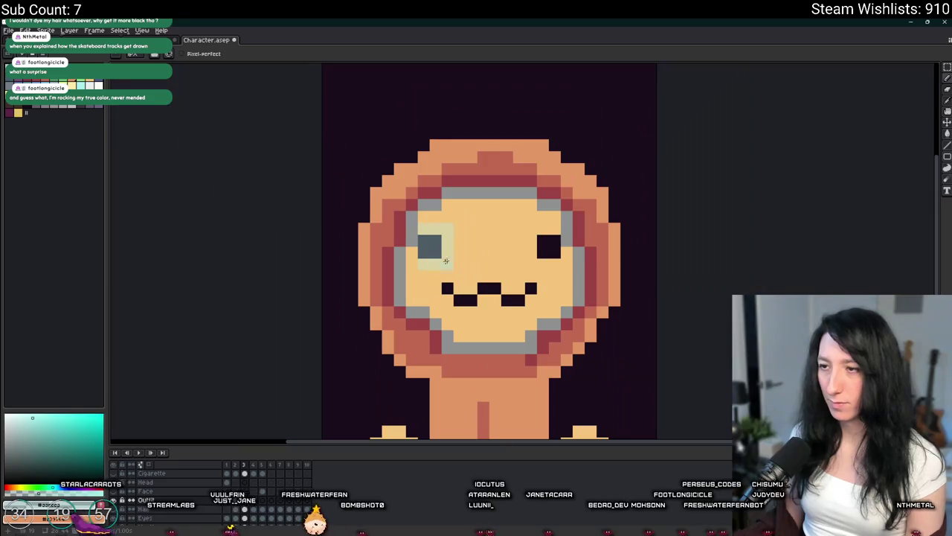
pyautogui.scroll(2, 541, 234)
# Step: Paint a pale strip above the right eye and recolour that eye grey-blue
pyautogui.moveTo(570, 221); pyautogui.dragTo(527, 227)
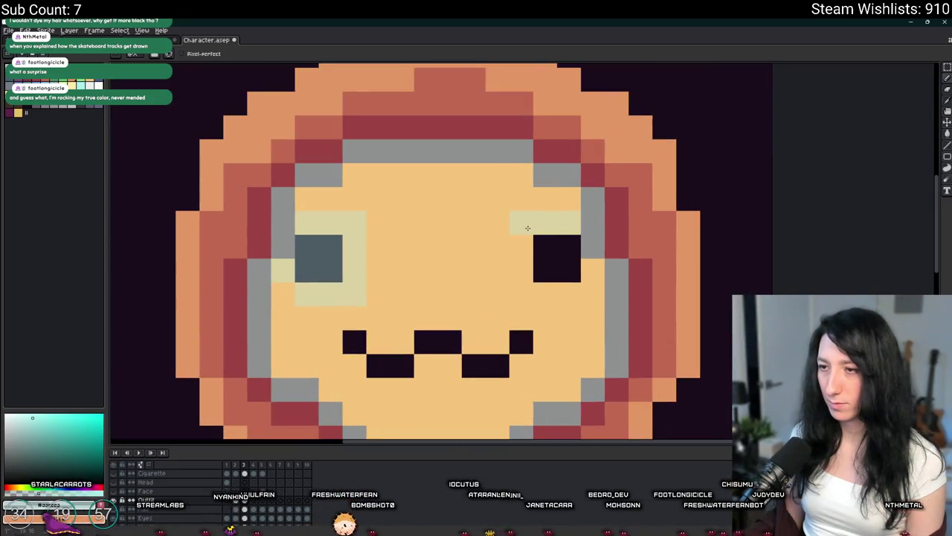
pyautogui.moveTo(569, 272); pyautogui.dragTo(558, 251)
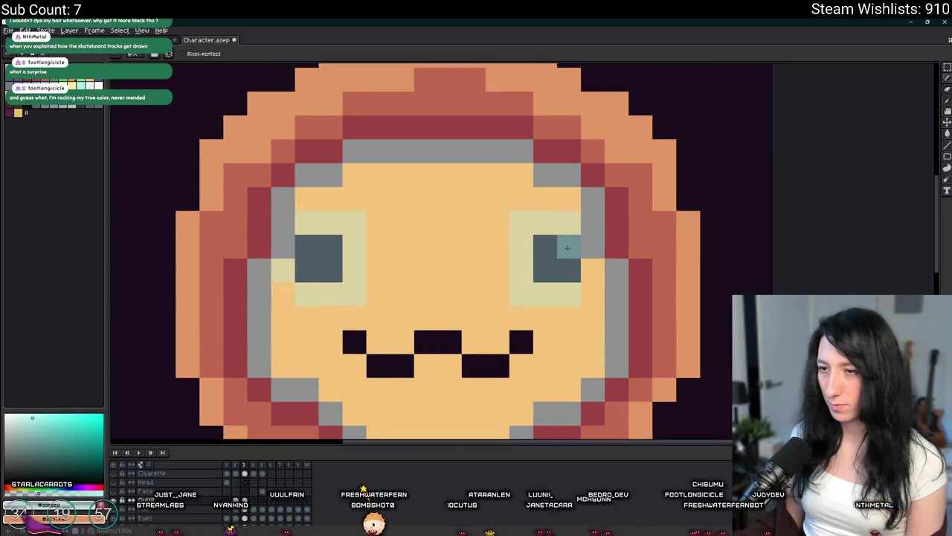
pyautogui.scroll(-1, 554, 253)
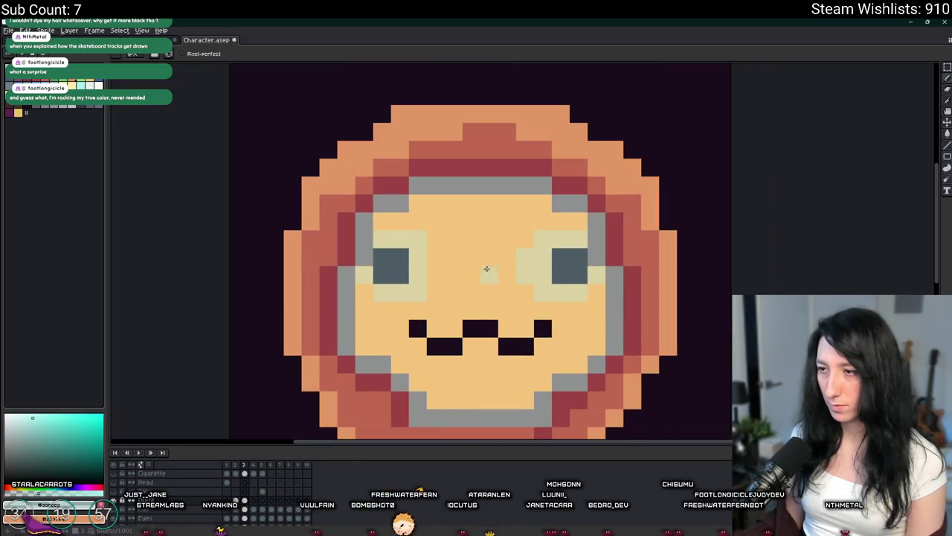
pyautogui.scroll(-2, 436, 260)
pyautogui.scroll(-2, 436, 259)
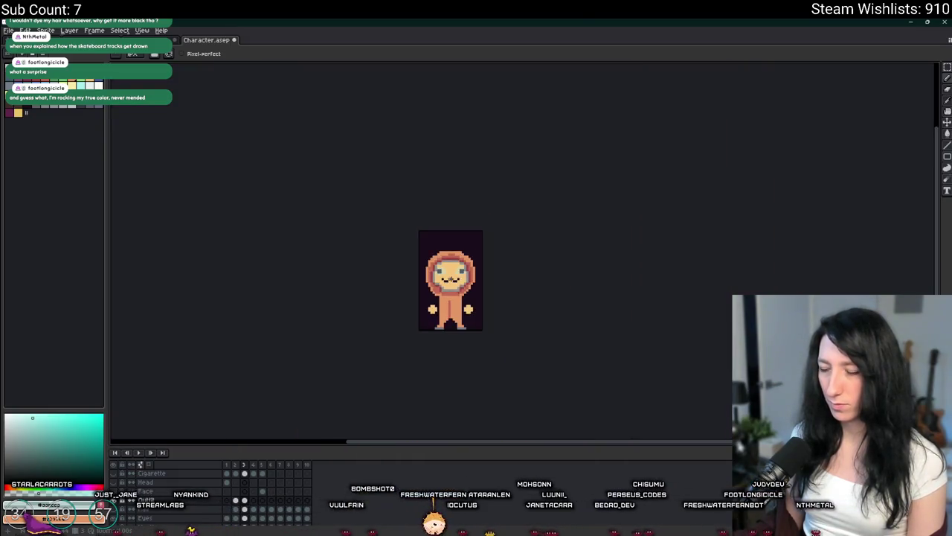
pyautogui.scroll(3, 433, 261)
pyautogui.scroll(1, 432, 263)
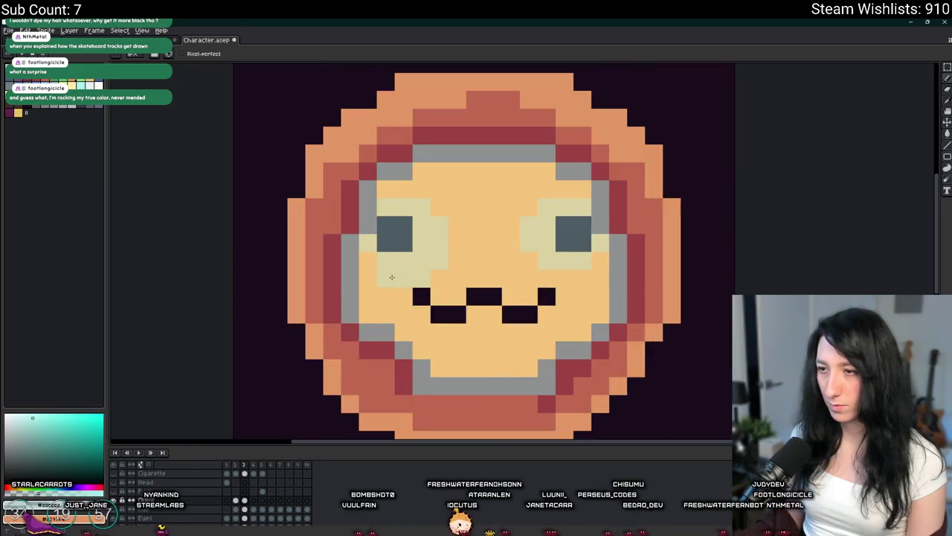
pyautogui.scroll(-1, 518, 226)
pyautogui.scroll(1, 526, 257)
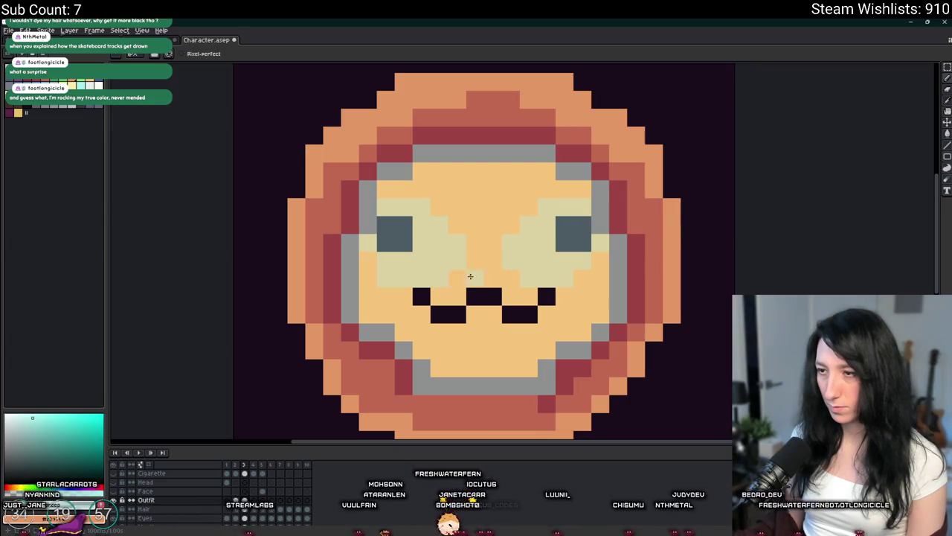
pyautogui.scroll(-3, 467, 277)
pyautogui.scroll(1, 502, 170)
pyautogui.moveTo(436, 243); pyautogui.dragTo(379, 168)
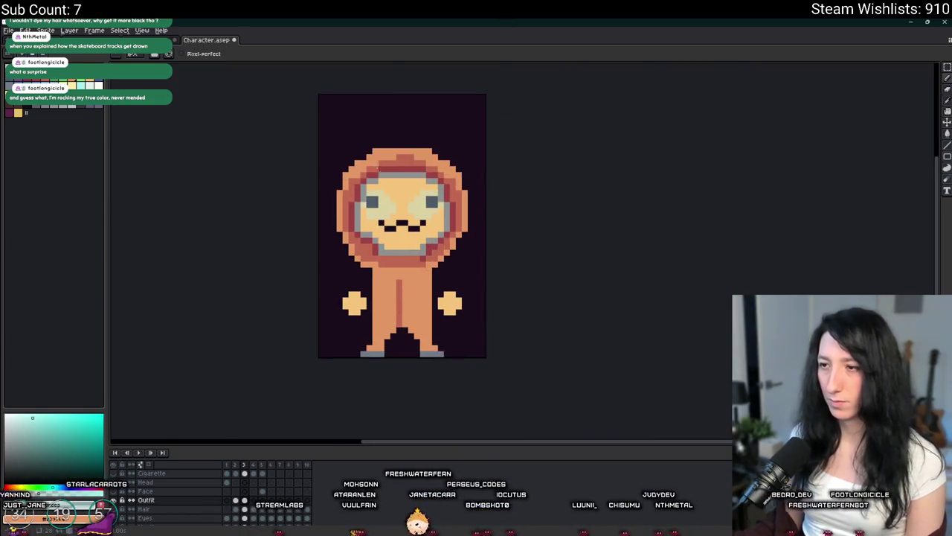
# Step: Try a green face fill, undo it, and select dark grey with the pencil
pyautogui.press('g')
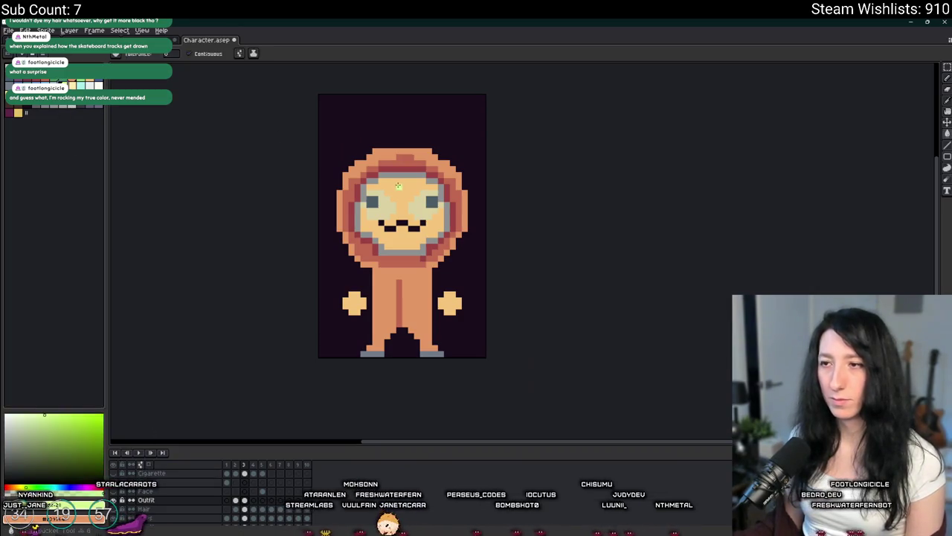
pyautogui.click(398, 185)
pyautogui.scroll(-2, 398, 185)
pyautogui.scroll(2, 391, 201)
pyautogui.hotkey('ctrl', 'z')
pyautogui.scroll(2, 383, 215)
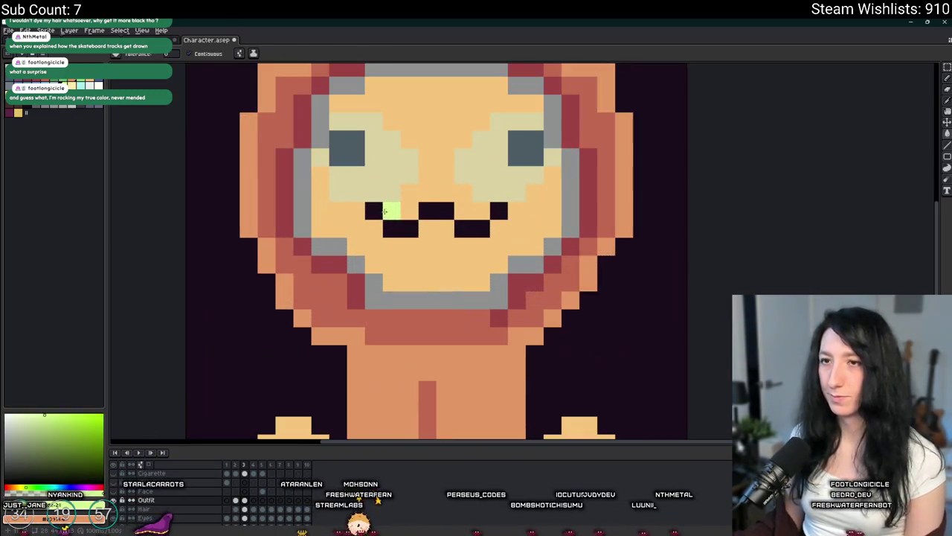
pyautogui.click(57, 109)
pyautogui.press('b')
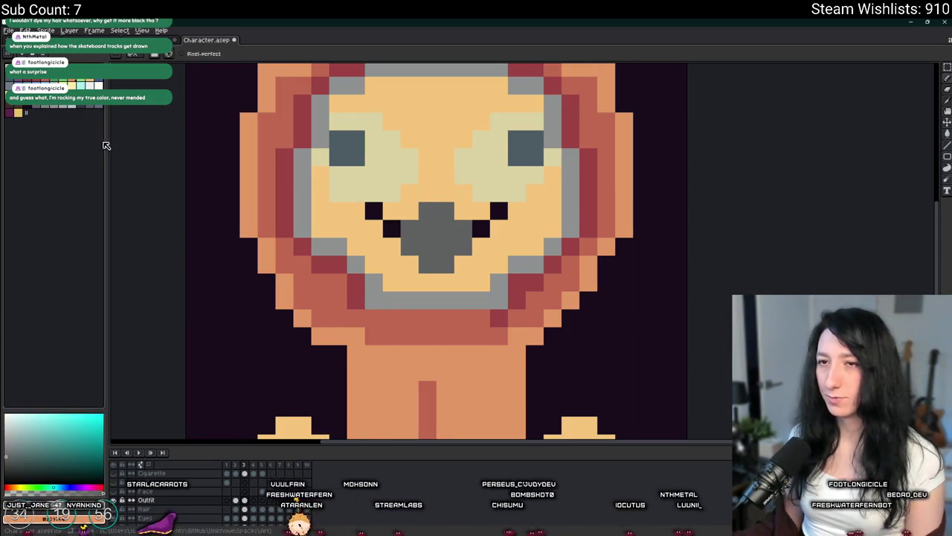
# Step: Bucket-fill the whole face skin with the mask's grey
pyautogui.press('g')
pyautogui.click(453, 165)
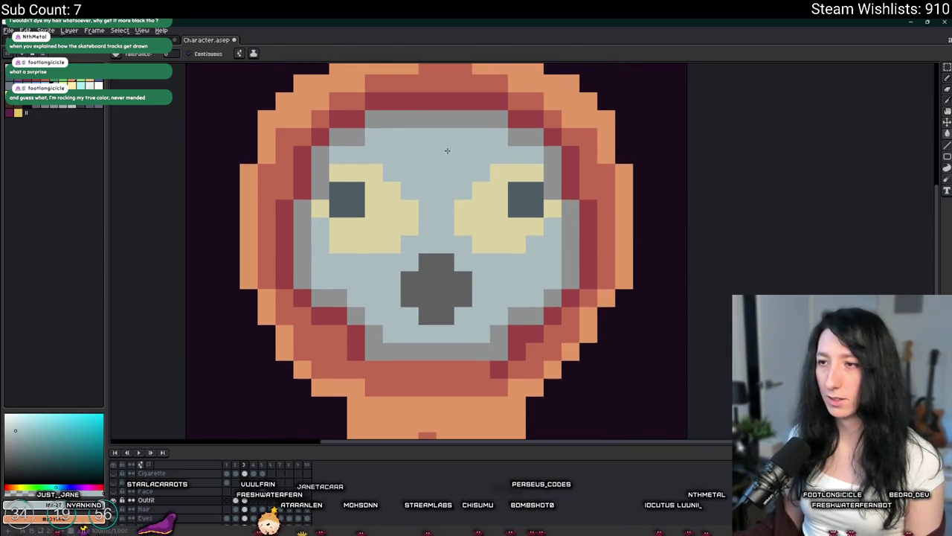
pyautogui.scroll(-3, 445, 163)
pyautogui.scroll(3, 445, 163)
pyautogui.click(452, 148)
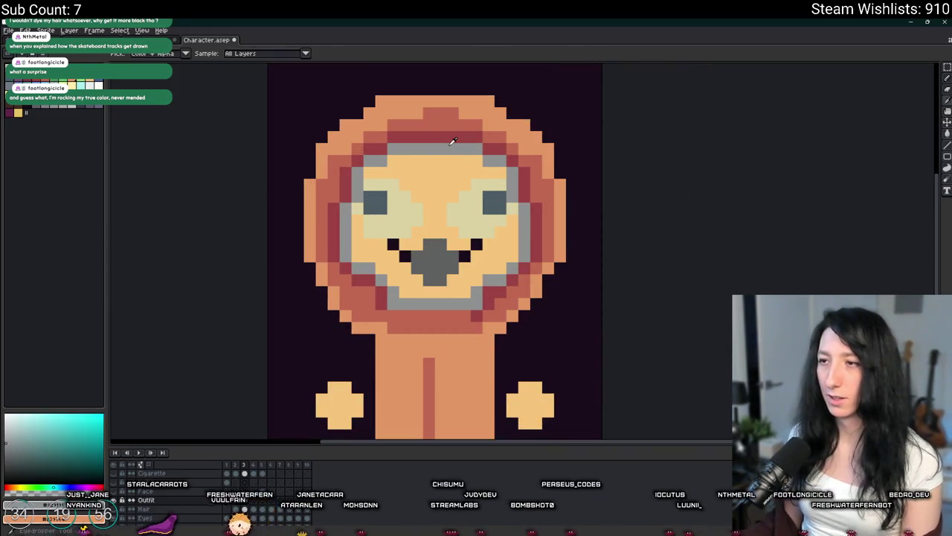
pyautogui.click(434, 185)
pyautogui.scroll(-3, 434, 185)
pyautogui.scroll(1, 431, 188)
pyautogui.scroll(1, 424, 191)
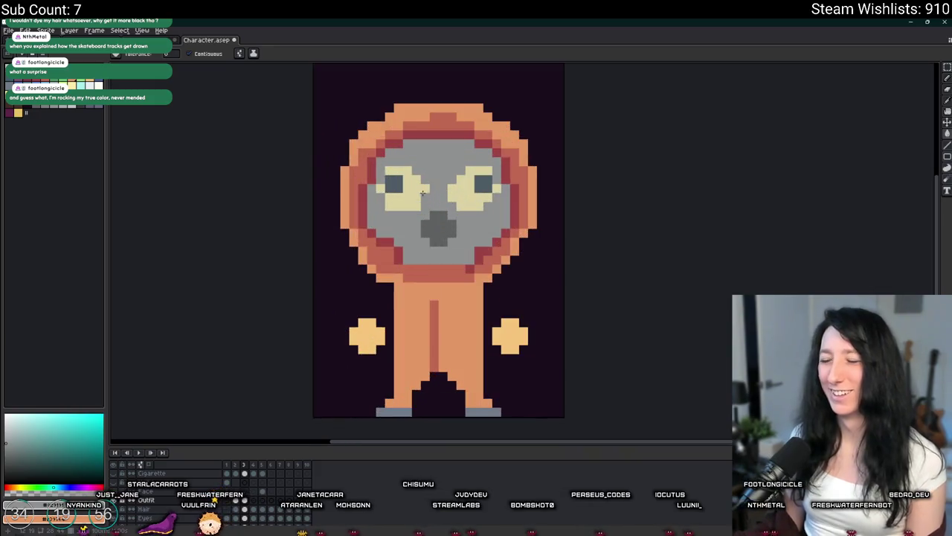
# Step: Fill both goggle lenses with cyan
pyautogui.press('w')
pyautogui.press('i')
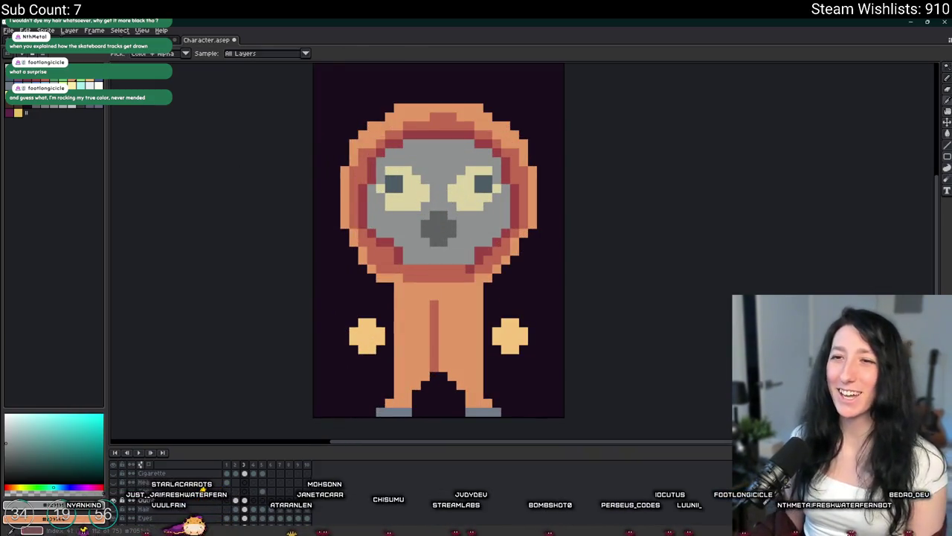
pyautogui.click(86, 87)
pyautogui.click(82, 86)
pyautogui.press('g')
pyautogui.click(402, 190)
pyautogui.click(465, 190)
pyautogui.scroll(-5, 466, 194)
pyautogui.scroll(5, 462, 199)
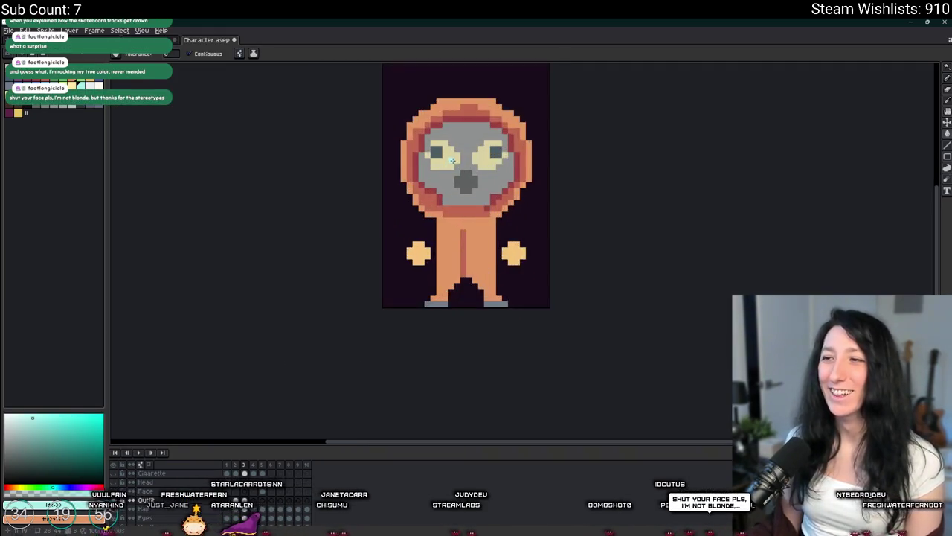
pyautogui.scroll(-1, 427, 229)
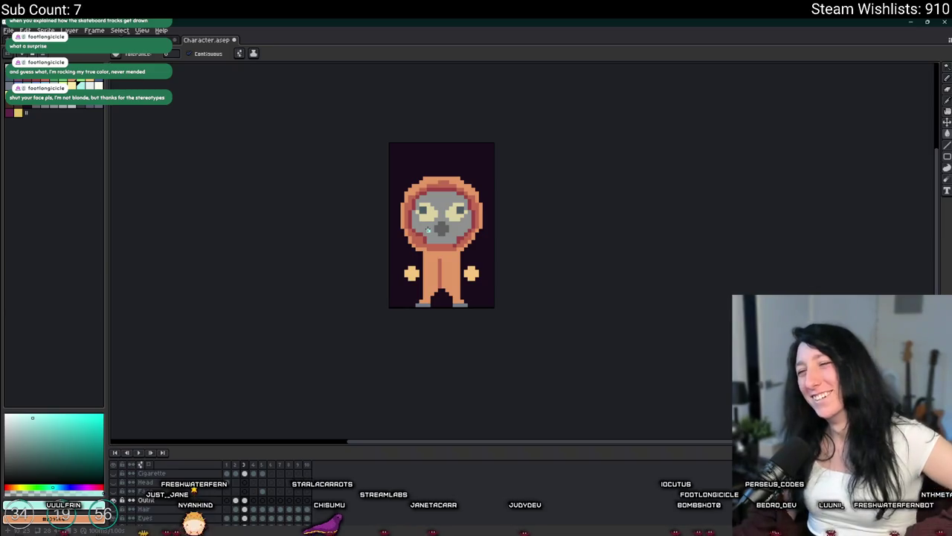
# Step: Fill the right lens with cyan and recentre the sprite view
pyautogui.scroll(2, 427, 227)
pyautogui.click(460, 216)
pyautogui.scroll(-2, 471, 219)
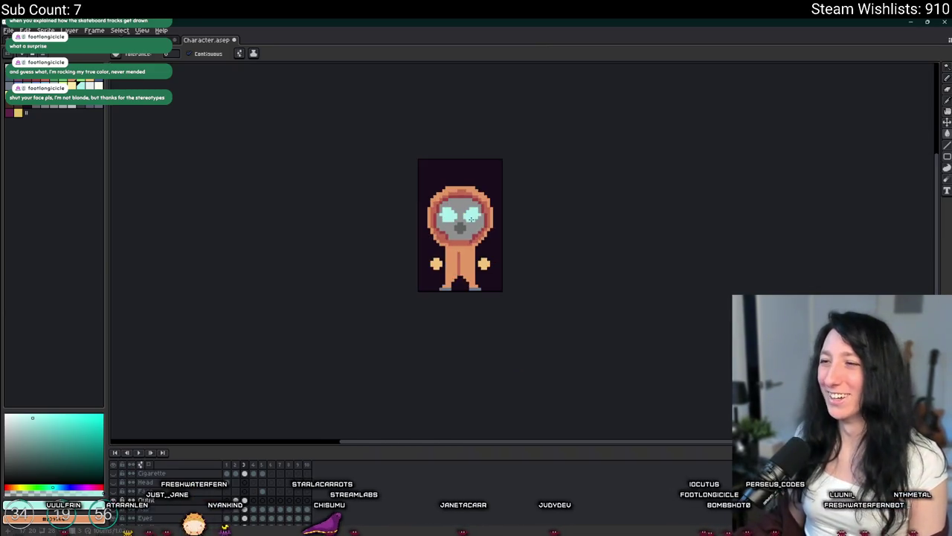
pyautogui.press('b')
pyautogui.scroll(5, 467, 220)
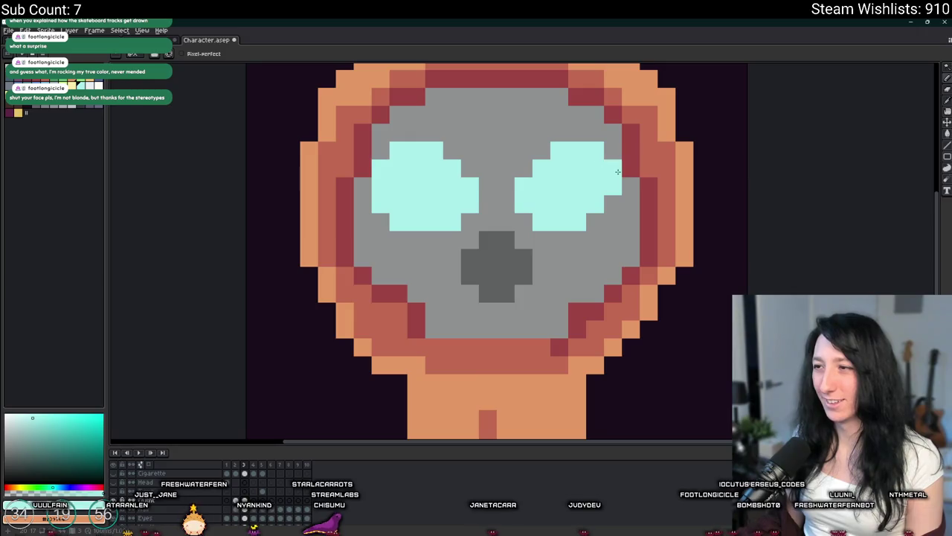
pyautogui.scroll(-5, 600, 222)
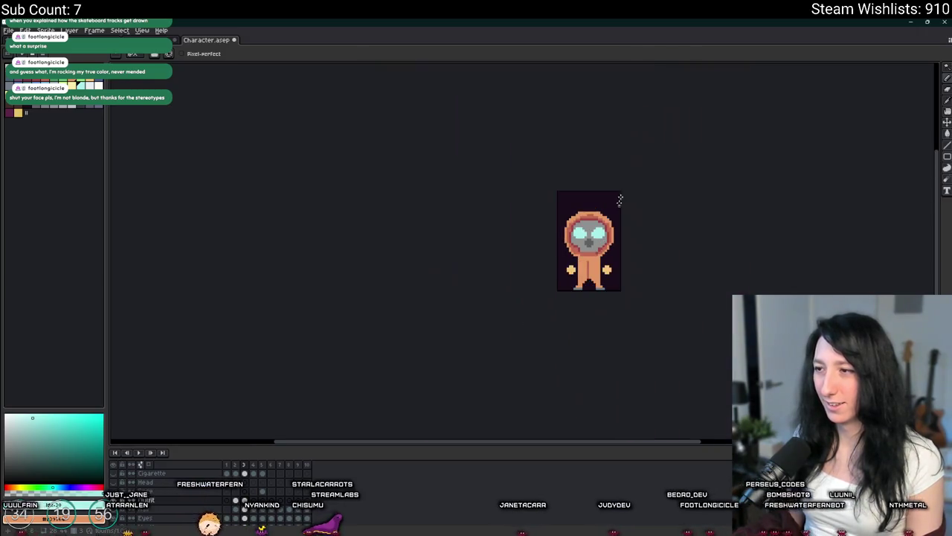
pyautogui.scroll(4, 565, 238)
pyautogui.moveTo(376, 194); pyautogui.dragTo(250, 195)
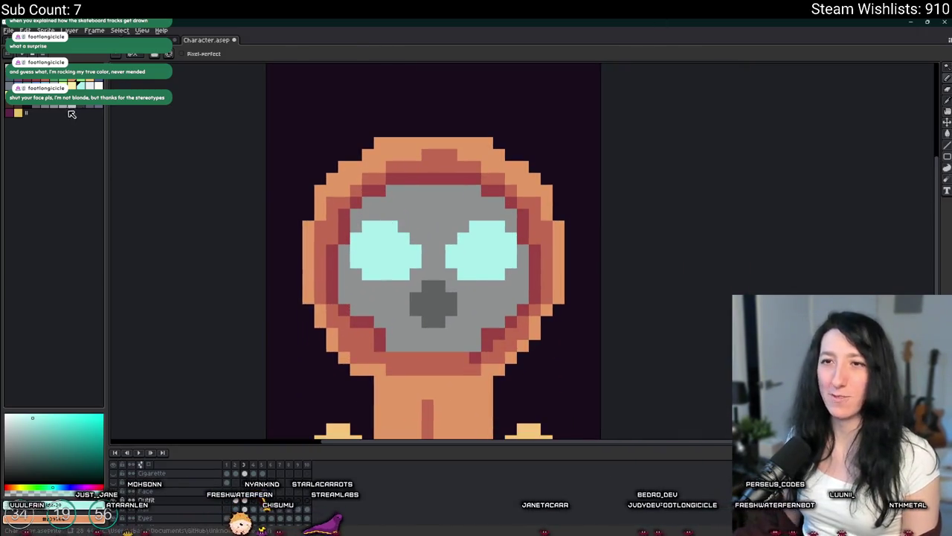
# Step: Refill both lenses with a bluer, bright cyan-blue
pyautogui.click(71, 111)
pyautogui.press('g')
pyautogui.click(386, 249)
pyautogui.click(487, 250)
pyautogui.scroll(-2, 487, 249)
pyautogui.scroll(-2, 484, 260)
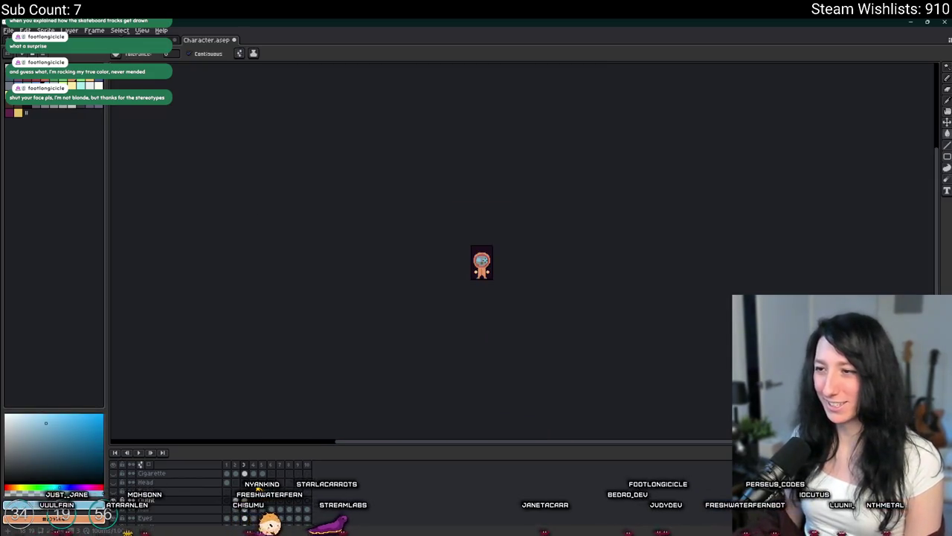
pyautogui.scroll(3, 485, 260)
pyautogui.scroll(1, 484, 260)
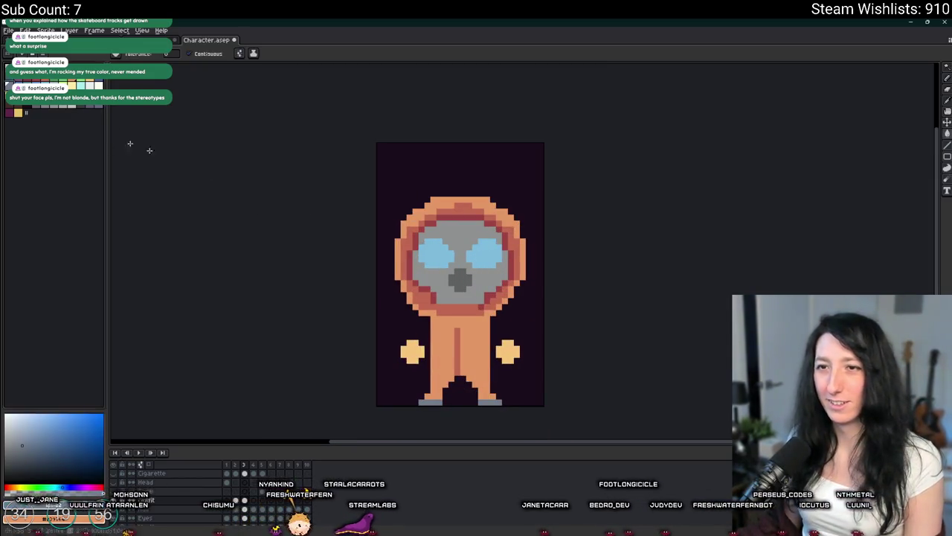
# Step: Refill both eyes with a muted greyish blue
pyautogui.click(73, 121)
pyautogui.click(435, 253)
pyautogui.click(485, 253)
pyautogui.scroll(-2, 485, 253)
pyautogui.scroll(1, 490, 255)
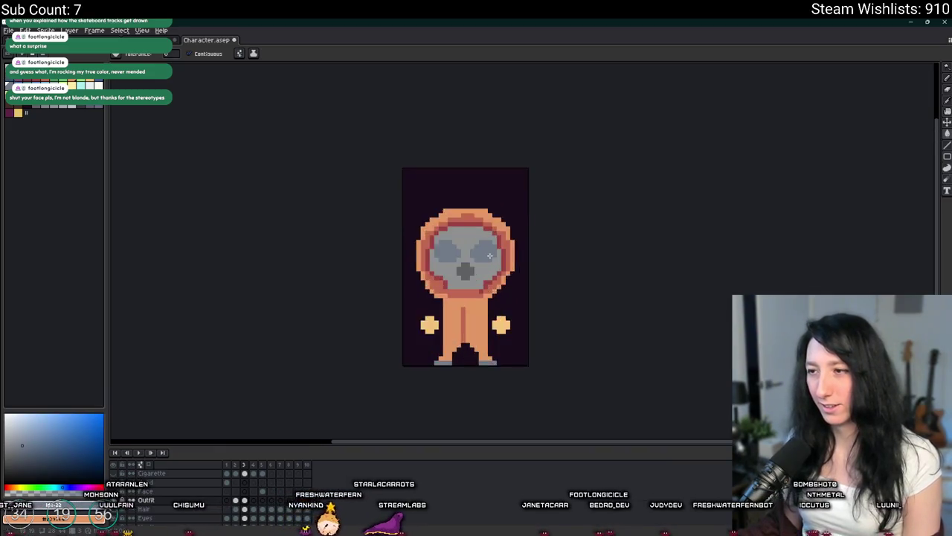
pyautogui.scroll(3, 490, 255)
# Step: Sample a grey to shade the filter, undoing a stray stroke above the nose
pyautogui.press('i')
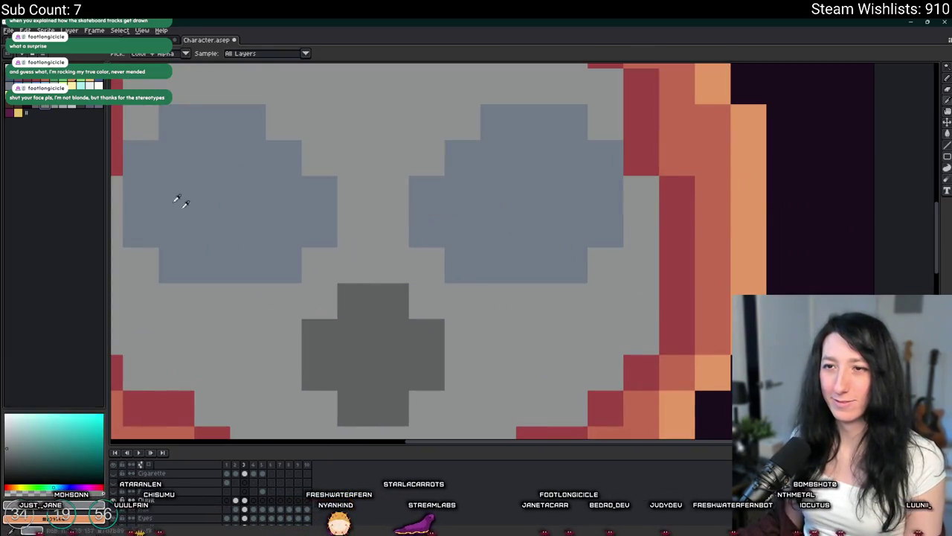
pyautogui.press('b')
pyautogui.moveTo(320, 301); pyautogui.dragTo(427, 300)
pyautogui.hotkey('ctrl', 'z')
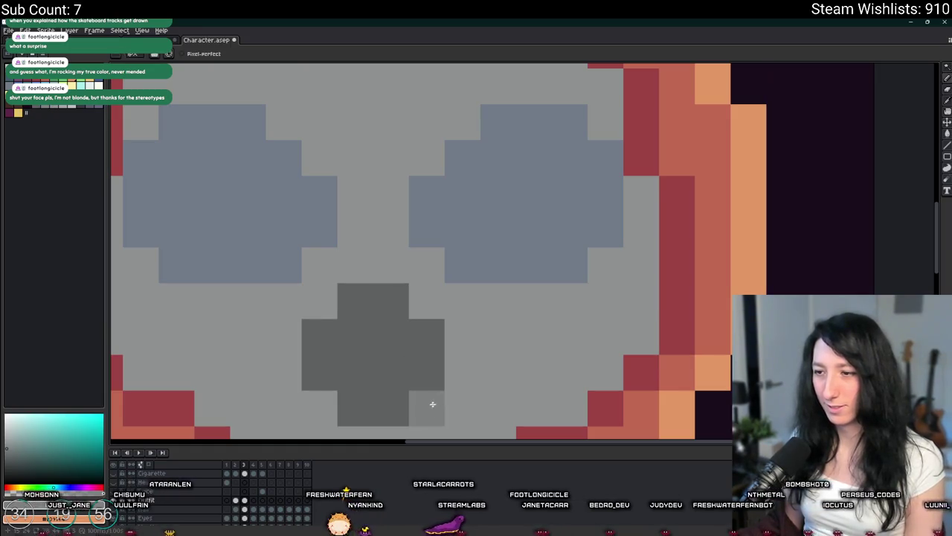
pyautogui.press('i')
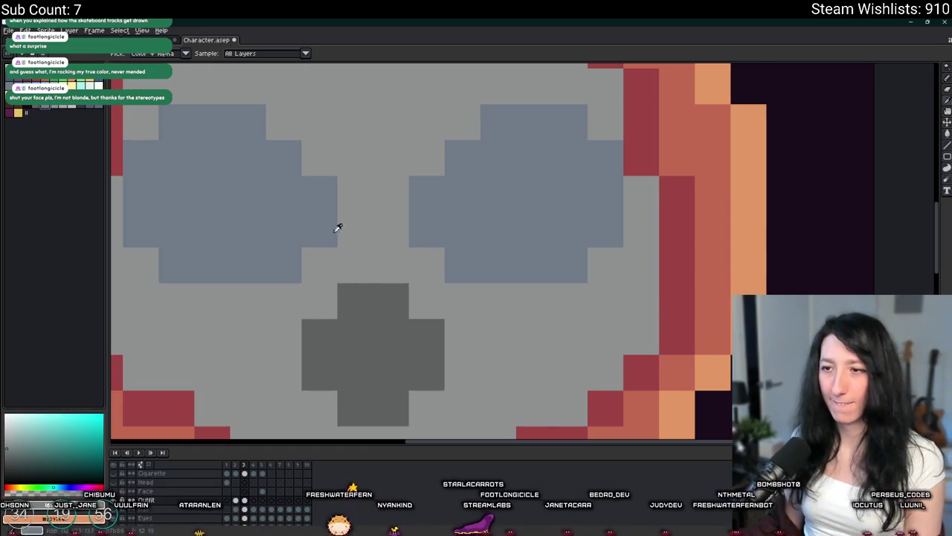
pyautogui.press('b')
pyautogui.scroll(-5, 434, 318)
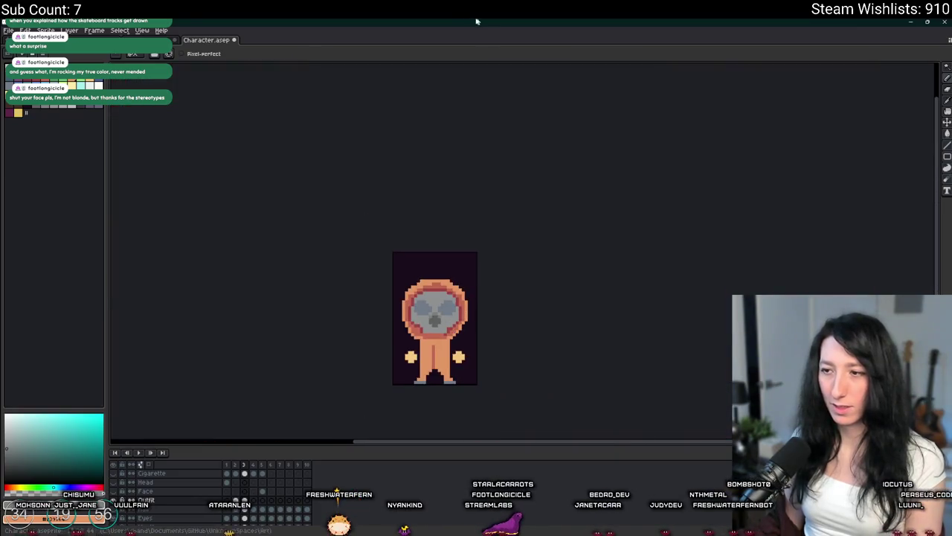
pyautogui.scroll(5, 433, 271)
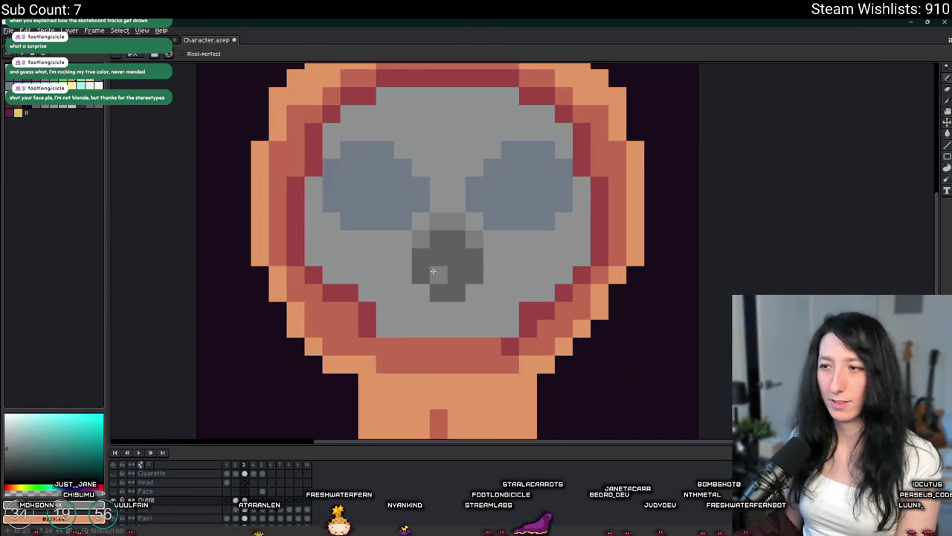
pyautogui.scroll(-5, 461, 256)
pyautogui.scroll(3, 367, 179)
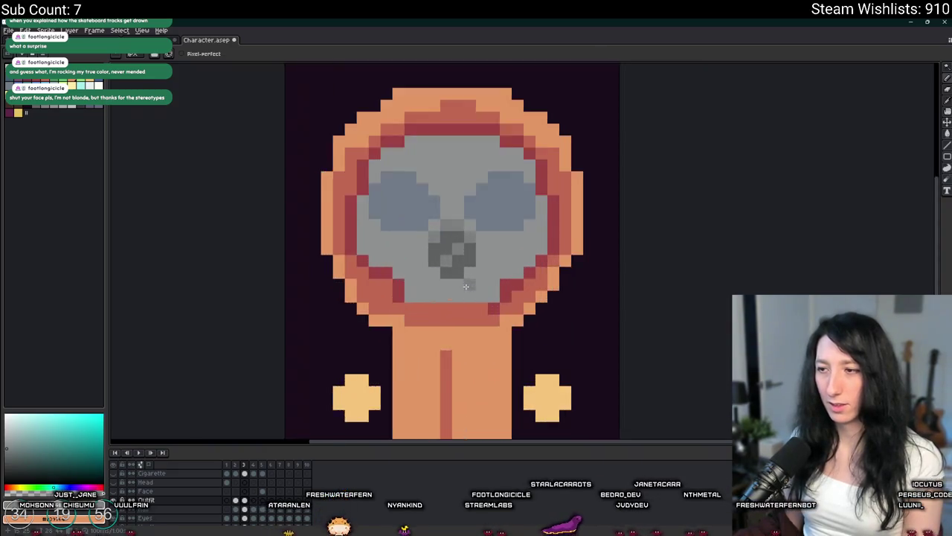
pyautogui.scroll(3, 367, 179)
pyautogui.scroll(-2, 367, 178)
pyautogui.scroll(-2, 366, 179)
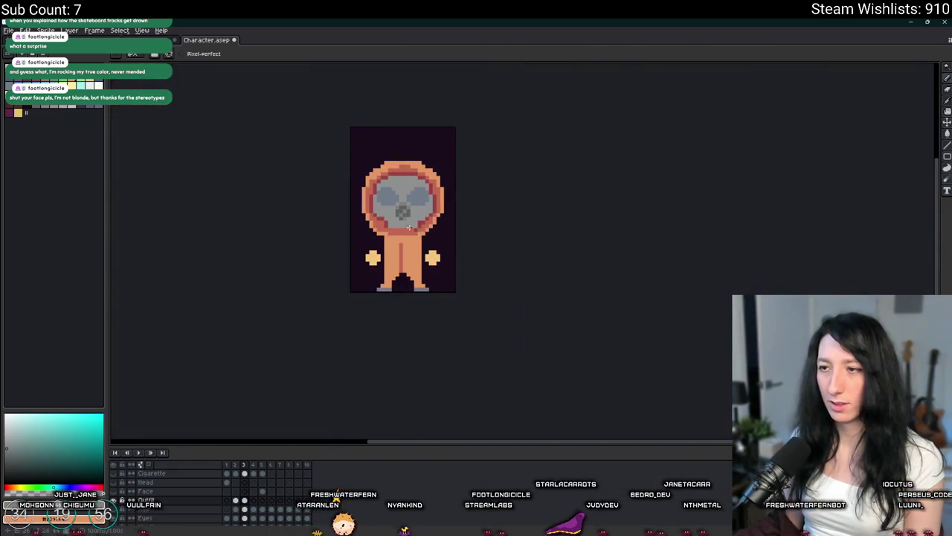
pyautogui.scroll(-1, 367, 178)
pyautogui.scroll(-1, 367, 178)
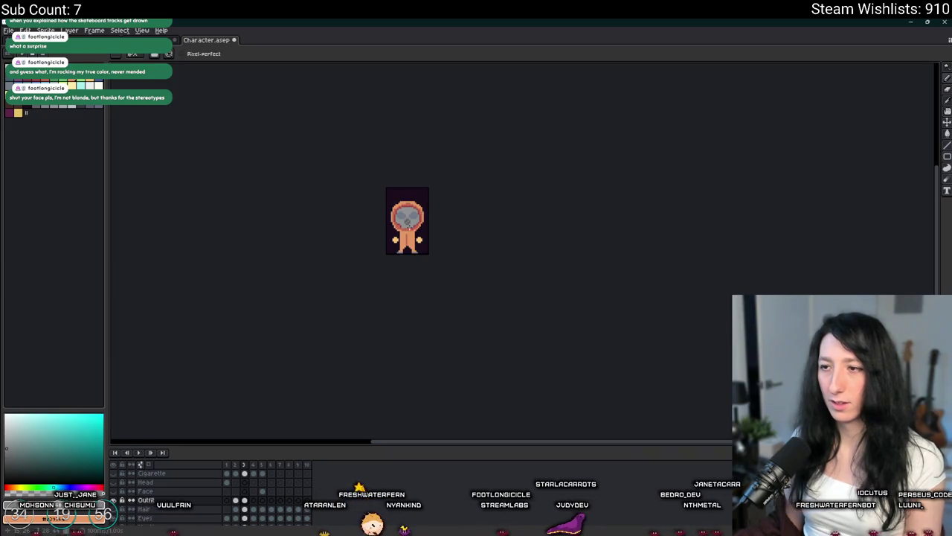
pyautogui.scroll(2, 383, 238)
pyautogui.scroll(3, 383, 238)
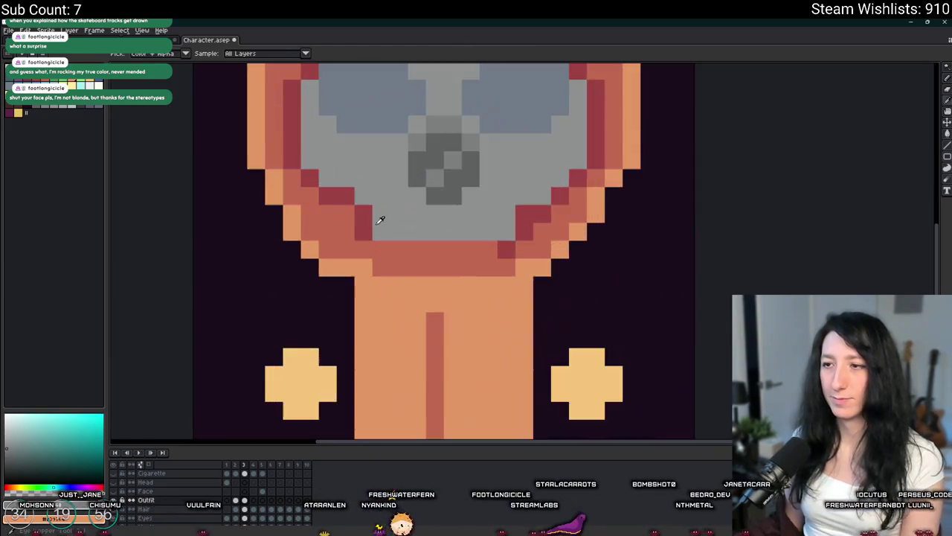
# Step: Draw two dark red rows along the chin and recolour the lower row red-orange
pyautogui.moveTo(382, 243); pyautogui.dragTo(490, 242)
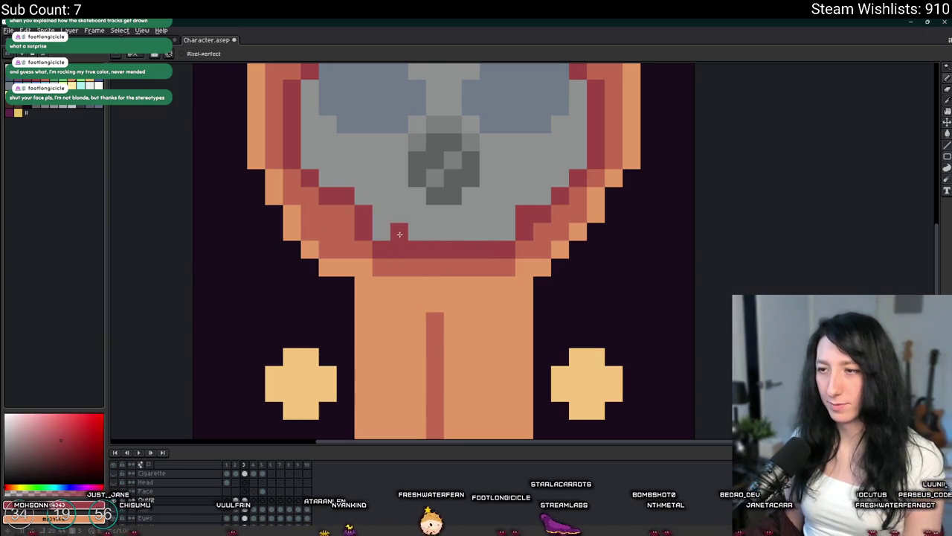
pyautogui.moveTo(400, 235); pyautogui.dragTo(533, 234)
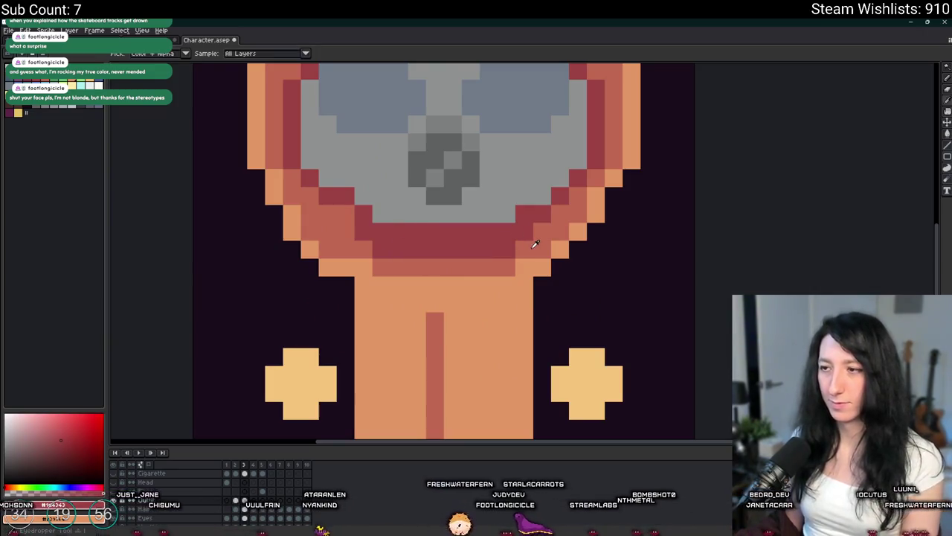
pyautogui.keyDown('alt'); pyautogui.click(523, 249); pyautogui.keyUp('alt')
pyautogui.keyDown('shift'); pyautogui.click(346, 243); pyautogui.keyUp('shift')
pyautogui.scroll(-3, 357, 257)
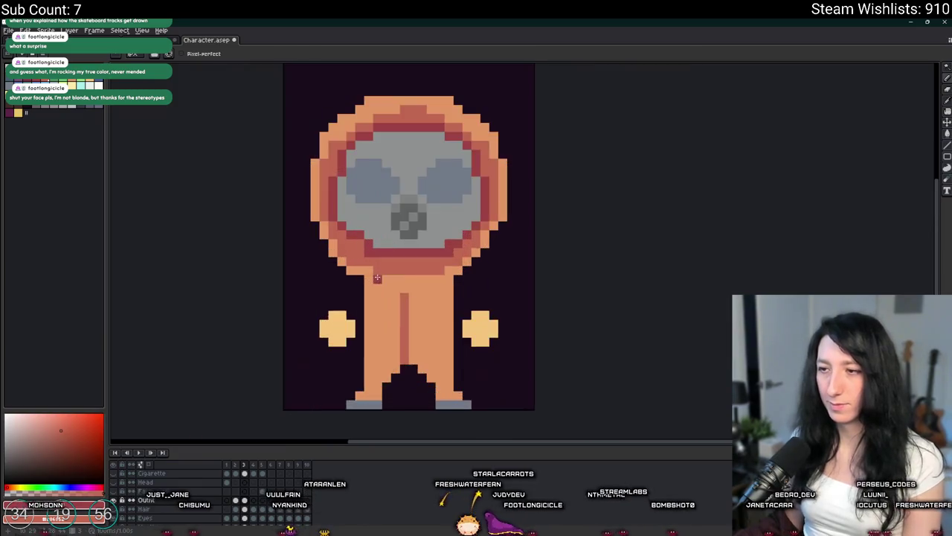
pyautogui.scroll(-3, 402, 290)
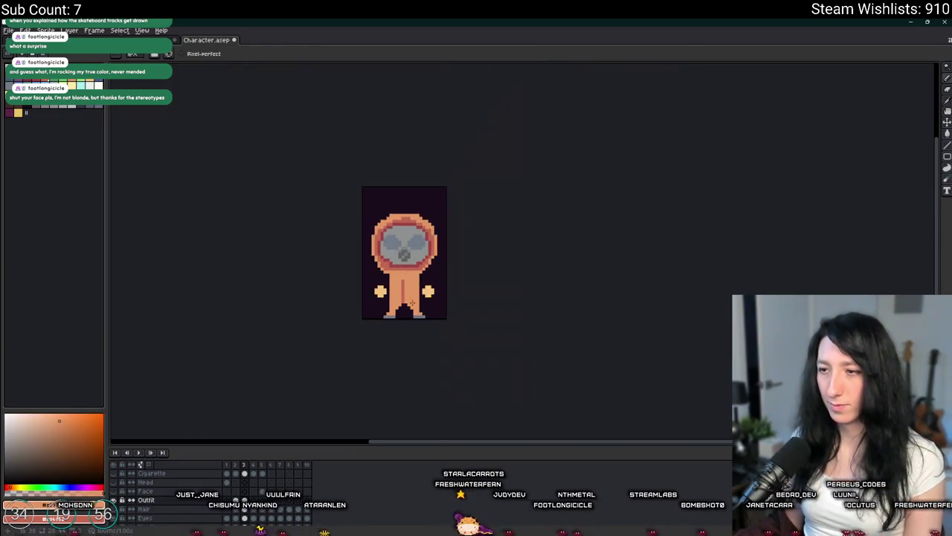
pyautogui.scroll(-1, 411, 295)
pyautogui.scroll(-1, 486, 264)
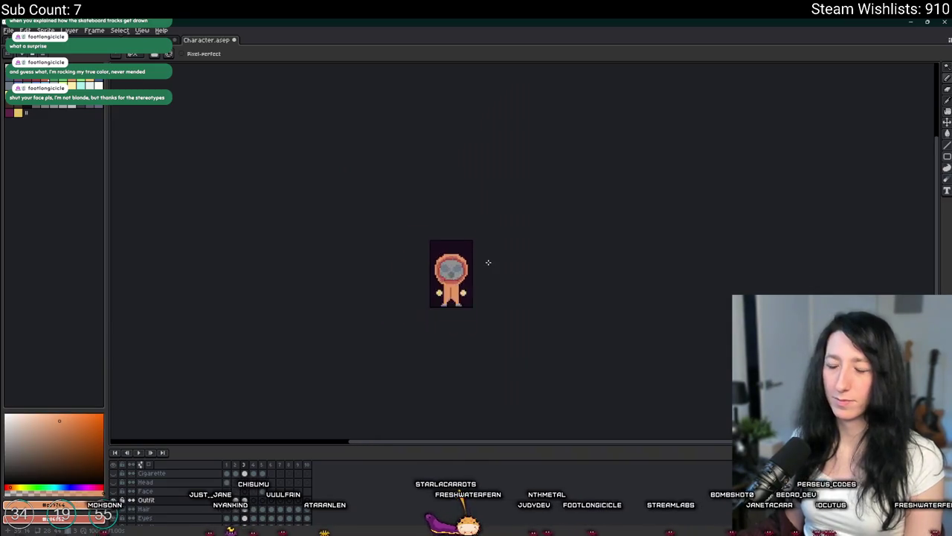
pyautogui.scroll(1, 488, 263)
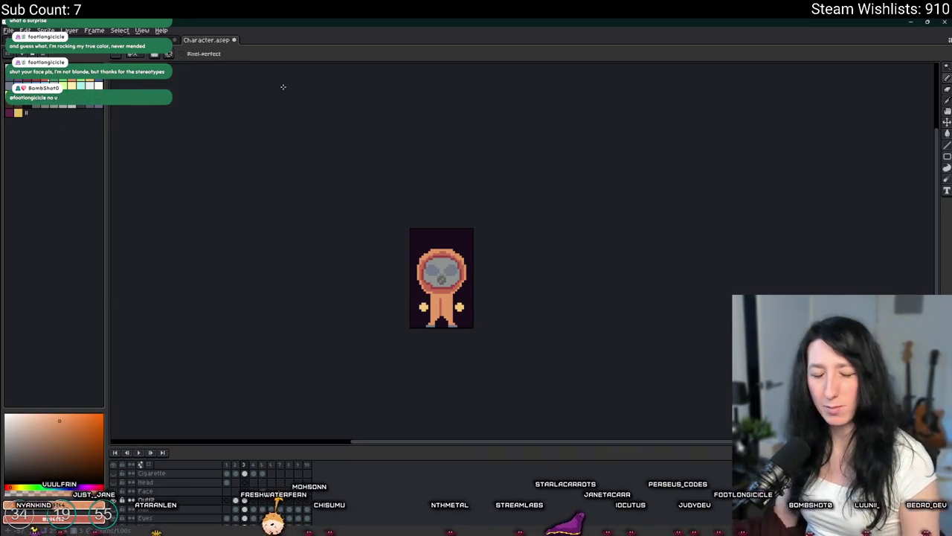
pyautogui.scroll(1, 555, 307)
# Step: Pick a darker grey and shade the mask's lower-left edge with it
pyautogui.scroll(3, 399, 229)
pyautogui.scroll(1, 451, 319)
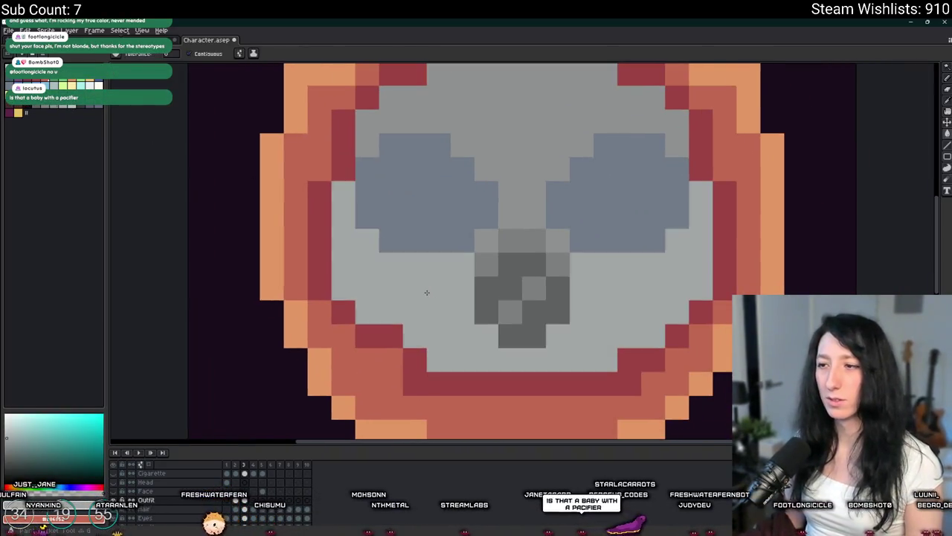
pyautogui.scroll(-3, 446, 260)
pyautogui.scroll(1, 448, 249)
pyautogui.scroll(2, 444, 255)
pyautogui.press('i')
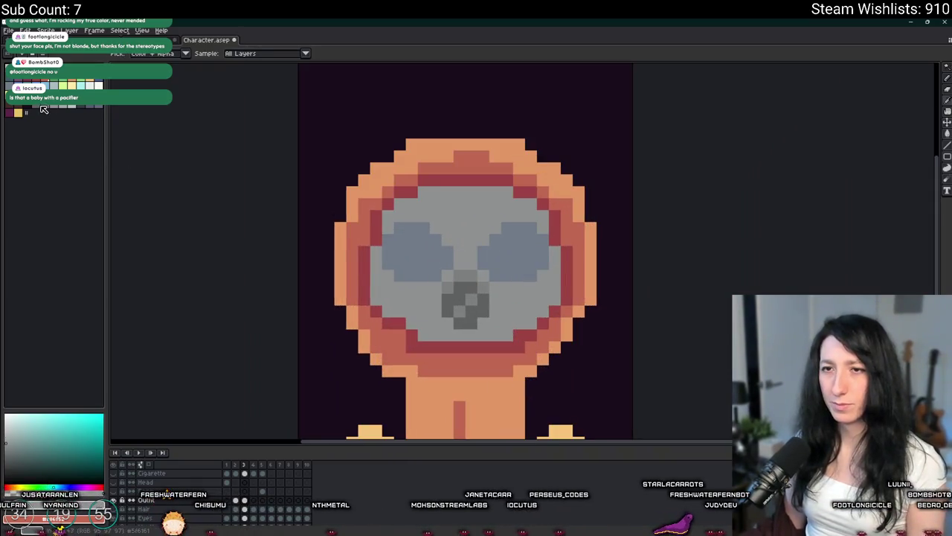
pyautogui.press('b')
pyautogui.moveTo(366, 275); pyautogui.dragTo(339, 232)
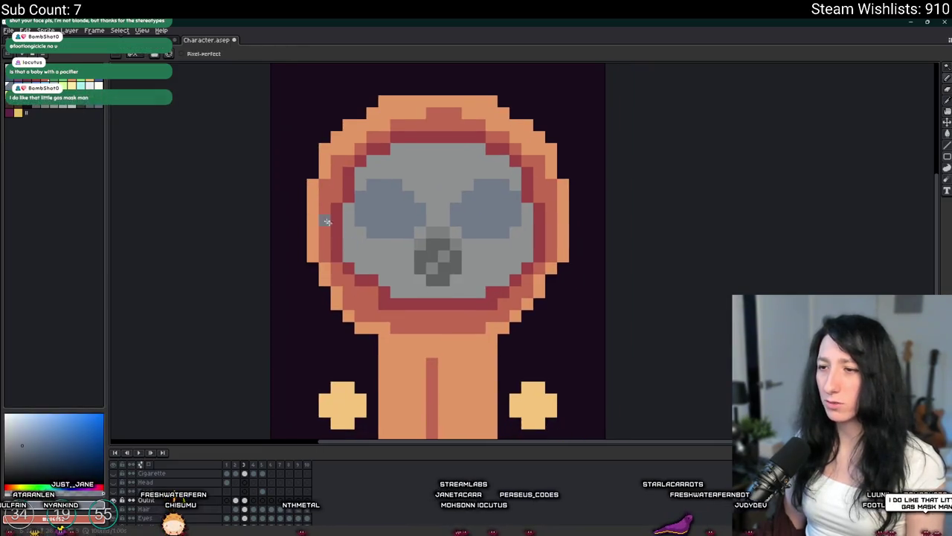
pyautogui.scroll(2, 364, 247)
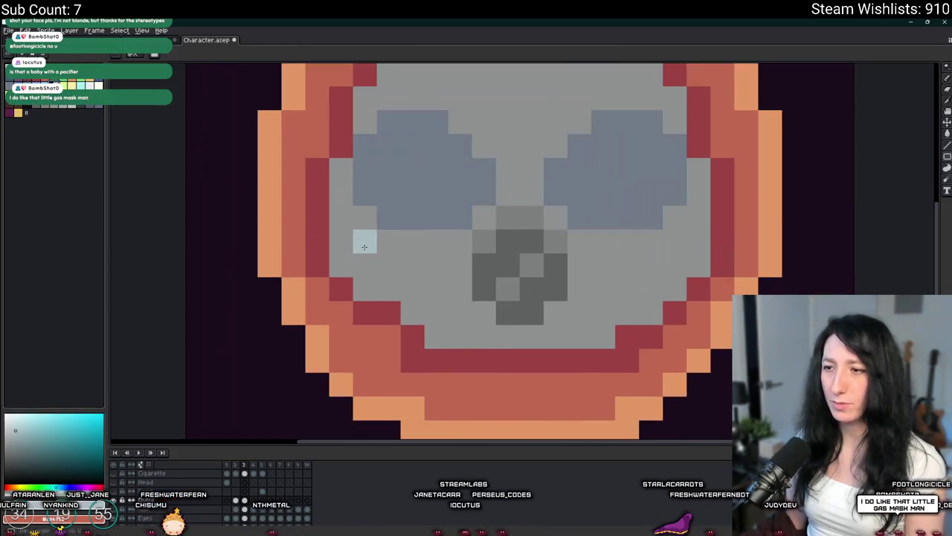
pyautogui.click(369, 243)
pyautogui.press('b')
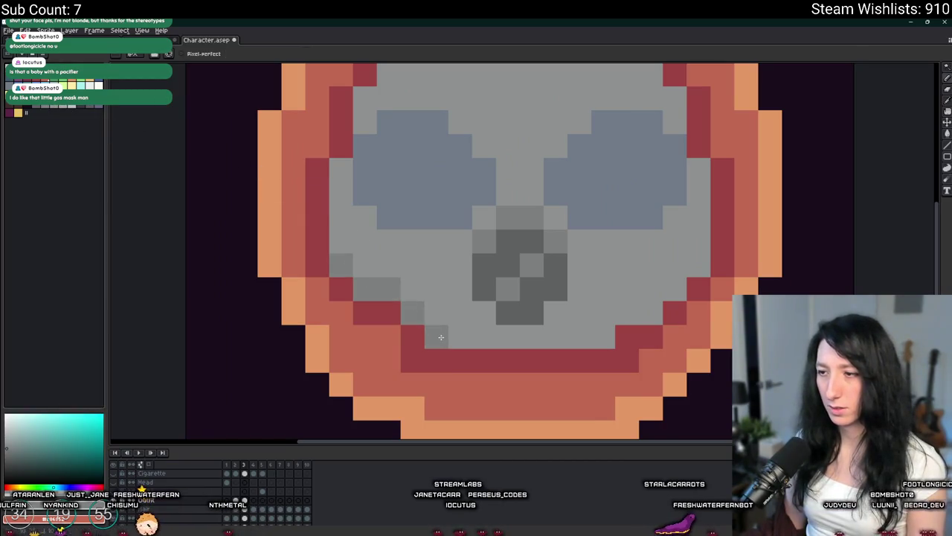
pyautogui.moveTo(441, 337); pyautogui.dragTo(605, 338)
# Step: Shade the top edge of the mask in darker grey
pyautogui.scroll(-4, 682, 281)
pyautogui.scroll(1, 563, 274)
pyautogui.scroll(3, 563, 274)
pyautogui.moveTo(545, 255); pyautogui.dragTo(330, 223)
pyautogui.scroll(-5, 267, 275)
pyautogui.scroll(-1, 289, 134)
pyautogui.scroll(3, 289, 134)
pyautogui.scroll(3, 256, 256)
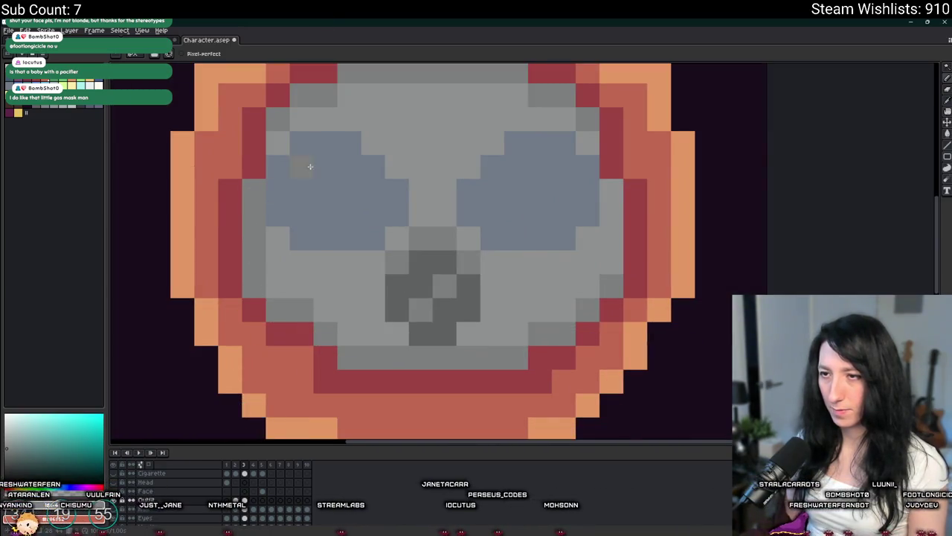
pyautogui.scroll(-3, 374, 229)
pyautogui.scroll(2, 417, 255)
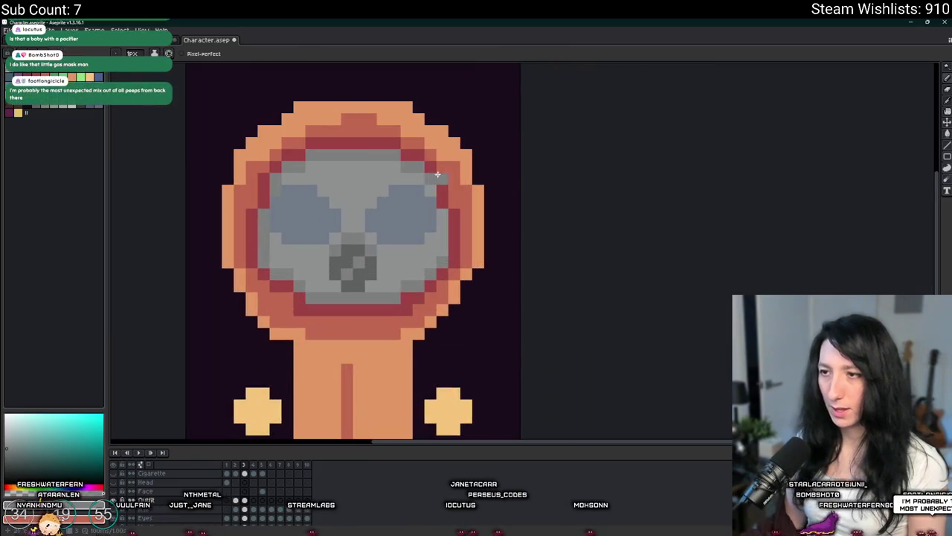
pyautogui.scroll(-3, 439, 212)
pyautogui.scroll(-1, 492, 243)
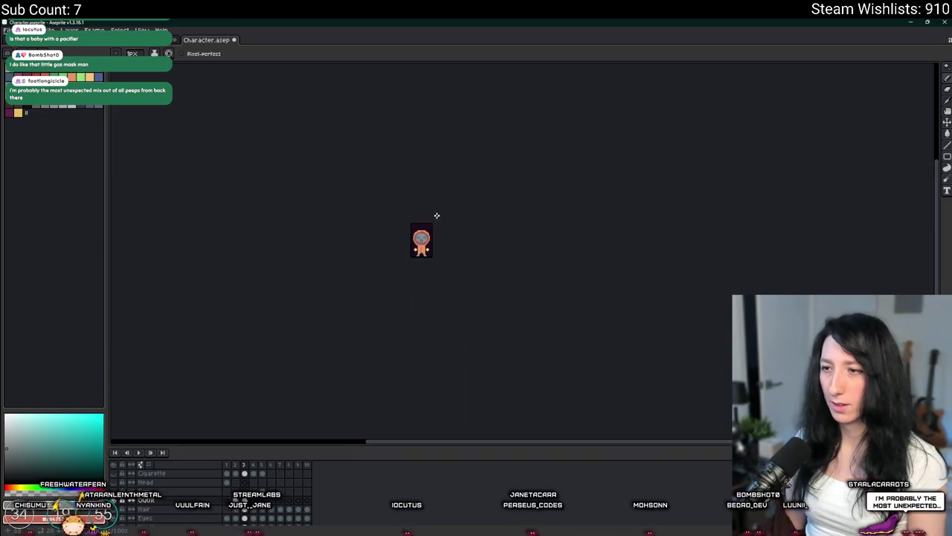
# Step: Darken the grey pixels beside and below the mask filter
pyautogui.scroll(3, 416, 282)
pyautogui.scroll(2, 325, 328)
pyautogui.moveTo(325, 329); pyautogui.dragTo(379, 266)
pyautogui.scroll(2, 397, 308)
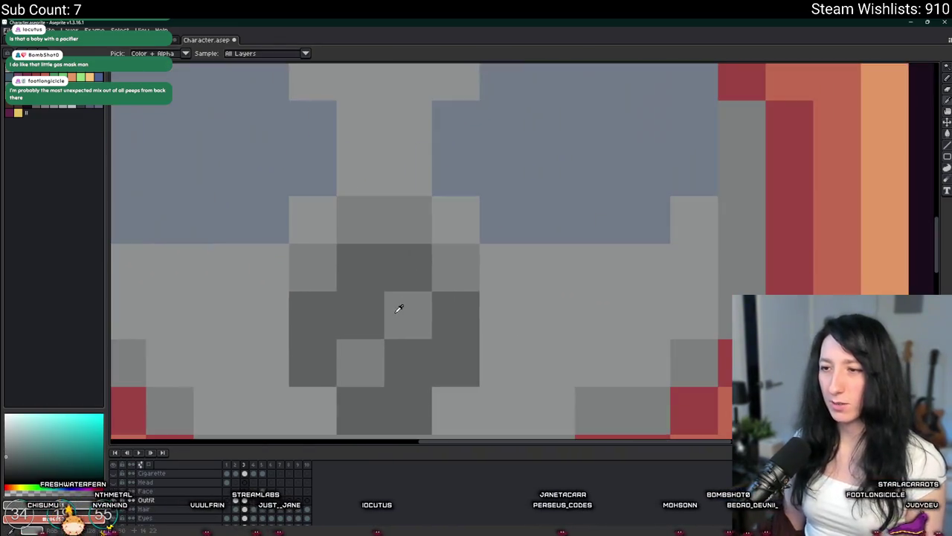
pyautogui.moveTo(397, 308); pyautogui.dragTo(419, 255)
pyautogui.moveTo(348, 246); pyautogui.dragTo(347, 294)
pyautogui.moveTo(562, 242); pyautogui.dragTo(567, 276)
pyautogui.click(538, 342)
pyautogui.click(394, 343)
# Step: Sample a lighter grey and lighten a pixel in the filter's centre
pyautogui.scroll(-3, 417, 350)
pyautogui.scroll(-4, 426, 356)
pyautogui.scroll(-2, 426, 356)
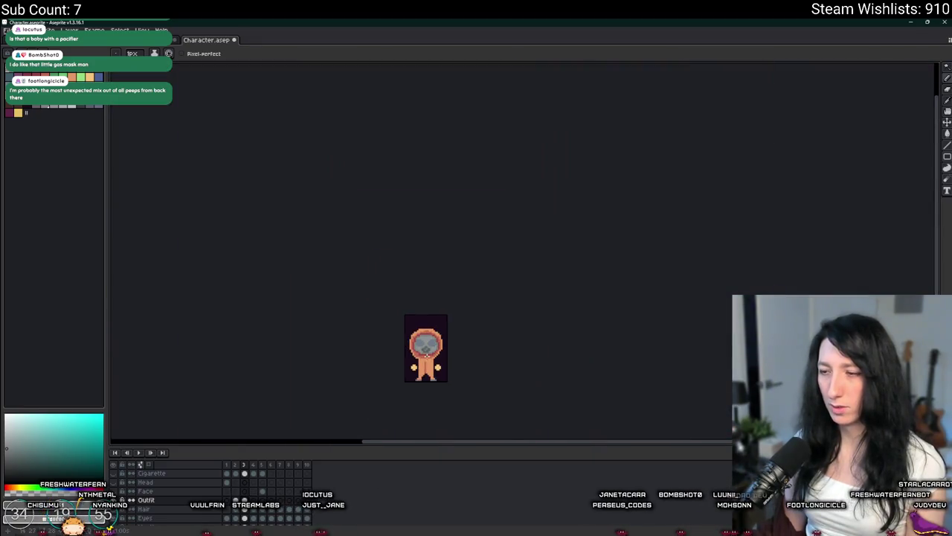
pyautogui.scroll(6, 459, 304)
pyautogui.scroll(2, 462, 304)
pyautogui.press('i')
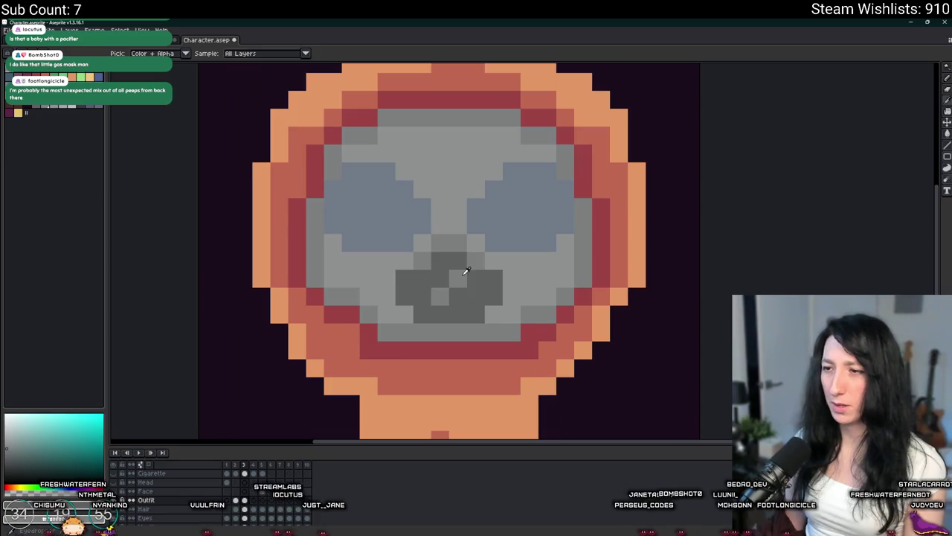
pyautogui.scroll(2, 441, 270)
pyautogui.press('b')
pyautogui.click(443, 308)
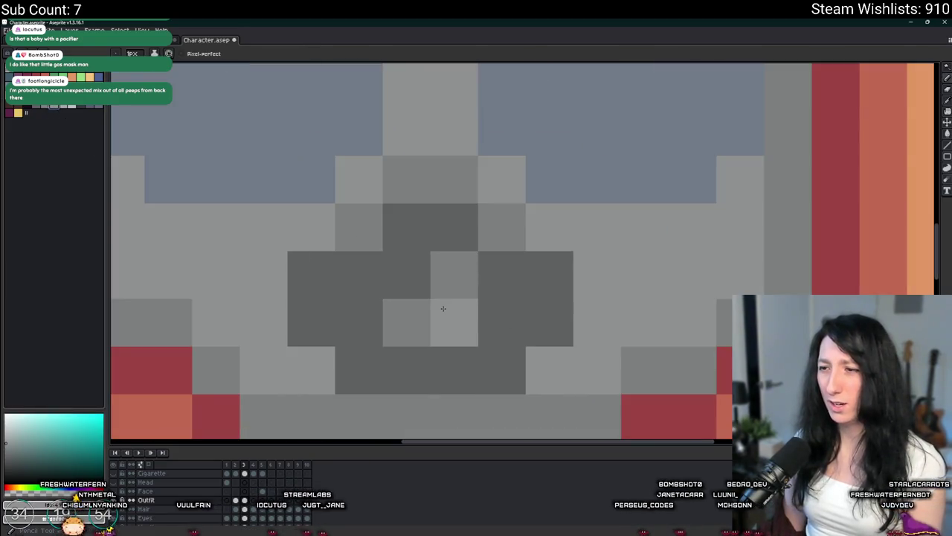
pyautogui.scroll(-4, 407, 280)
pyautogui.scroll(-1, 447, 253)
pyautogui.scroll(1, 501, 238)
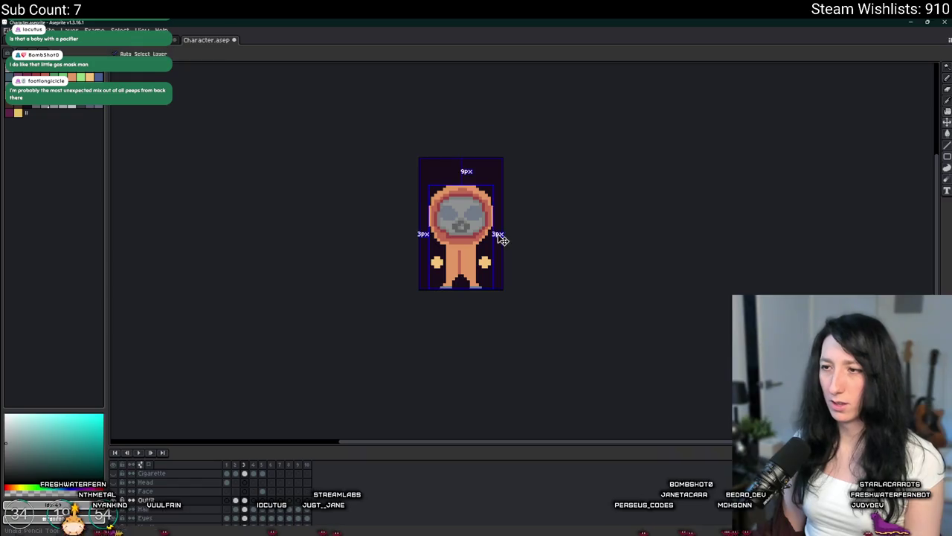
pyautogui.scroll(3, 464, 225)
pyautogui.press('i')
pyautogui.press('b')
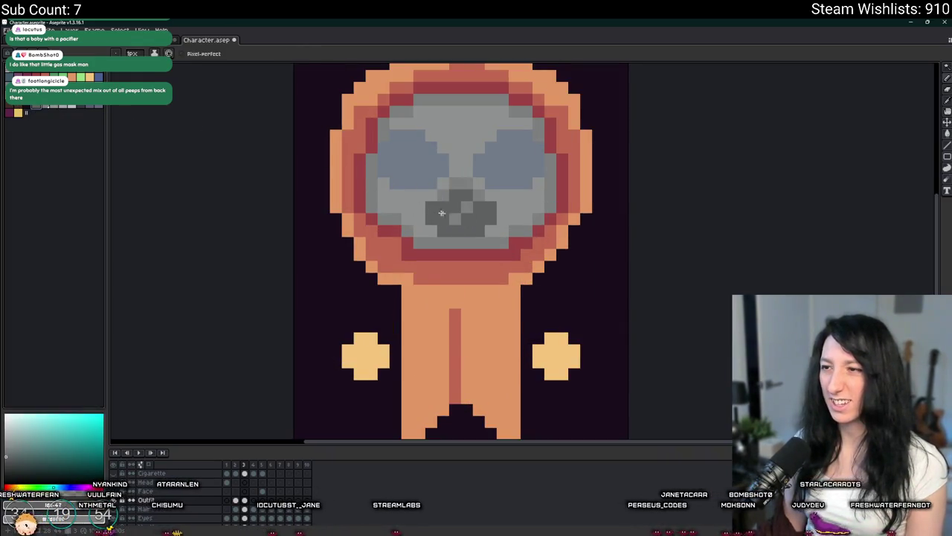
# Step: Darken a filter pixel and paint the pixel above it light grey
pyautogui.scroll(1, 437, 212)
pyautogui.scroll(-5, 452, 204)
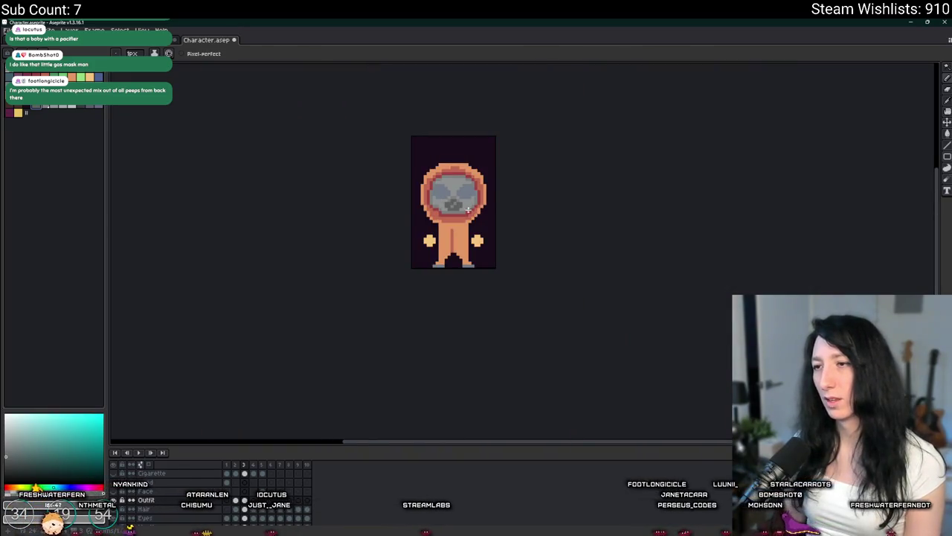
pyautogui.scroll(1, 469, 212)
pyautogui.scroll(-3, 447, 203)
pyautogui.scroll(1, 447, 201)
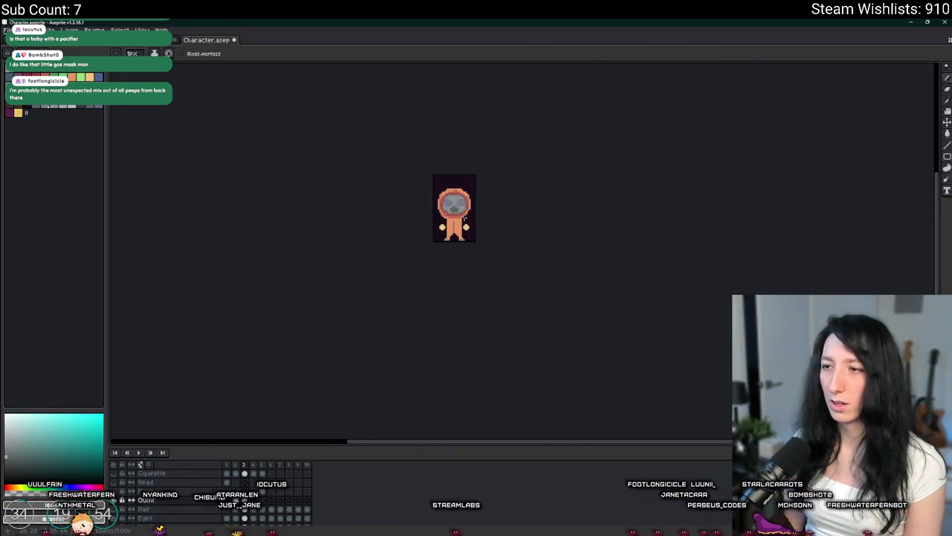
pyautogui.scroll(2, 445, 195)
pyautogui.scroll(2, 444, 189)
pyautogui.scroll(2, 443, 189)
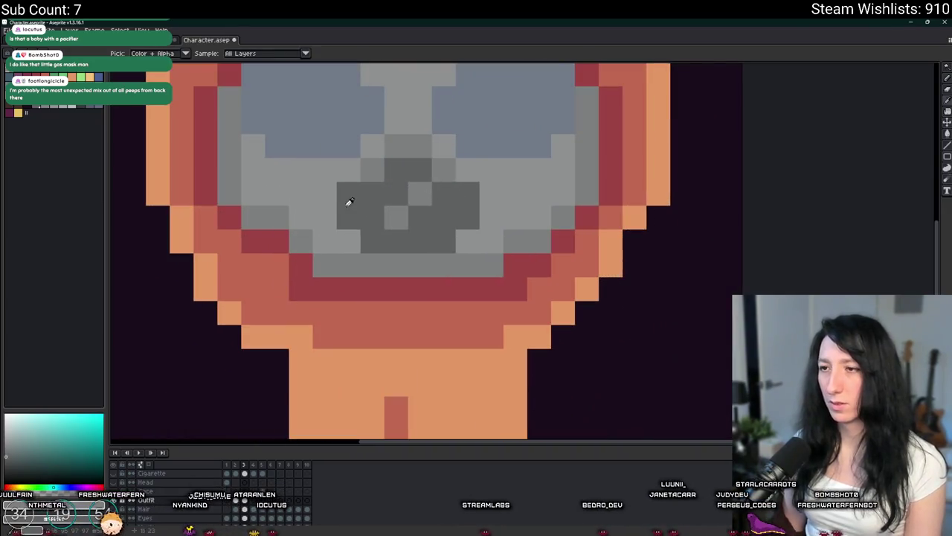
pyautogui.press('v')
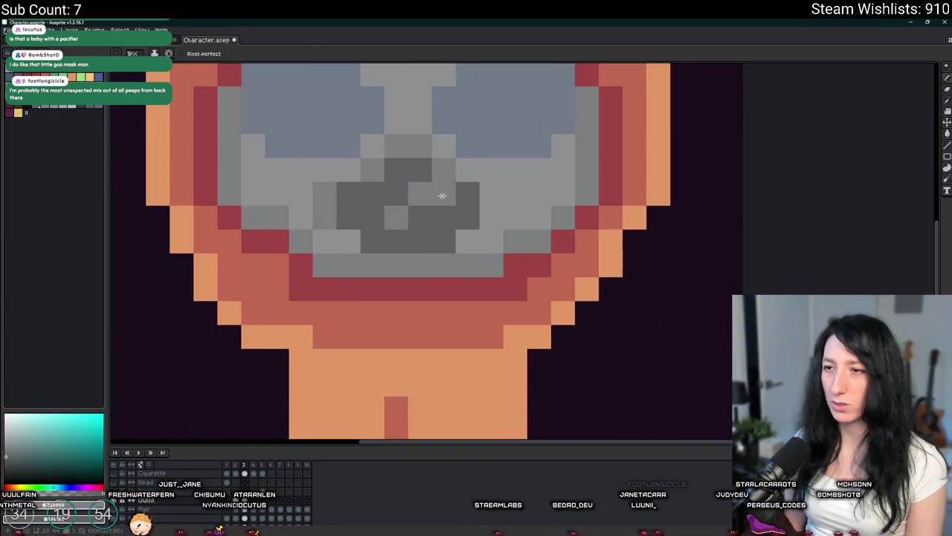
pyautogui.scroll(-4, 489, 216)
pyautogui.scroll(2, 520, 215)
pyautogui.scroll(1, 425, 238)
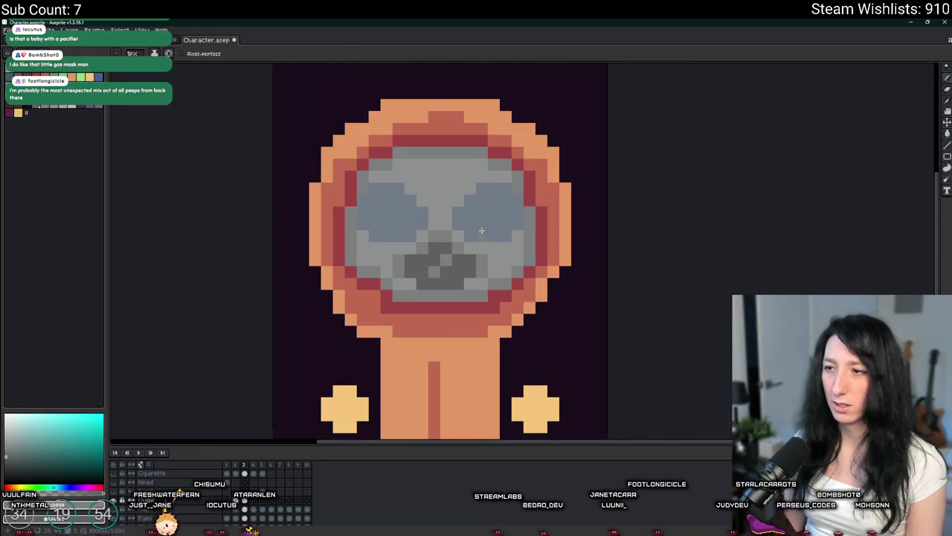
pyautogui.scroll(1, 425, 240)
pyautogui.scroll(1, 441, 250)
pyautogui.click(440, 250)
pyautogui.rightClick(440, 231)
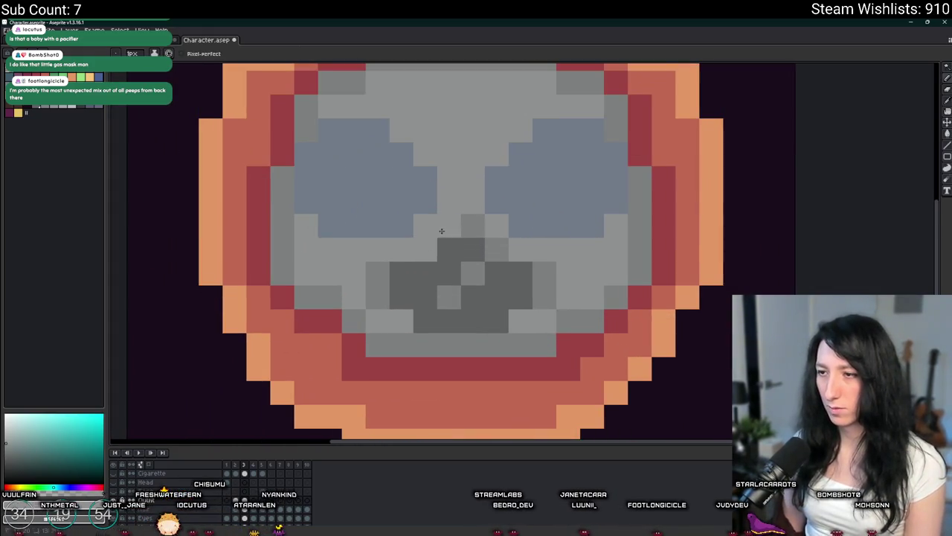
# Step: Extend the dark grey filter shape downward into a rounded canister
pyautogui.scroll(-4, 503, 246)
pyautogui.scroll(2, 505, 276)
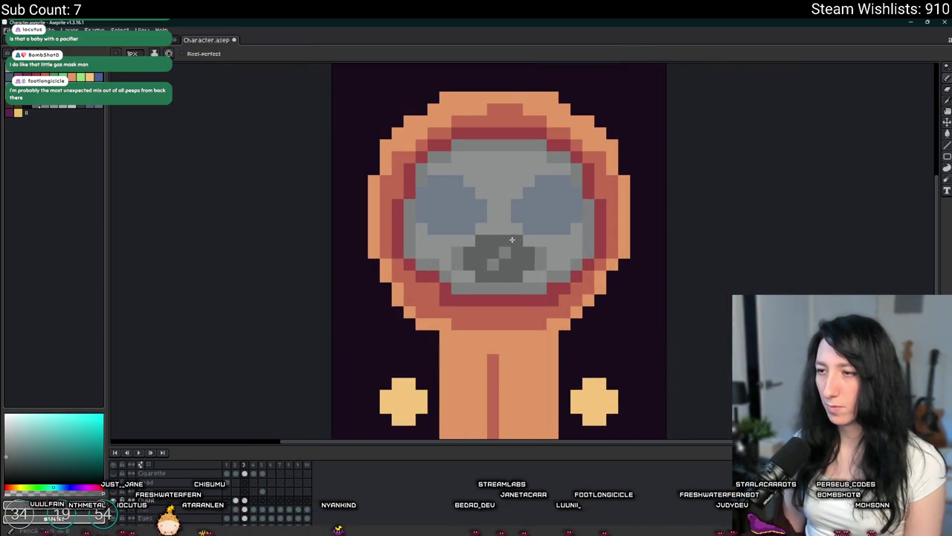
pyautogui.scroll(-2, 509, 240)
pyautogui.scroll(-1, 513, 253)
pyautogui.scroll(-1, 521, 268)
pyautogui.scroll(-1, 531, 290)
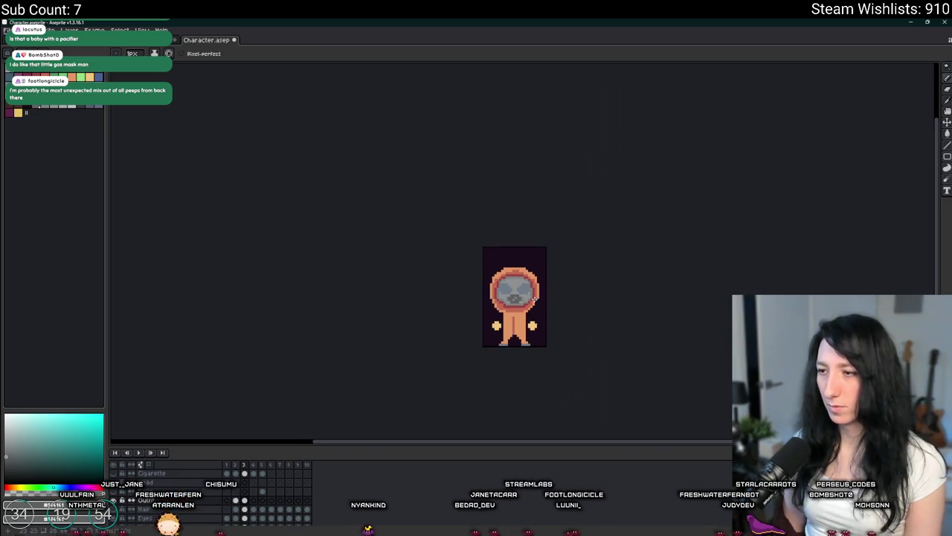
pyautogui.scroll(4, 534, 297)
pyautogui.scroll(1, 513, 302)
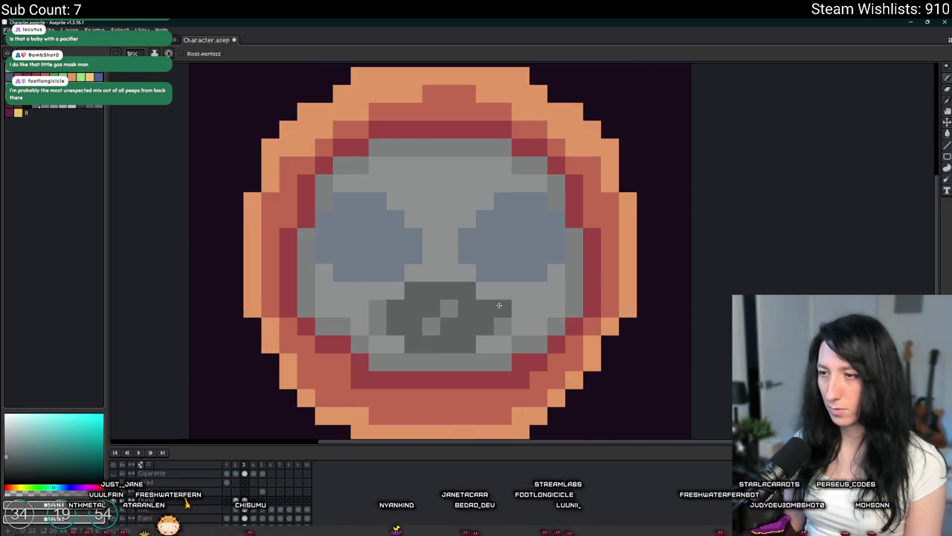
pyautogui.moveTo(489, 305); pyautogui.dragTo(490, 336)
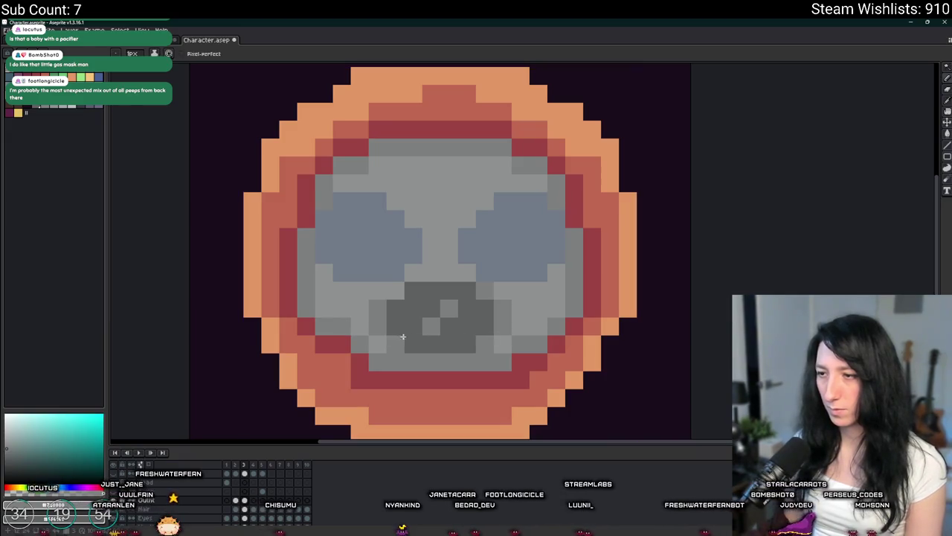
pyautogui.scroll(-1, 402, 298)
pyautogui.scroll(-2, 446, 320)
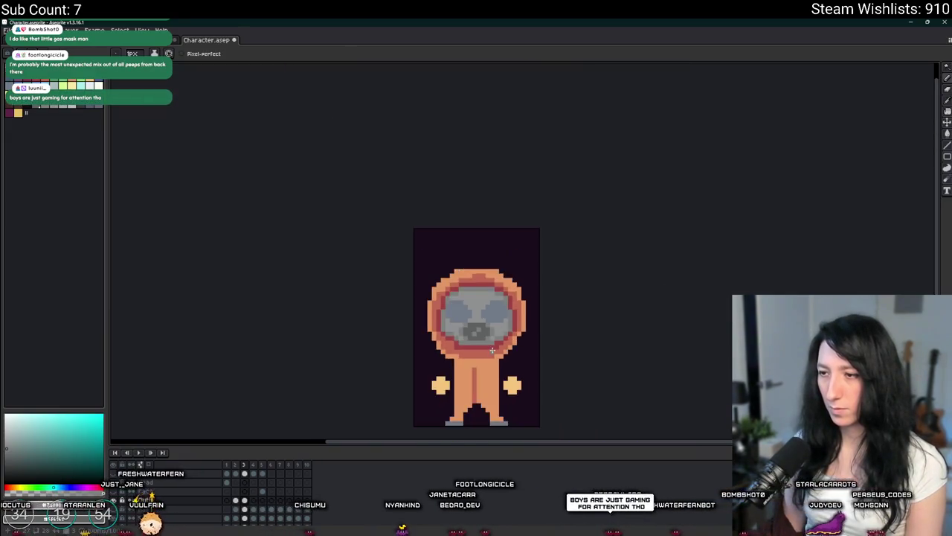
pyautogui.scroll(-1, 492, 349)
pyautogui.scroll(-1, 550, 320)
pyautogui.scroll(-1, 645, 275)
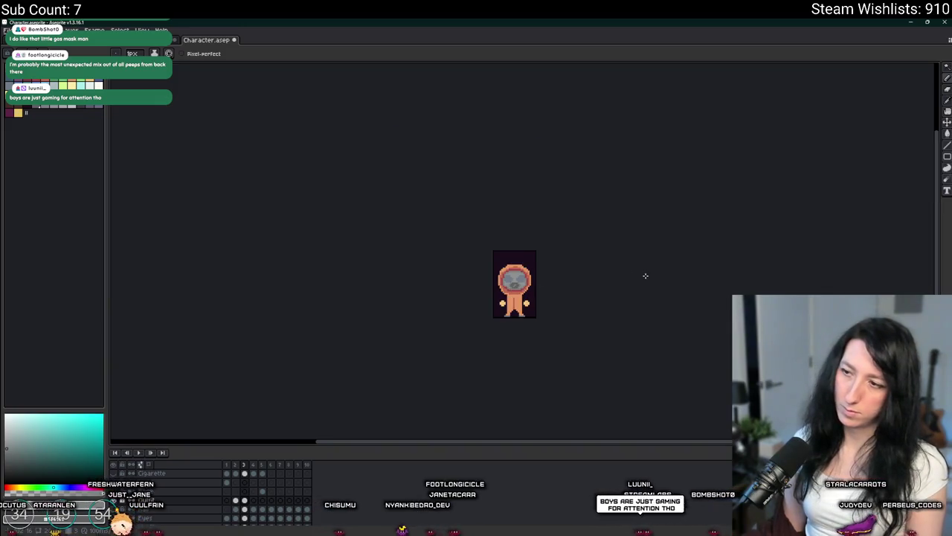
pyautogui.scroll(5, 517, 279)
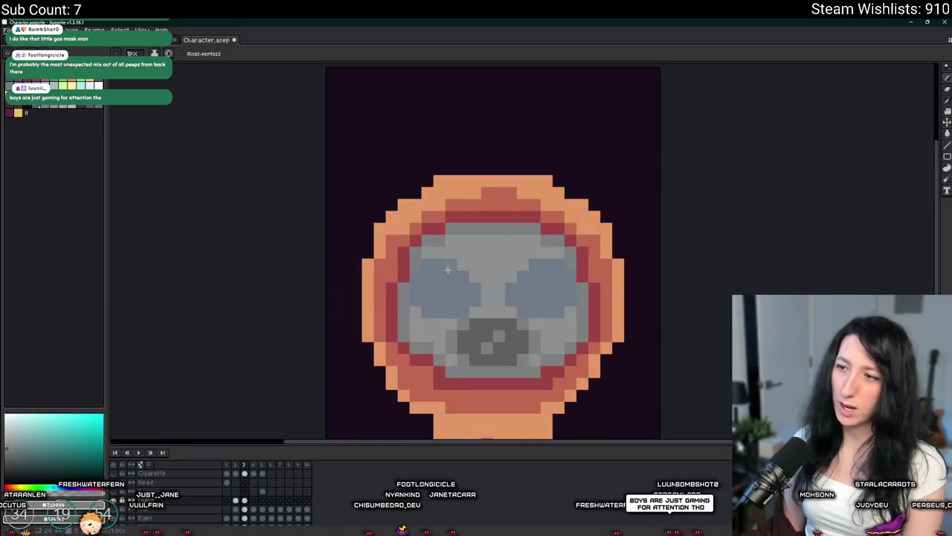
# Step: Save the character file with Ctrl+S
pyautogui.press('i')
pyautogui.scroll(1, 449, 274)
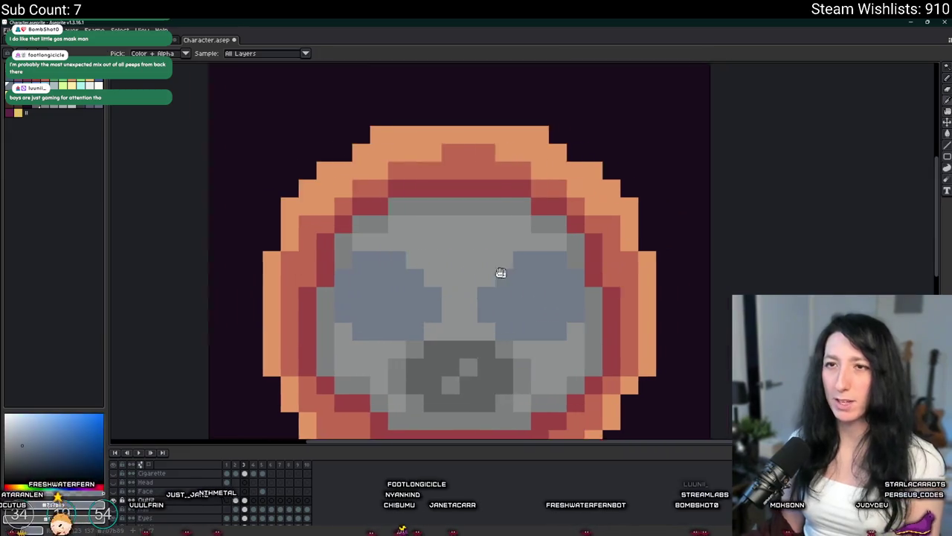
pyautogui.hotkey('ctrl', 's')
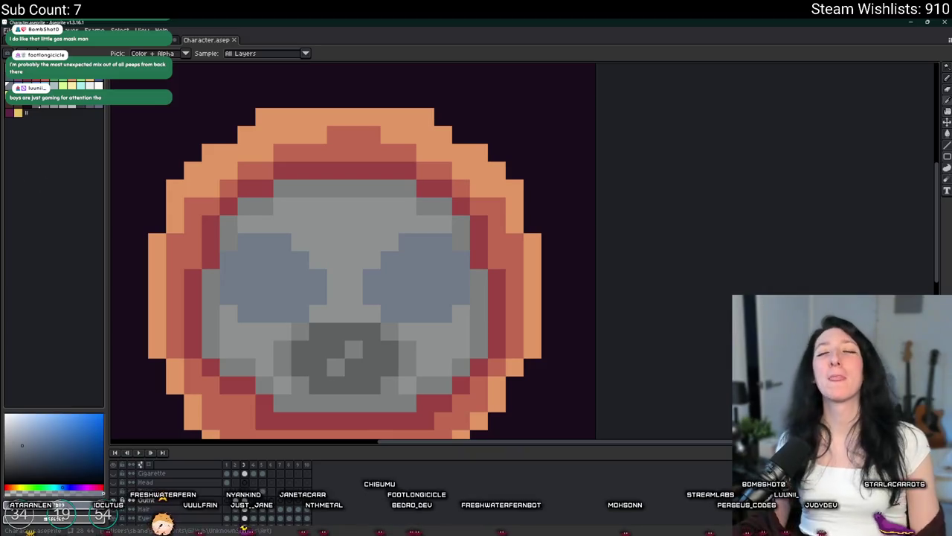
pyautogui.scroll(-4, 364, 286)
pyautogui.scroll(5, 364, 287)
pyautogui.scroll(1, 361, 261)
pyautogui.scroll(1, 355, 206)
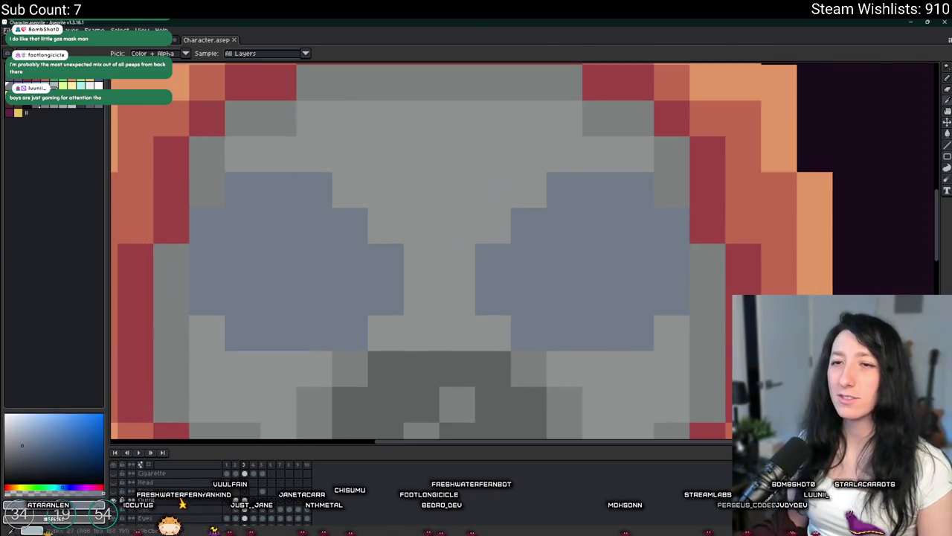
# Step: Sample the lens grey-blue and draw a light highlight across the left lens
pyautogui.keyDown('alt'); pyautogui.click(265, 251); pyautogui.keyUp('alt')
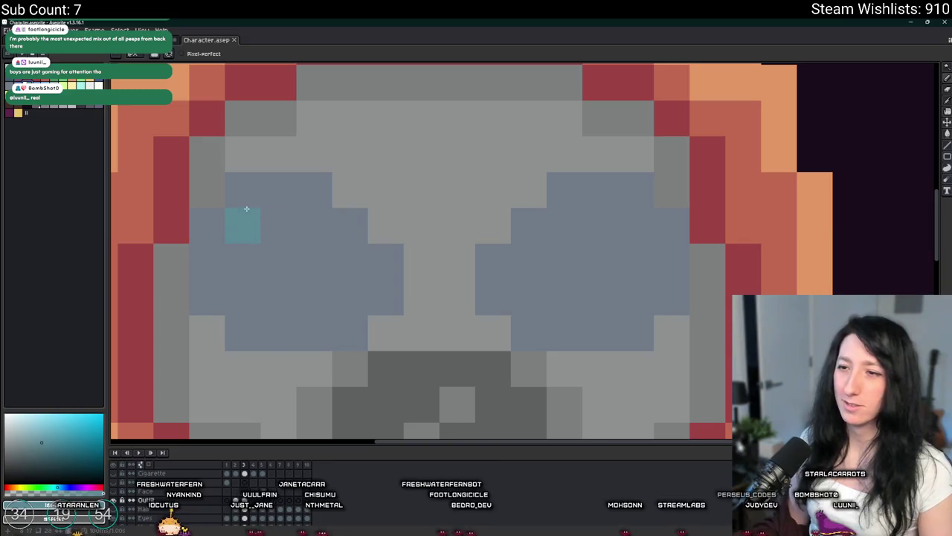
pyautogui.moveTo(246, 227); pyautogui.dragTo(357, 294)
pyautogui.scroll(-2, 387, 282)
pyautogui.scroll(-1, 422, 274)
pyautogui.scroll(-2, 422, 274)
pyautogui.scroll(3, 421, 268)
pyautogui.scroll(2, 421, 266)
pyautogui.scroll(-4, 420, 268)
pyautogui.scroll(-1, 420, 275)
pyautogui.scroll(5, 420, 290)
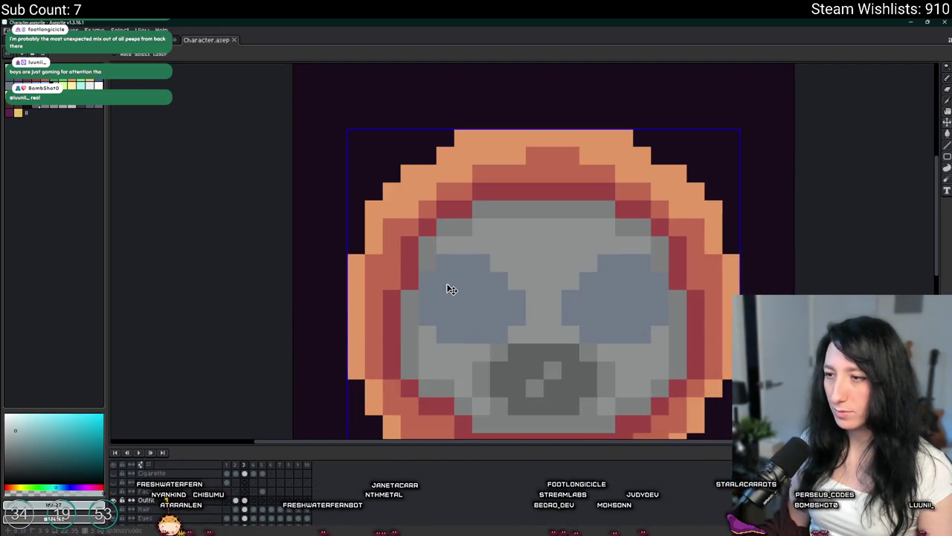
# Step: Trial-fill both lenses light blue, then undo the fills
pyautogui.press('g')
pyautogui.click(446, 290)
pyautogui.click(631, 283)
pyautogui.scroll(-4, 631, 284)
pyautogui.scroll(2, 617, 290)
pyautogui.scroll(1, 595, 290)
pyautogui.press('v')
pyautogui.hotkey('ctrl', 'z')
pyautogui.hotkey('ctrl', 'z')
pyautogui.scroll(-1, 482, 279)
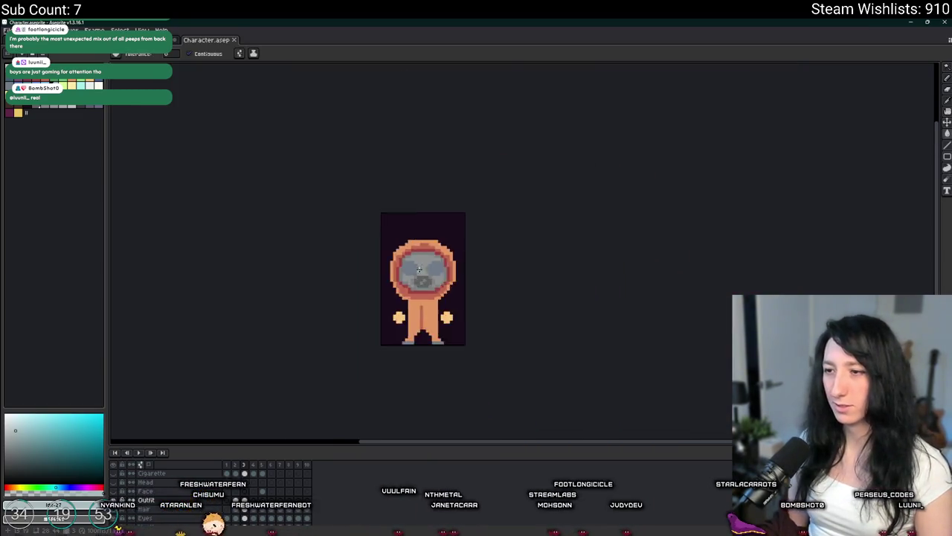
pyautogui.scroll(4, 417, 264)
# Step: Fill the left lens light blue and choose a darker blue for the lenses
pyautogui.press('i')
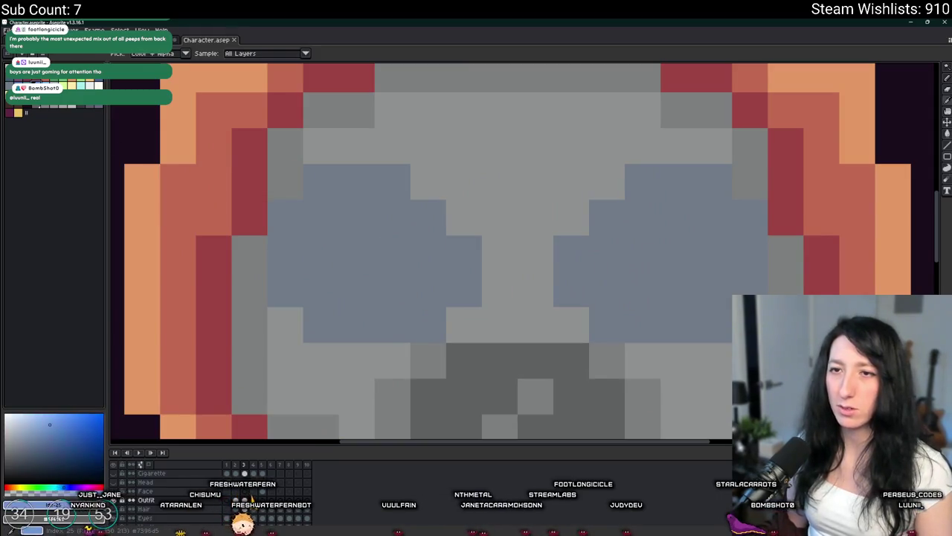
pyautogui.press('g')
pyautogui.click(381, 215)
pyautogui.scroll(-3, 381, 215)
pyautogui.scroll(-3, 415, 218)
pyautogui.scroll(2, 402, 231)
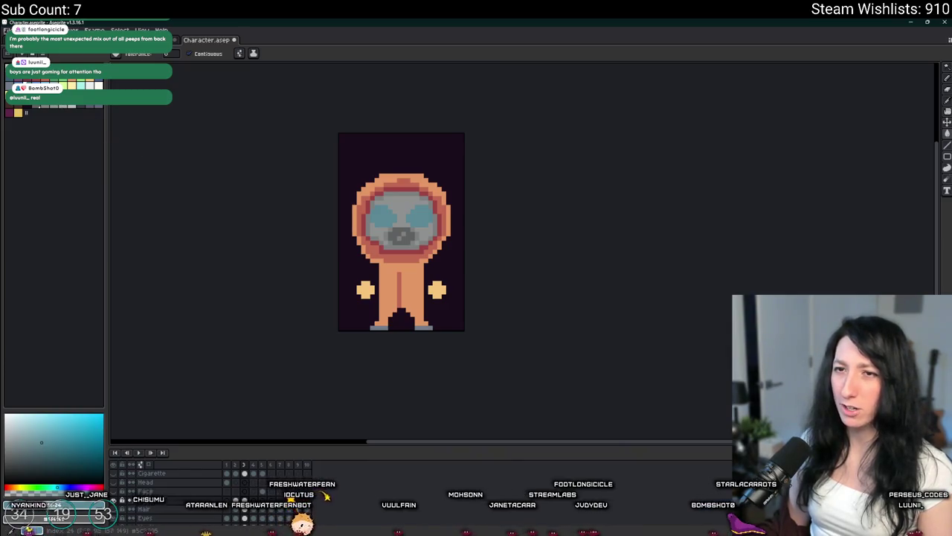
pyautogui.scroll(4, 340, 209)
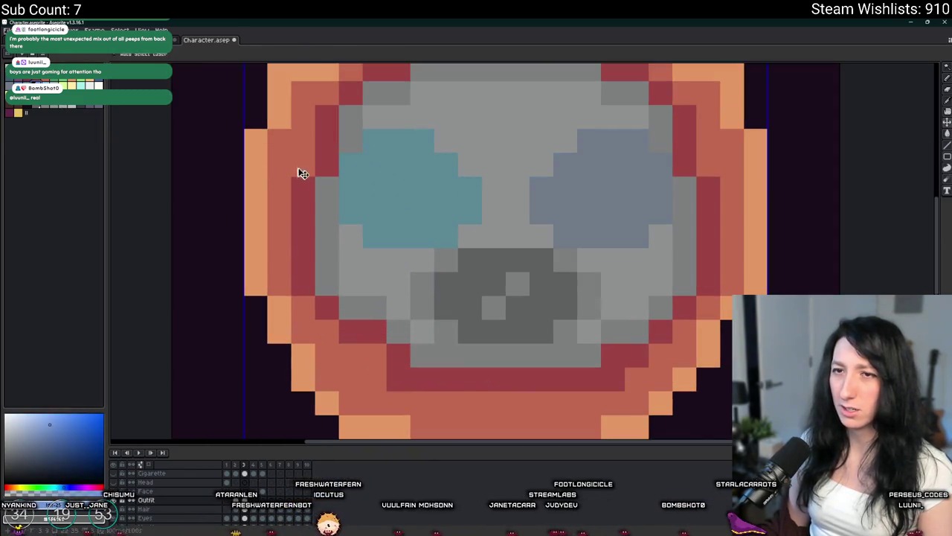
pyautogui.press('g')
pyautogui.click(41, 455)
# Step: Fill both gas-mask lenses dark blue and paint light-blue highlight pixels on them
pyautogui.click(402, 186)
pyautogui.click(623, 187)
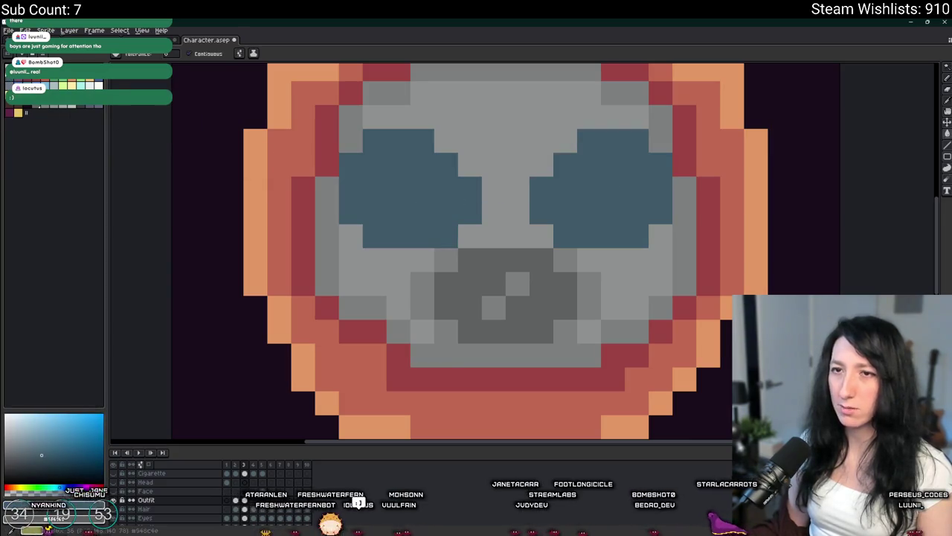
pyautogui.press('b')
pyautogui.click(41, 443)
pyautogui.click(379, 162)
pyautogui.click(399, 164)
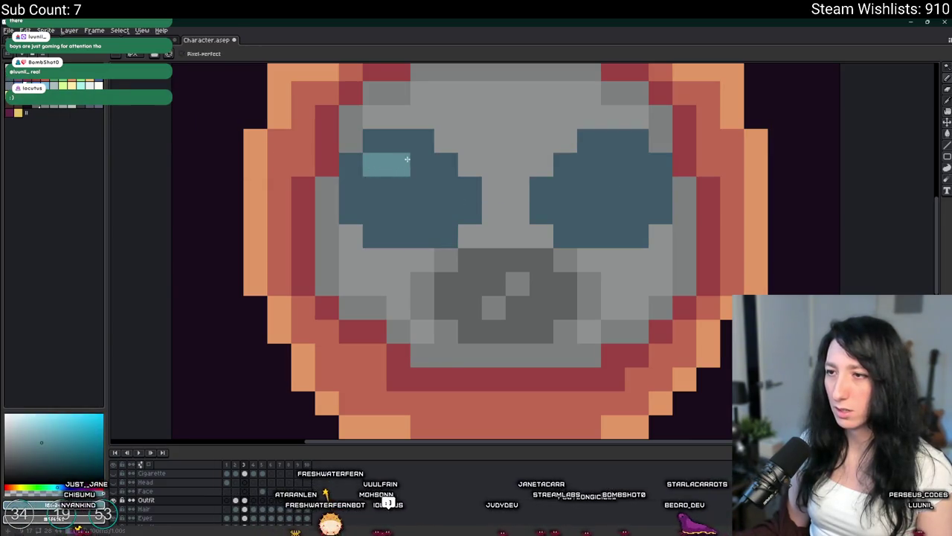
pyautogui.moveTo(399, 165); pyautogui.dragTo(375, 189)
# Step: Undo the left lens highlights and place a new light-blue highlight pixel there
pyautogui.scroll(-3, 429, 186)
pyautogui.scroll(1, 439, 178)
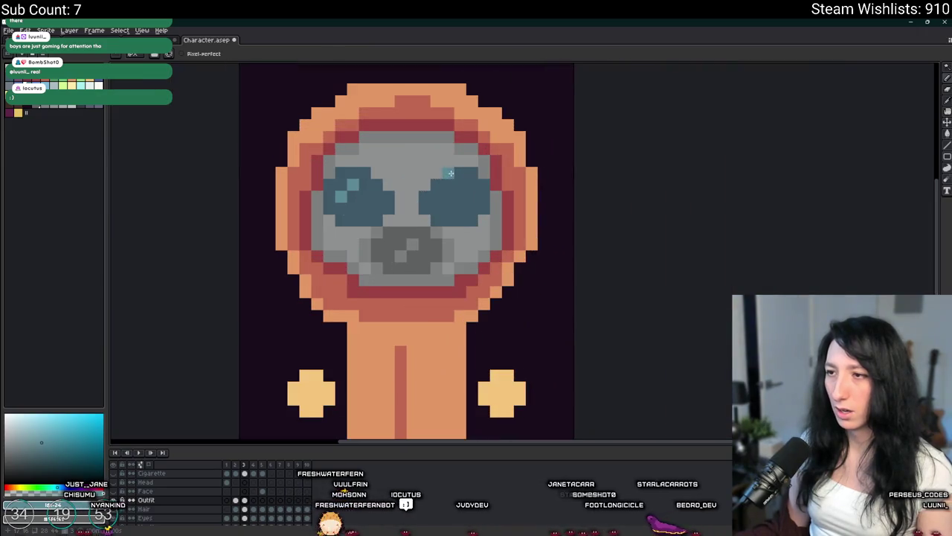
pyautogui.scroll(-2, 448, 183)
pyautogui.scroll(-1, 449, 208)
pyautogui.scroll(-1, 450, 238)
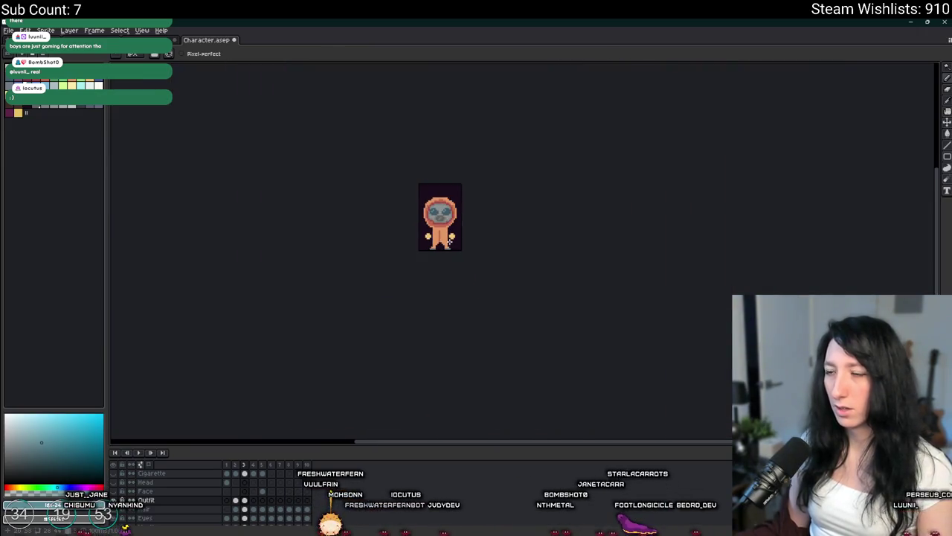
pyautogui.scroll(3, 397, 231)
pyautogui.scroll(1, 416, 201)
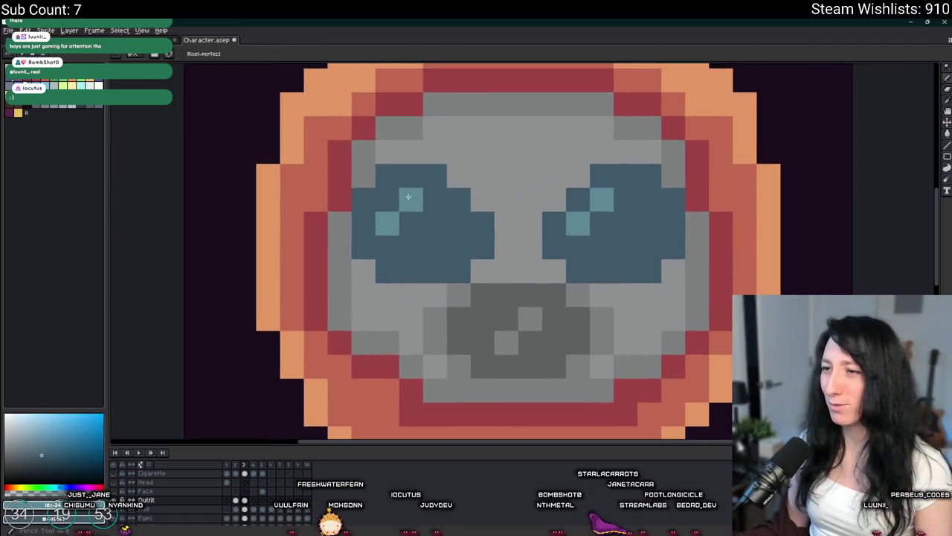
pyautogui.hotkey('ctrl', 'z')
pyautogui.hotkey('ctrl', 'z')
pyautogui.hotkey('ctrl', 'z')
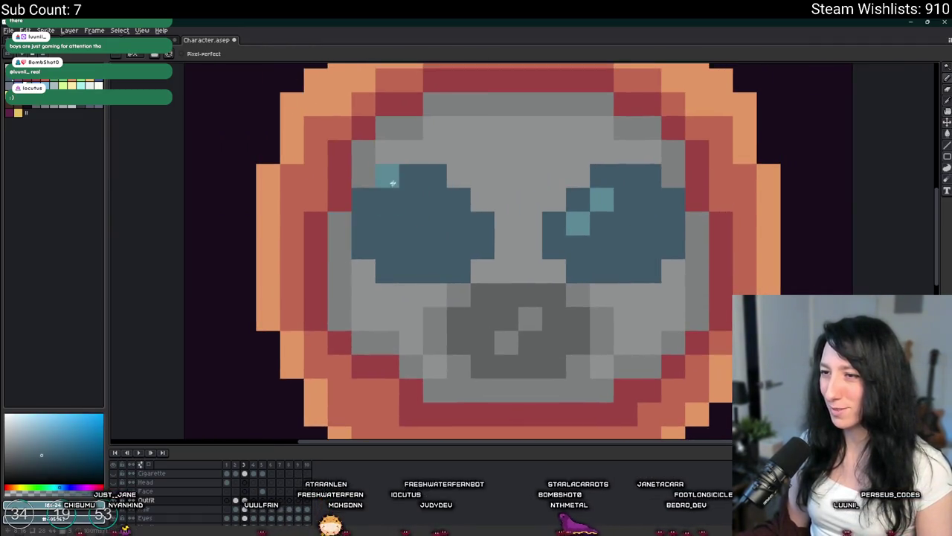
pyautogui.scroll(-3, 396, 180)
pyautogui.scroll(-1, 396, 181)
pyautogui.scroll(4, 385, 202)
pyautogui.hotkey('ctrl', 'z')
pyautogui.click(238, 156)
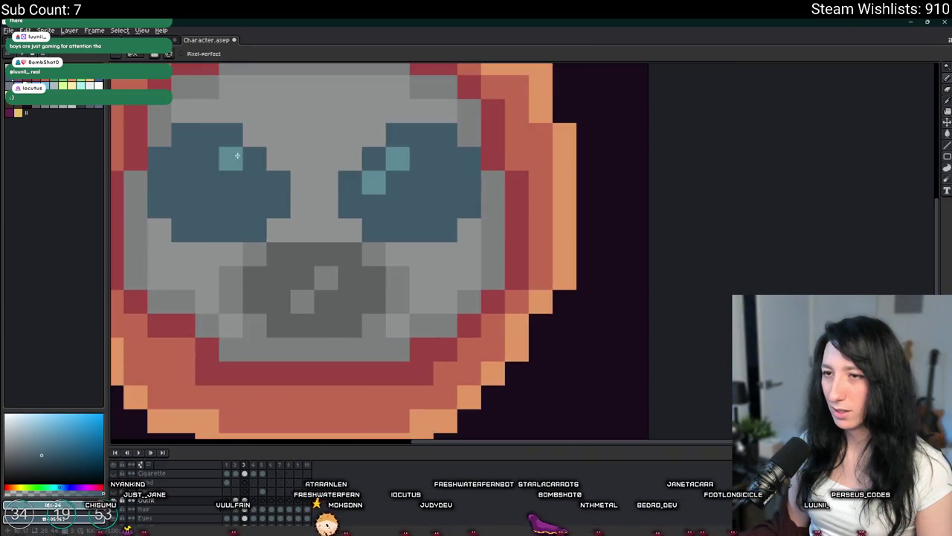
# Step: Sample the darker red of the onesie's center seam with the eyedropper
pyautogui.scroll(1, 283, 185)
pyautogui.scroll(-1, 314, 198)
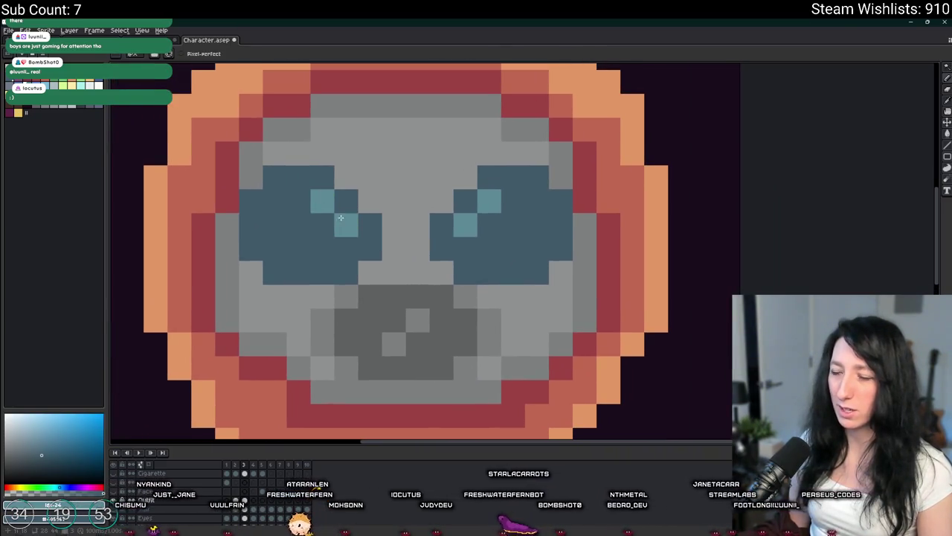
pyautogui.scroll(-6, 412, 221)
pyautogui.scroll(-2, 453, 238)
pyautogui.scroll(1, 458, 244)
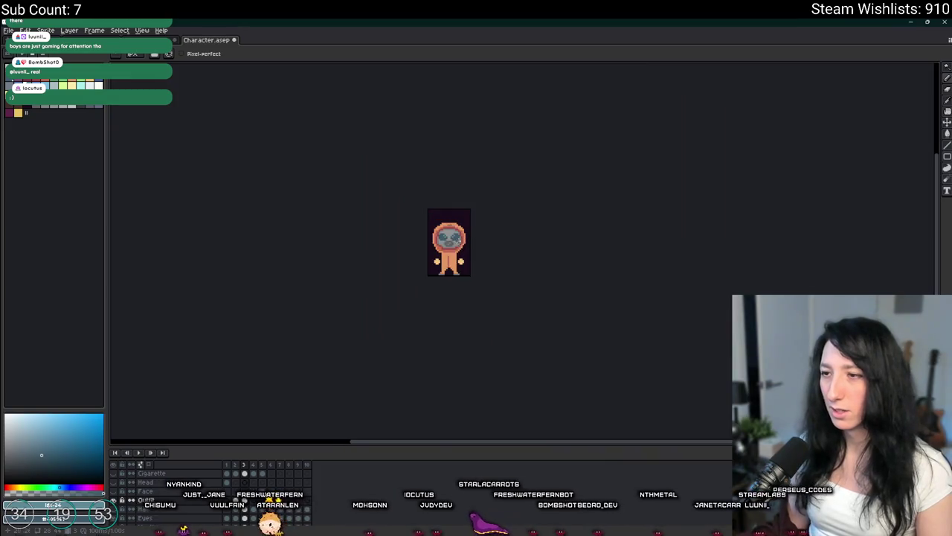
pyautogui.scroll(5, 458, 239)
pyautogui.scroll(2, 385, 280)
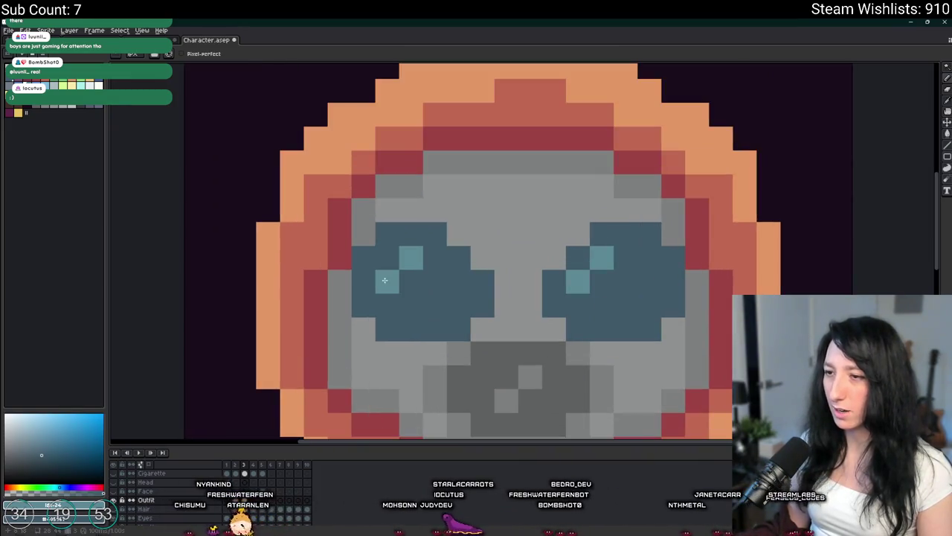
pyautogui.scroll(-1, 601, 287)
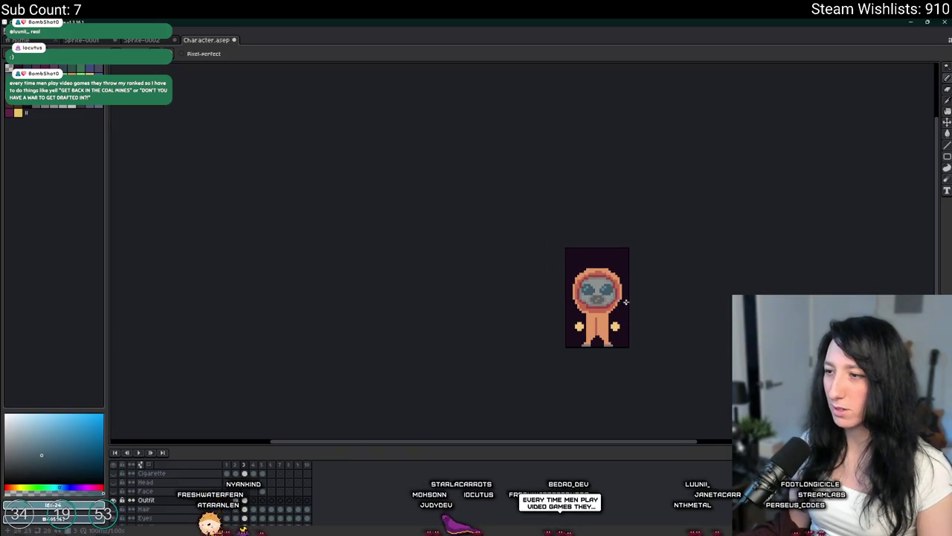
pyautogui.scroll(-1, 581, 297)
pyautogui.scroll(2, 548, 265)
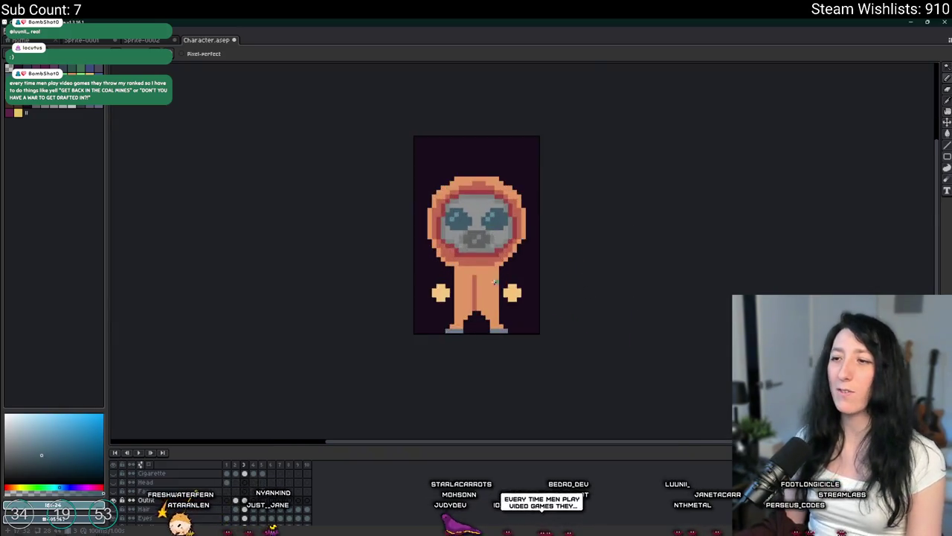
pyautogui.scroll(3, 491, 276)
pyautogui.click(113, 115)
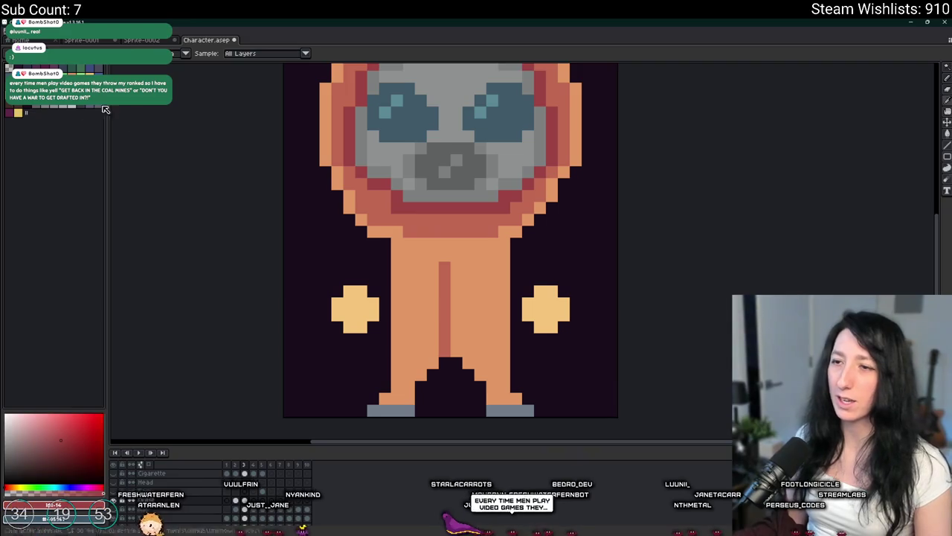
# Step: Take the next darker red with the pencil and draw zigzag zipper teeth down the seam's left side
pyautogui.click(112, 113)
pyautogui.press('b')
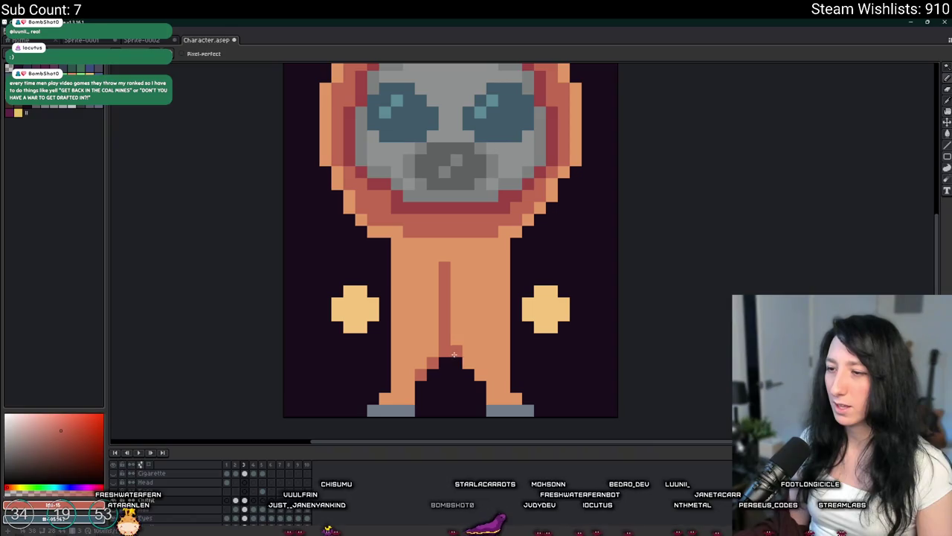
pyautogui.scroll(-5, 477, 375)
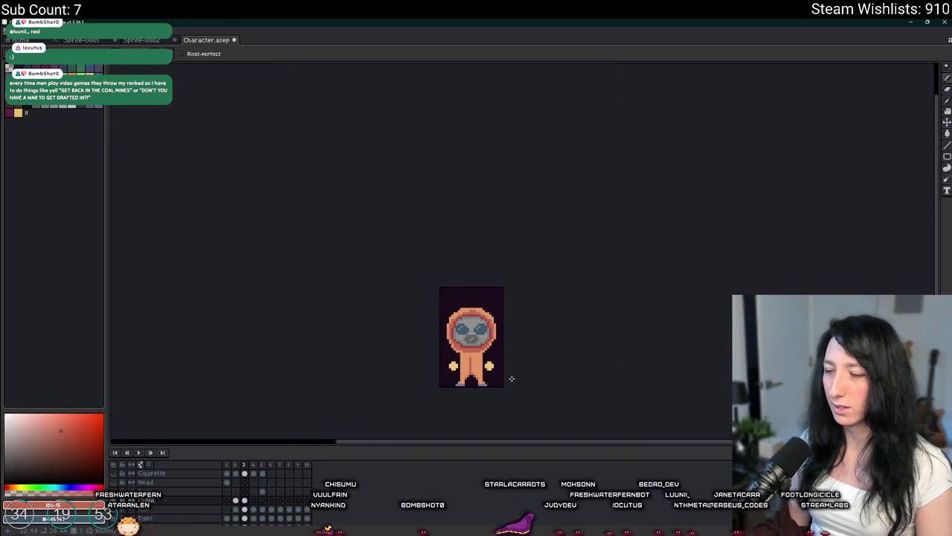
pyautogui.scroll(3, 513, 379)
pyautogui.scroll(2, 421, 350)
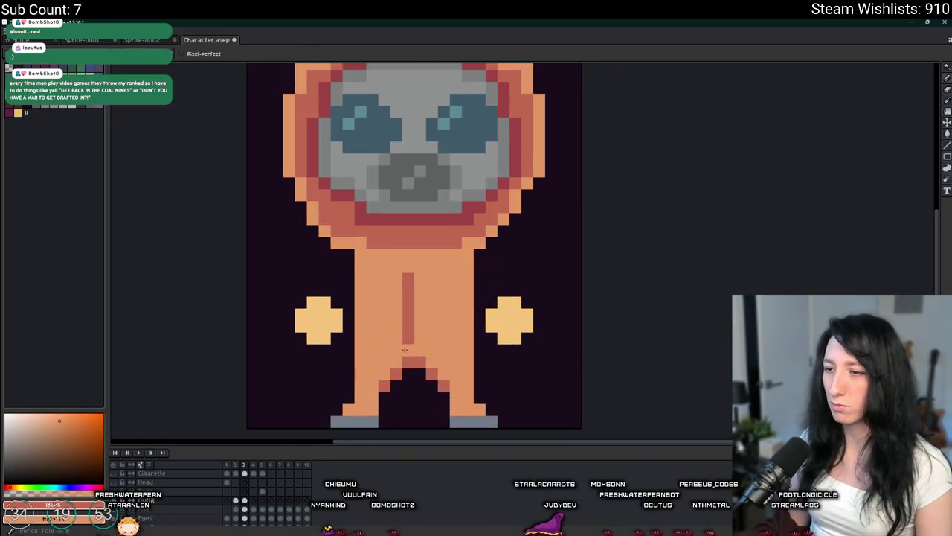
pyautogui.scroll(-2, 405, 349)
pyautogui.scroll(-1, 410, 346)
pyautogui.scroll(2, 424, 335)
pyautogui.scroll(1, 445, 320)
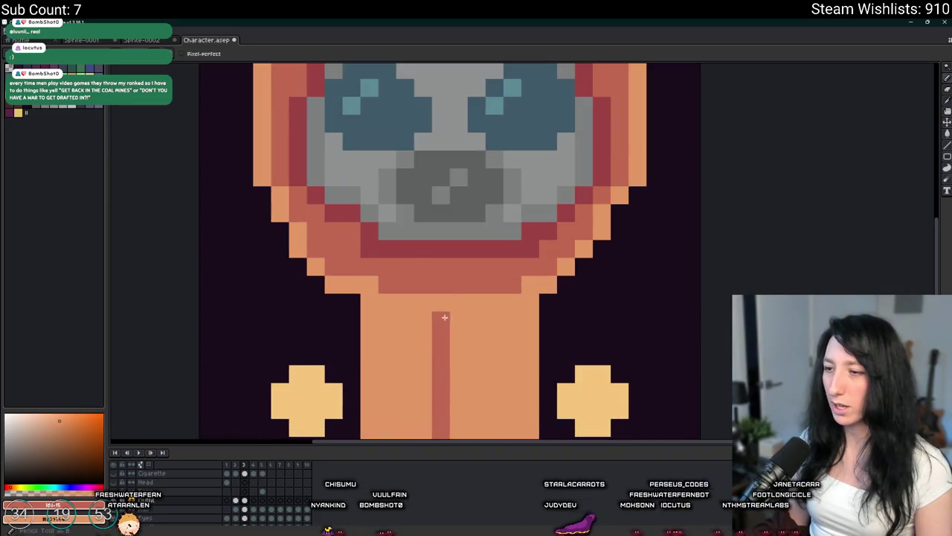
# Step: Edge the crotch in darker red and save the character file
pyautogui.scroll(-4, 444, 320)
pyautogui.scroll(3, 447, 313)
pyautogui.scroll(2, 448, 298)
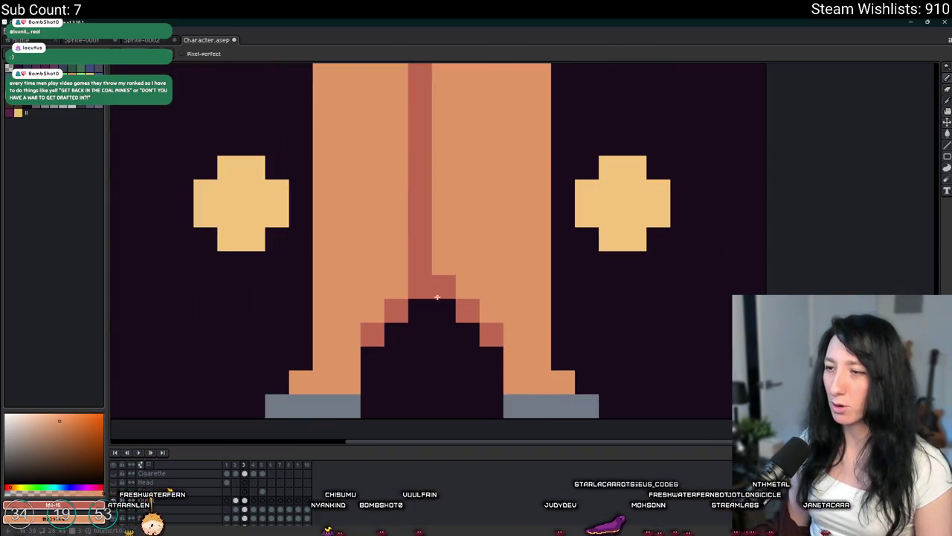
pyautogui.scroll(-3, 476, 313)
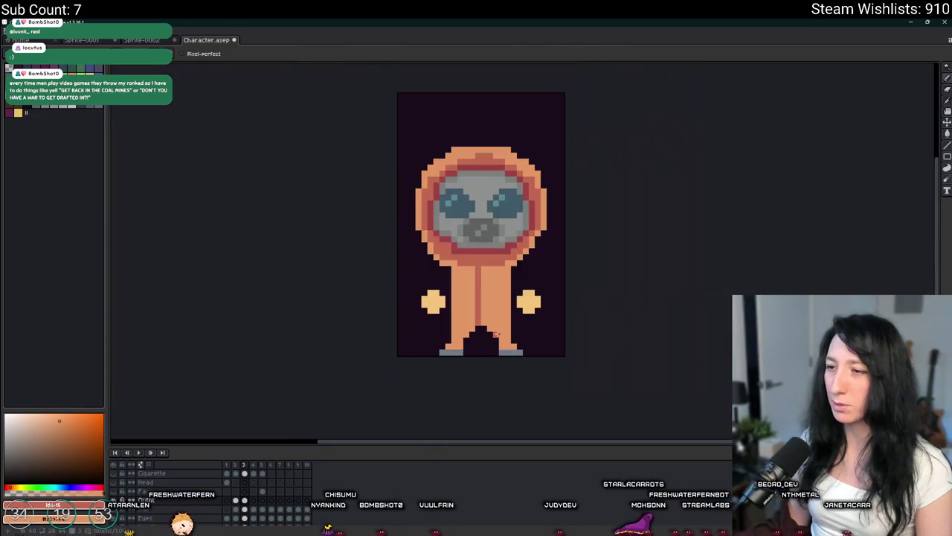
pyautogui.scroll(-1, 454, 290)
pyautogui.scroll(1, 435, 271)
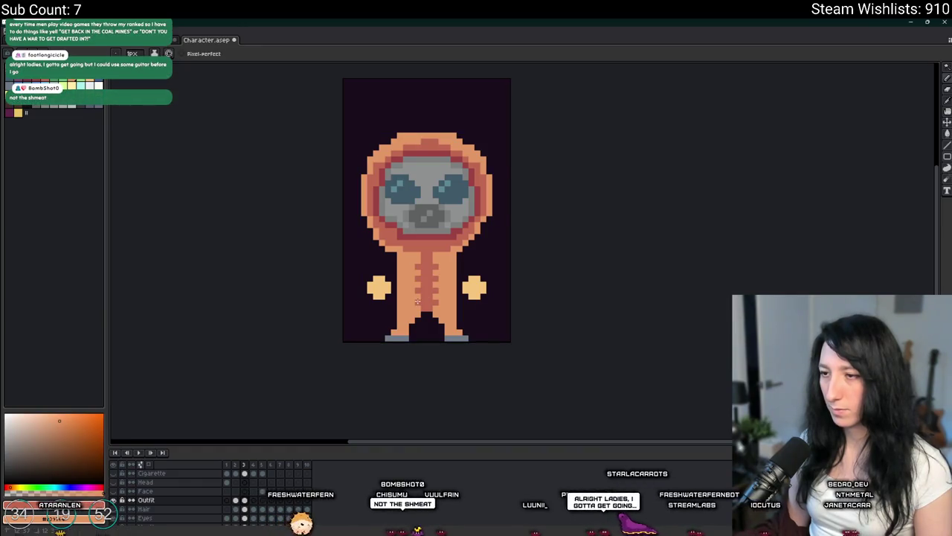
pyautogui.scroll(-2, 446, 286)
pyautogui.scroll(-1, 476, 283)
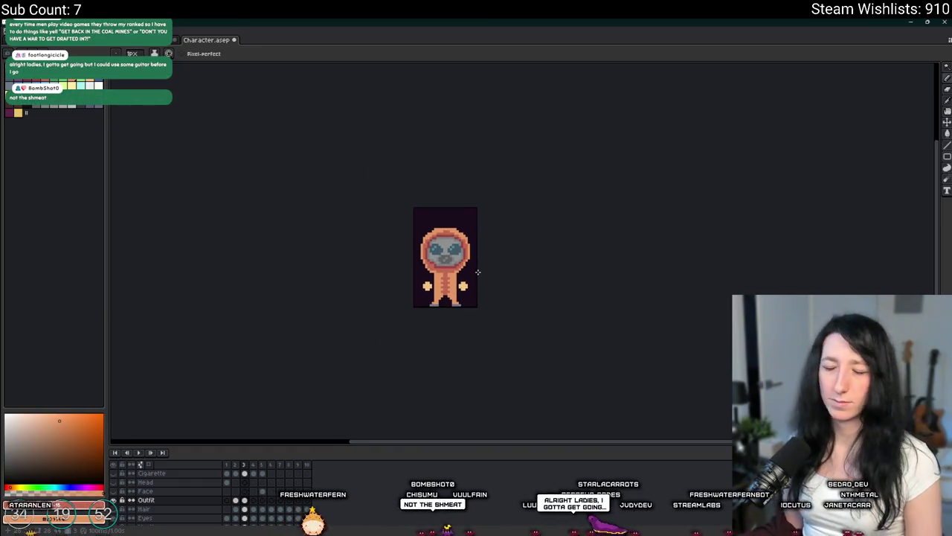
pyautogui.hotkey('ctrl', 's')
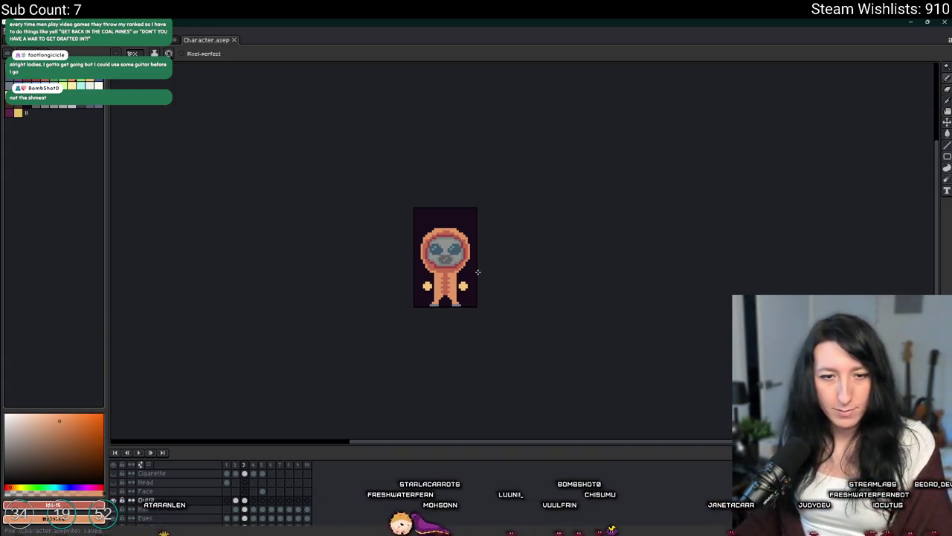
# Step: Draw zigzag teeth down the seam's right edge, mirroring the left side
pyautogui.scroll(3, 431, 262)
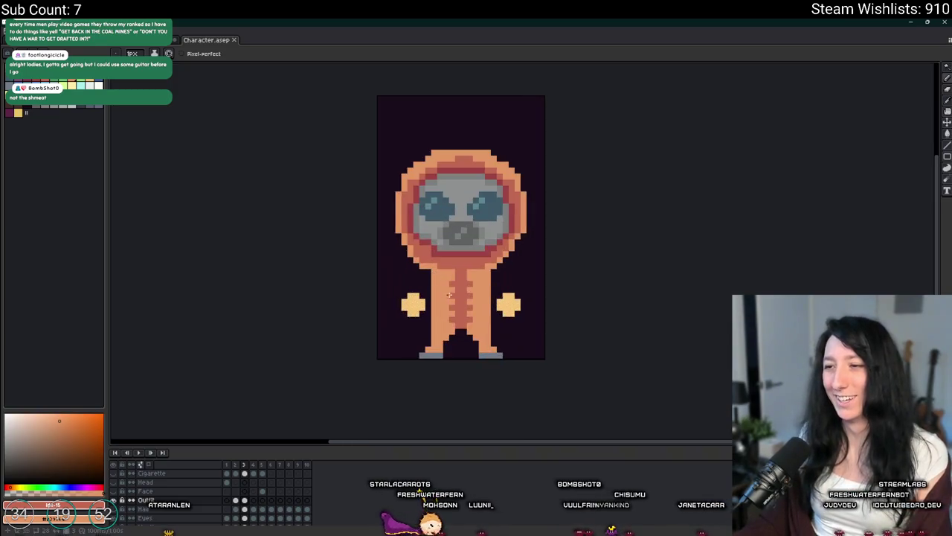
pyautogui.scroll(-2, 454, 323)
pyautogui.scroll(-2, 454, 324)
pyautogui.scroll(3, 452, 326)
pyautogui.scroll(1, 452, 327)
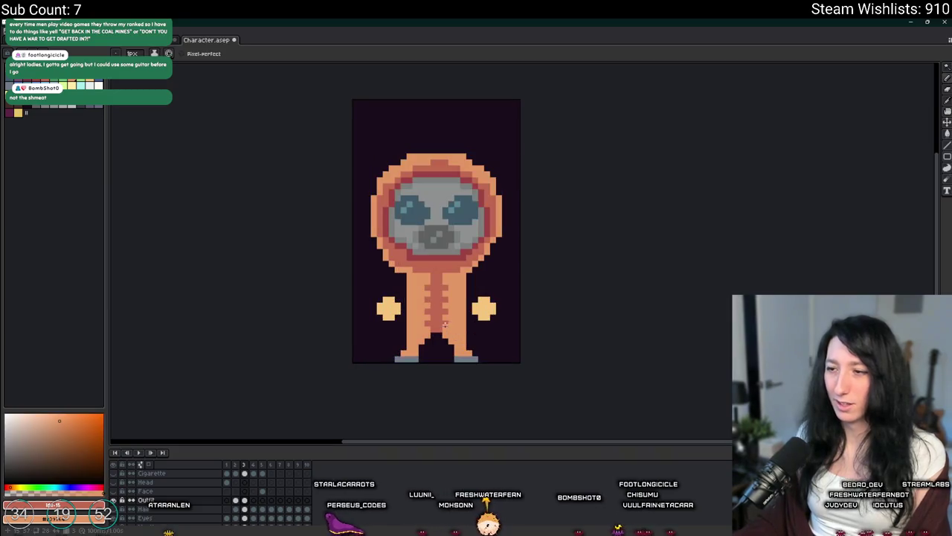
pyautogui.scroll(-2, 455, 305)
pyautogui.scroll(-1, 452, 301)
pyautogui.scroll(2, 446, 286)
pyautogui.scroll(2, 439, 267)
pyautogui.moveTo(435, 368); pyautogui.dragTo(435, 290)
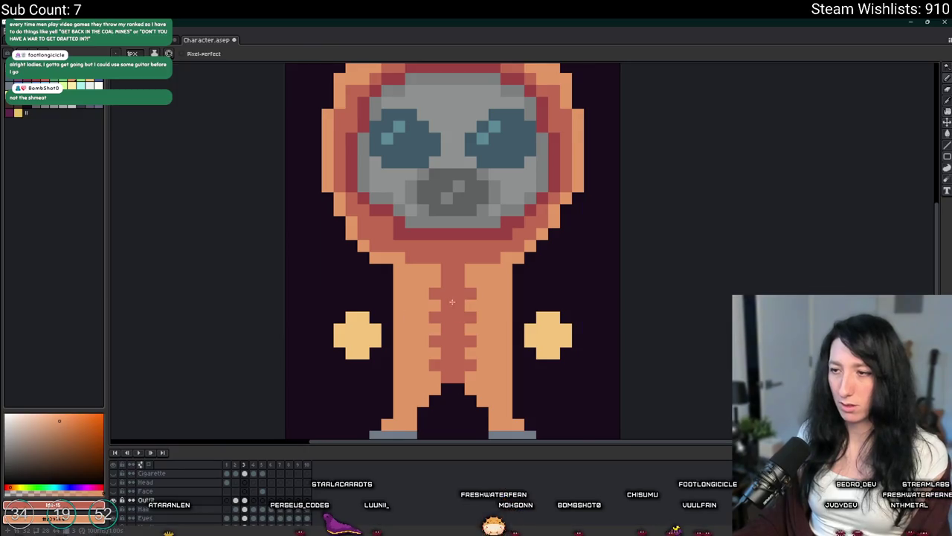
pyautogui.scroll(-2, 435, 360)
pyautogui.scroll(-1, 439, 383)
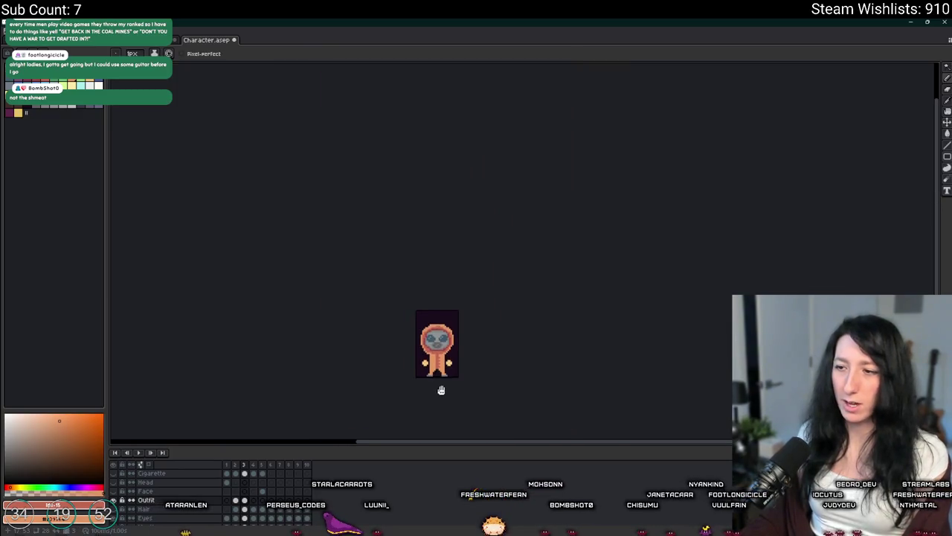
# Step: Try the move and marquee tools while stepping between animation frames, then clear the selection
pyautogui.press('v')
pyautogui.scroll(1, 456, 372)
pyautogui.scroll(2, 439, 357)
pyautogui.press('b')
pyautogui.scroll(-1, 427, 310)
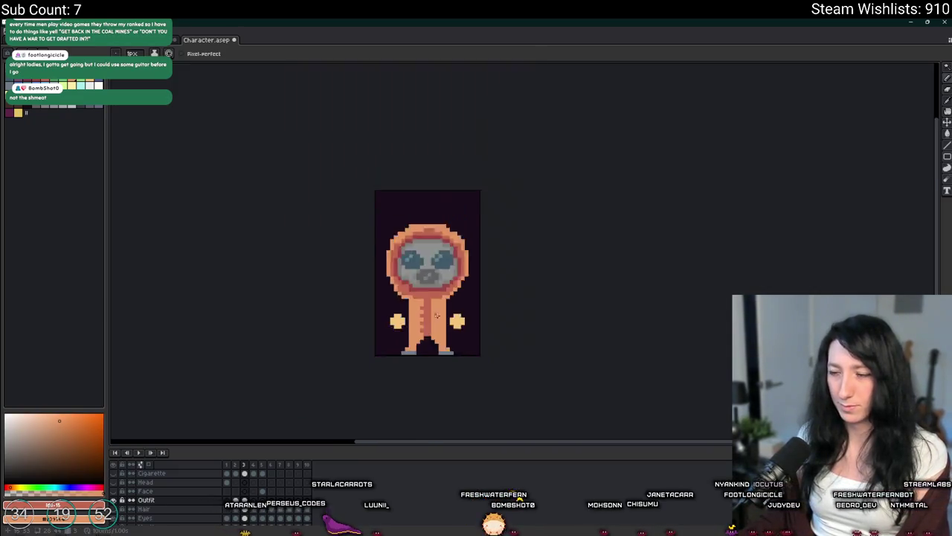
pyautogui.scroll(-2, 424, 309)
pyautogui.scroll(2, 416, 305)
pyautogui.scroll(2, 409, 303)
pyautogui.press('m')
pyautogui.press('Left')
pyautogui.moveTo(409, 303)
pyautogui.mouseDown()
pyautogui.moveTo(409, 291)
pyautogui.moveTo(408, 341)
pyautogui.mouseUp()
pyautogui.press('Right')
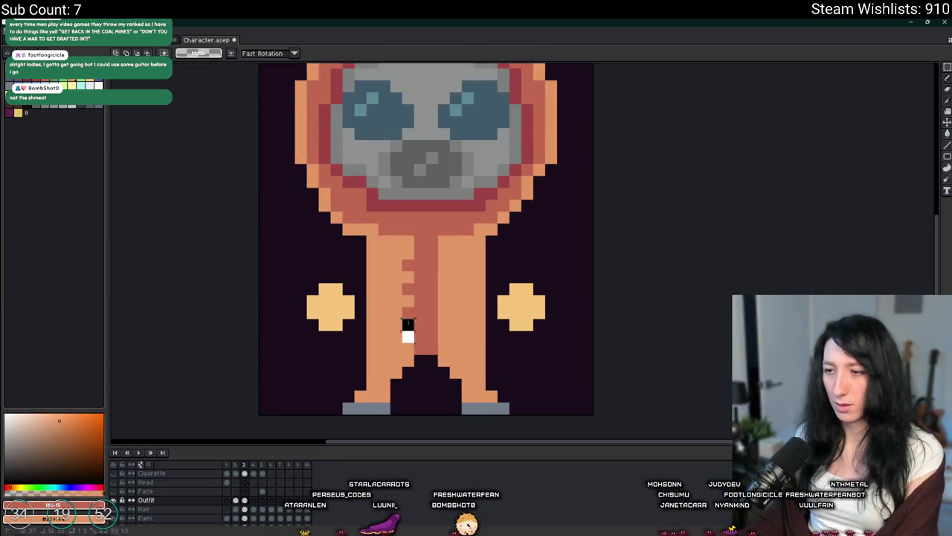
pyautogui.hotkey('ctrl', 'd')
pyautogui.press('b')
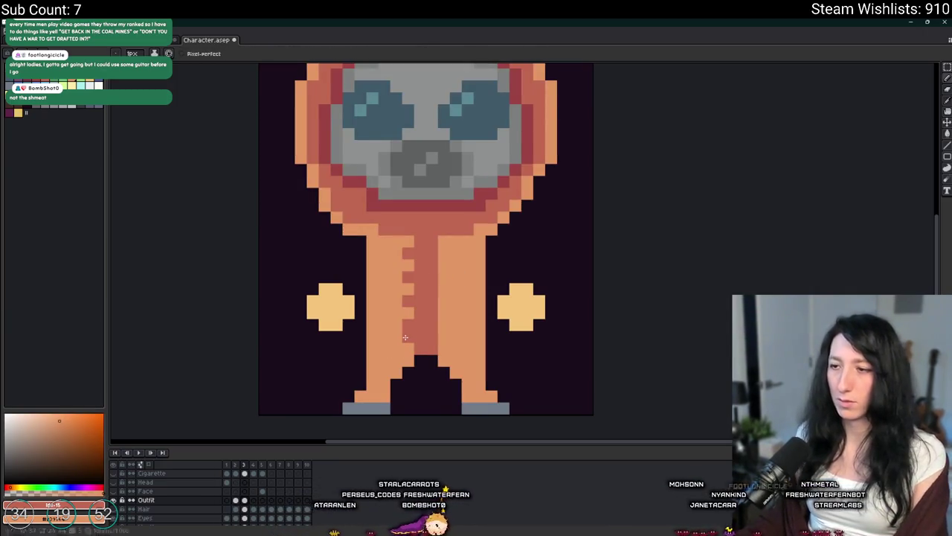
# Step: Zoom in and out to inspect the finished zippered onesie and gas mask
pyautogui.scroll(-5, 456, 344)
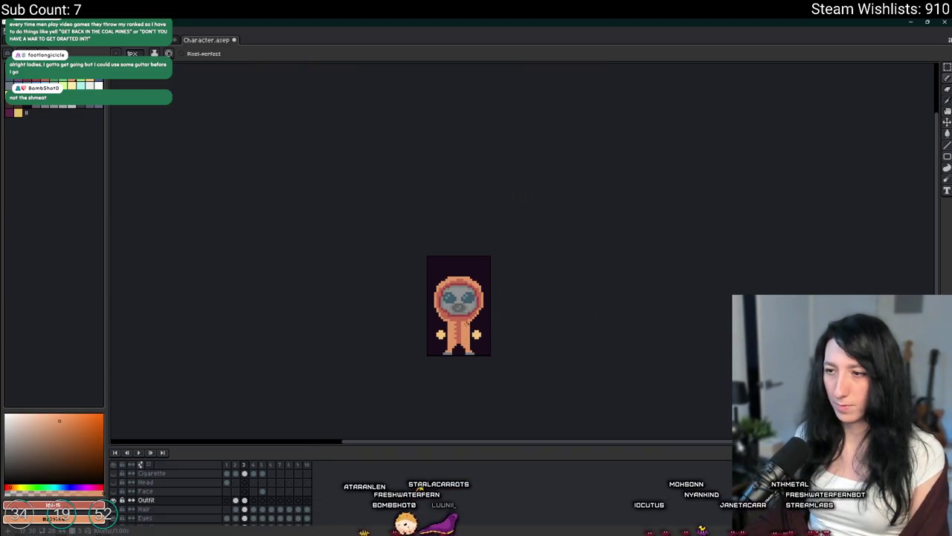
pyautogui.scroll(2, 466, 340)
pyautogui.scroll(1, 446, 298)
pyautogui.scroll(1, 432, 267)
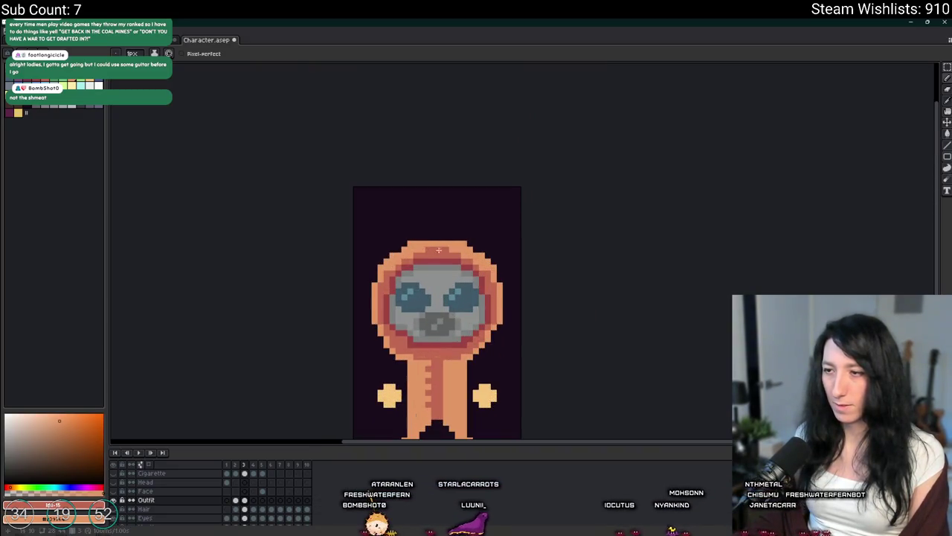
pyautogui.scroll(-1, 450, 281)
pyautogui.scroll(1, 450, 282)
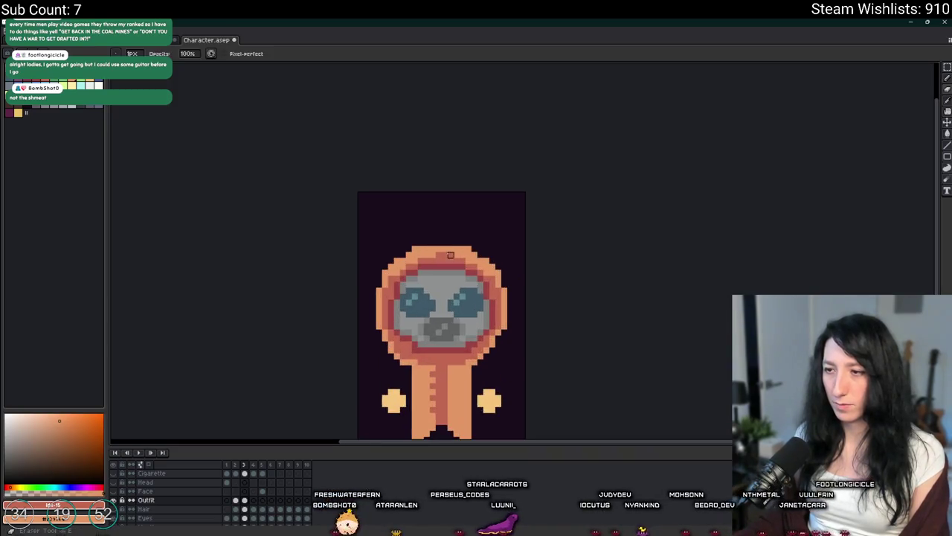
pyautogui.scroll(1, 425, 258)
pyautogui.scroll(-3, 423, 256)
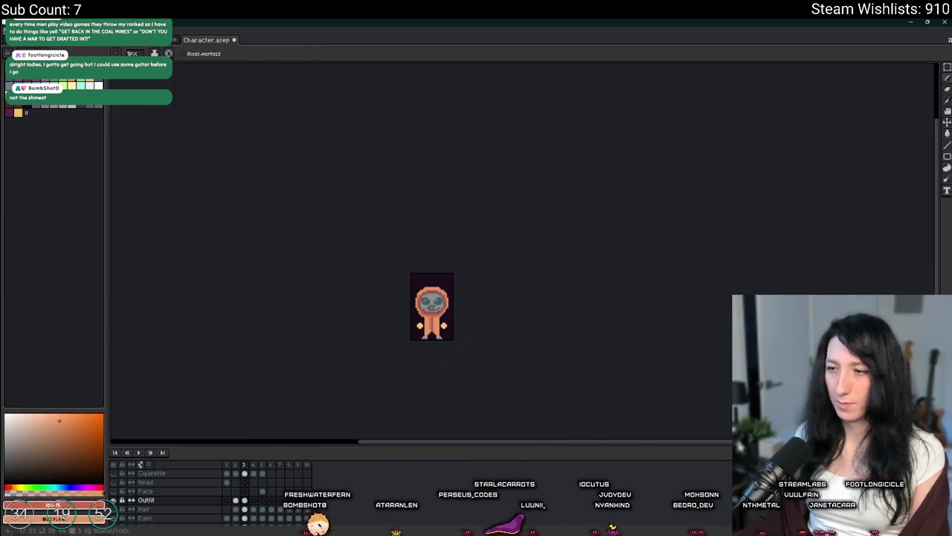
pyautogui.scroll(1, 430, 298)
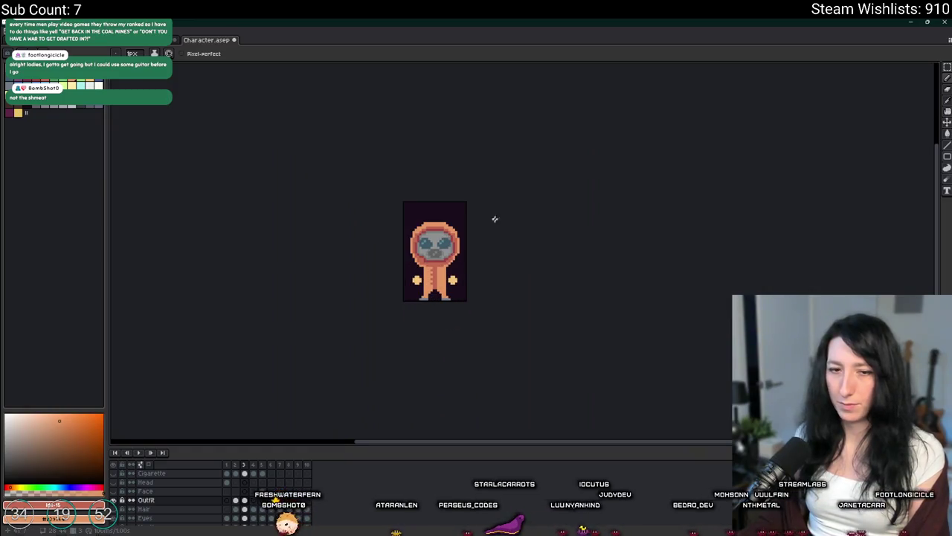
pyautogui.scroll(1, 476, 215)
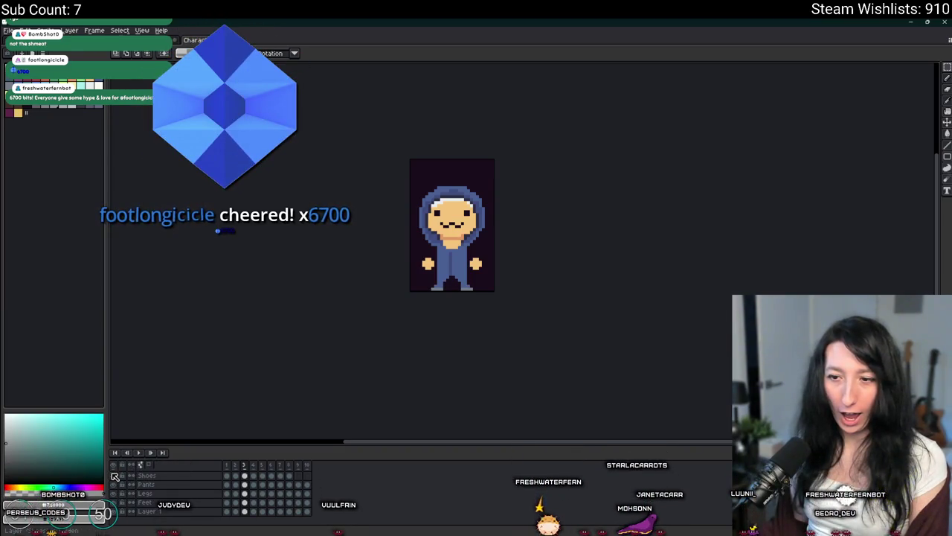
# Step: Go to animation frame 4 and select its entire canvas
pyautogui.scroll(3, 221, 493)
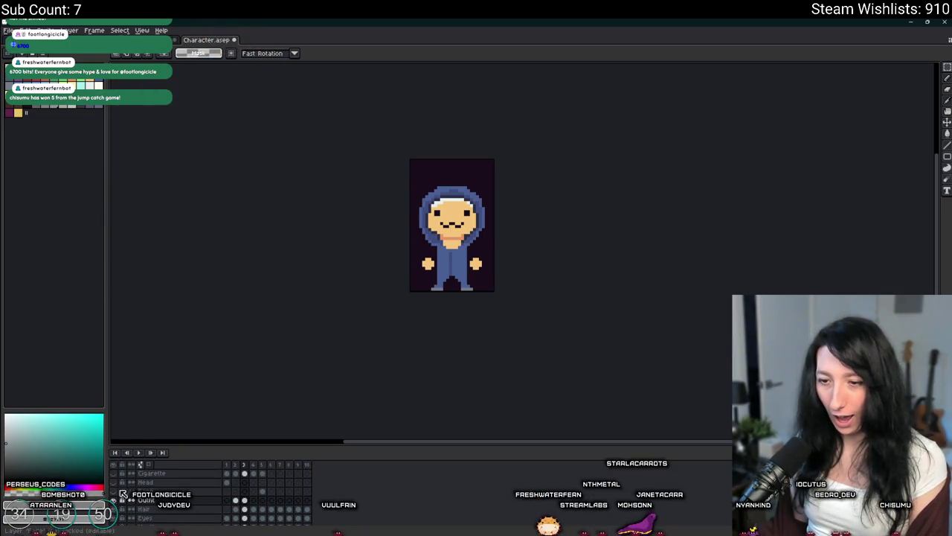
pyautogui.click(253, 499)
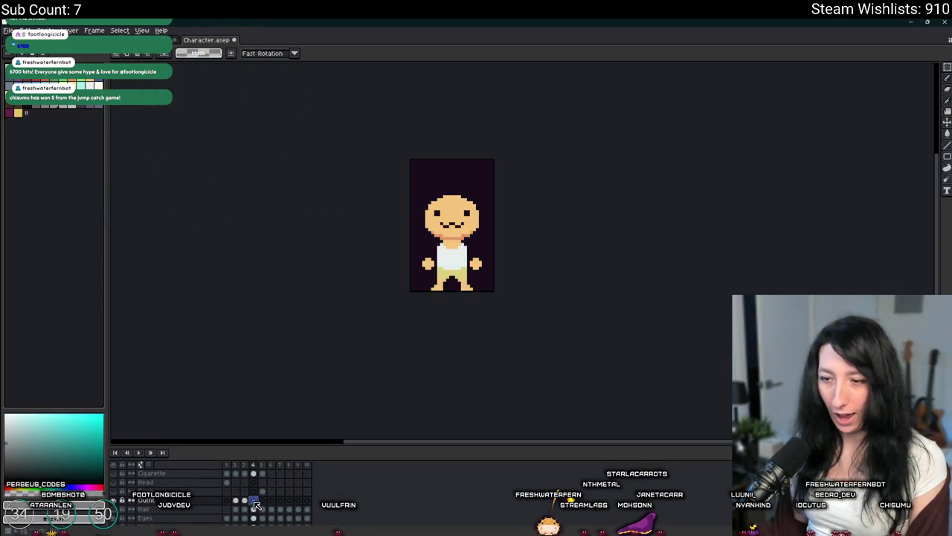
pyautogui.hotkey('ctrl', 'a')
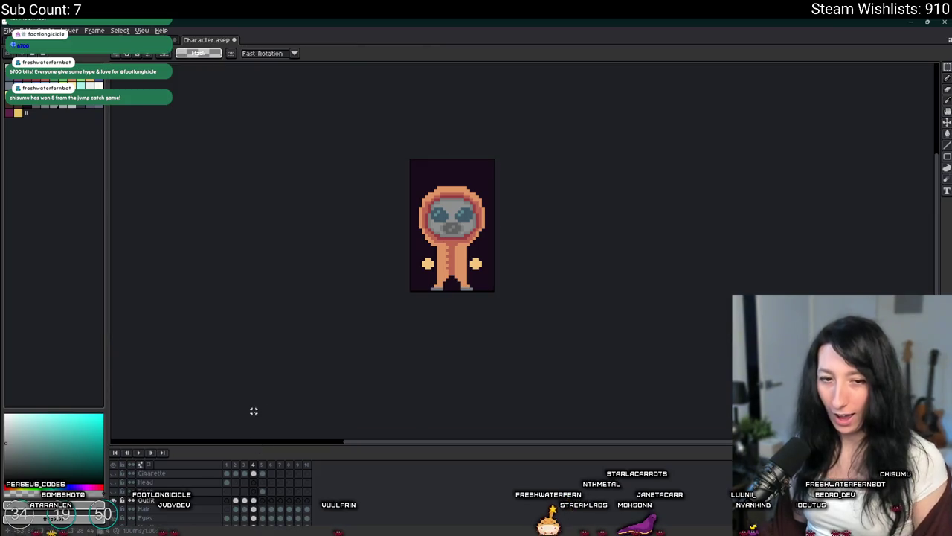
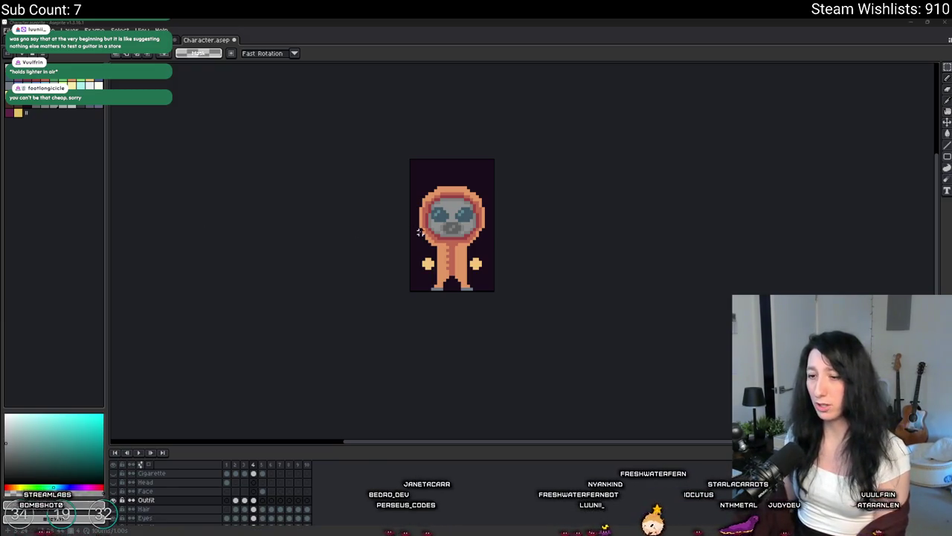
# Step: Preview the animation, then step to frame 5: the bald figure in white shirt and yellow shorts
pyautogui.press('Return')
pyautogui.press('Return')
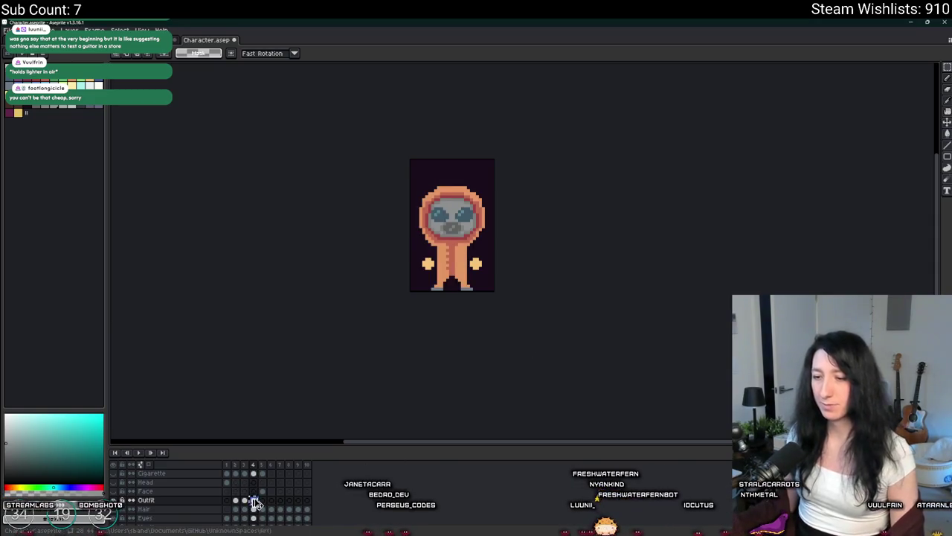
pyautogui.click(262, 500)
pyautogui.scroll(1, 439, 200)
pyautogui.press('b')
pyautogui.scroll(1, 446, 199)
pyautogui.scroll(-2, 454, 198)
pyautogui.scroll(2, 464, 198)
pyautogui.press('Left')
pyautogui.press('Left')
pyautogui.press('Left')
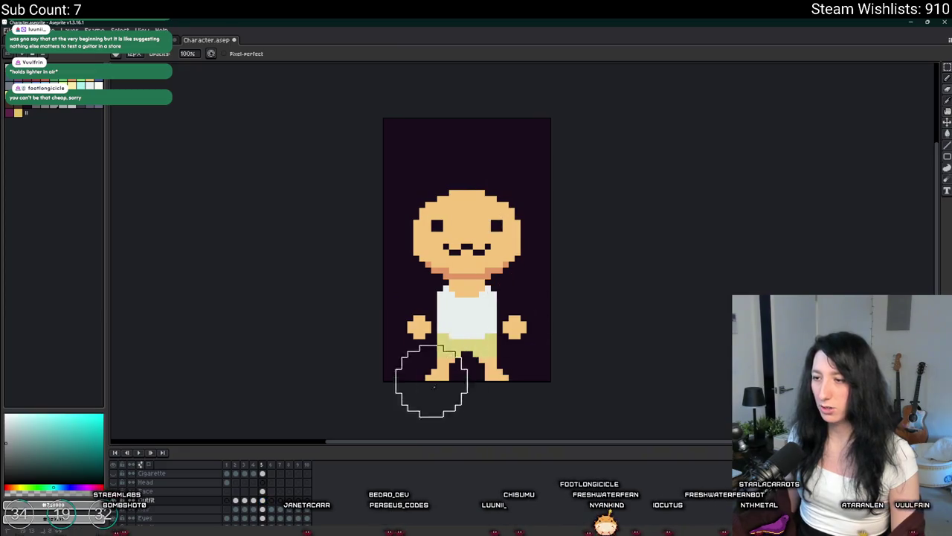
pyautogui.moveTo(424, 170); pyautogui.dragTo(316, 159)
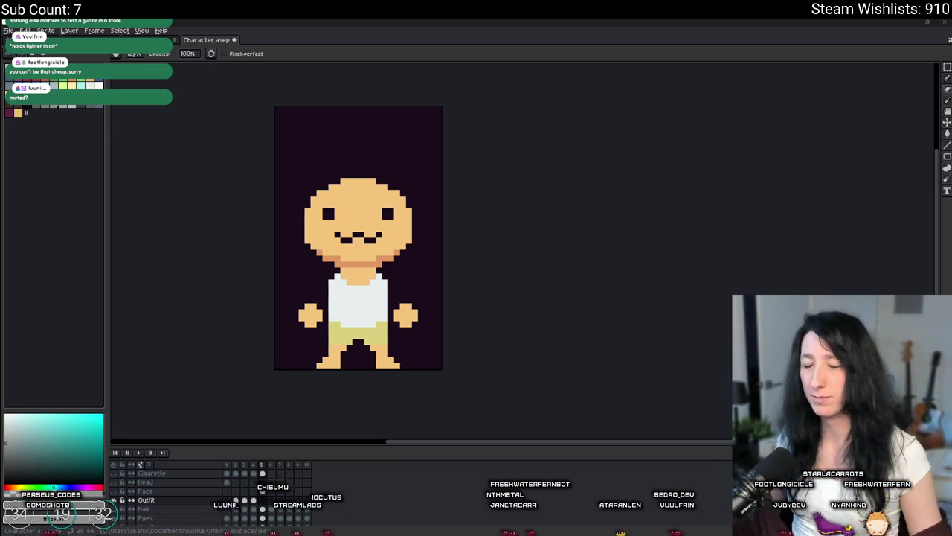
pyautogui.moveTo(471, 215); pyautogui.dragTo(553, 223)
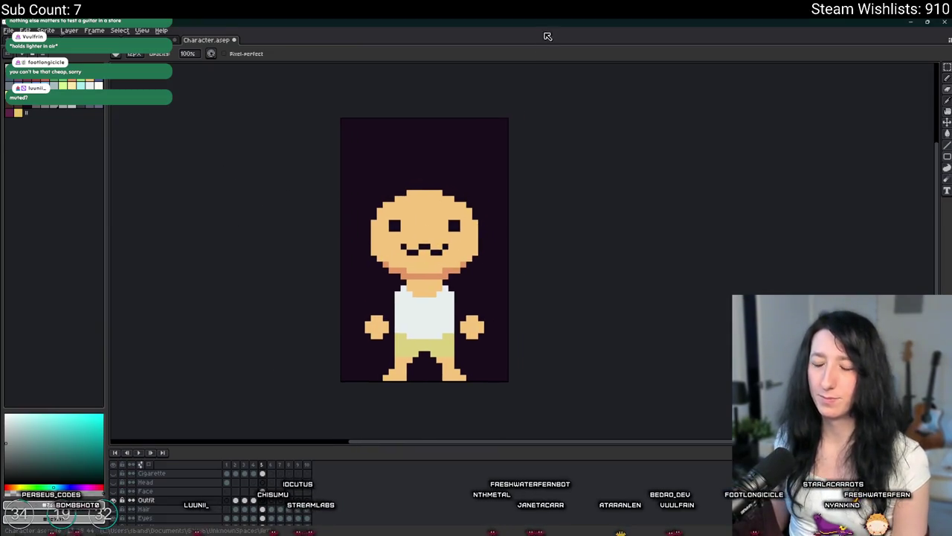
pyautogui.scroll(2, 386, 349)
pyautogui.scroll(-3, 434, 243)
pyautogui.scroll(1, 435, 244)
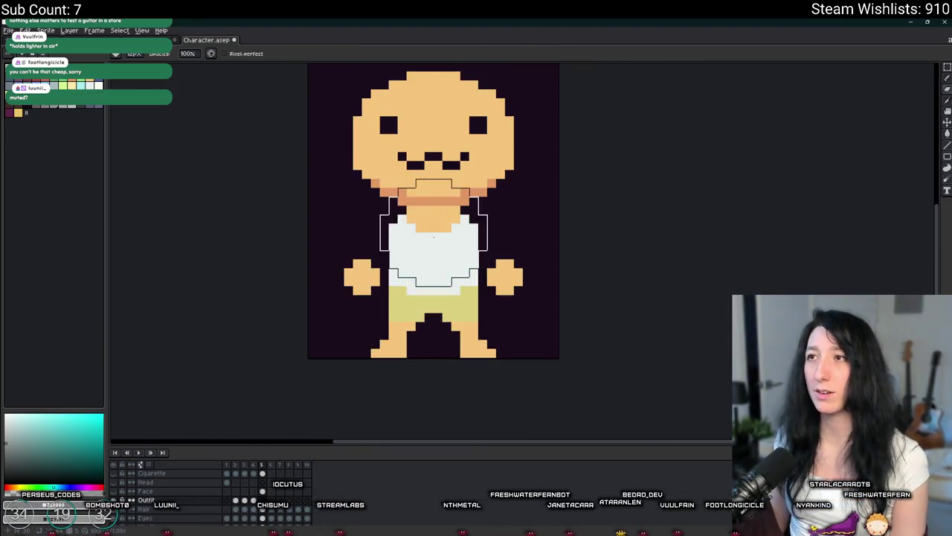
pyautogui.scroll(-2, 329, 350)
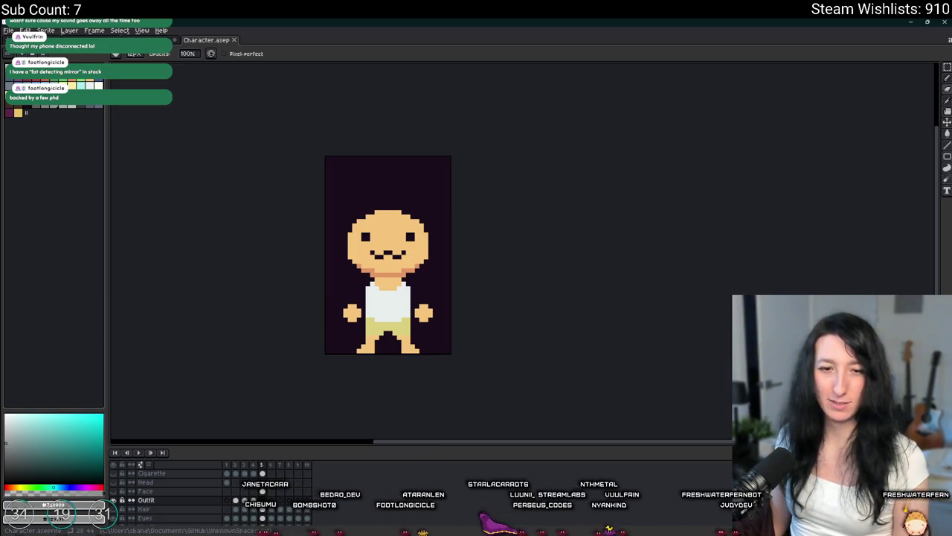
pyautogui.scroll(1, 387, 372)
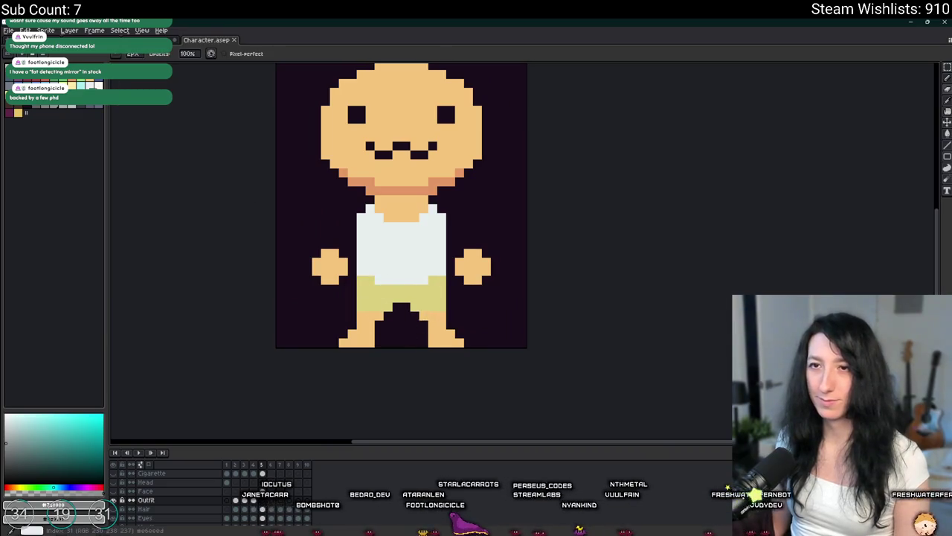
# Step: Bring the character's head into view and choose a near-white drawing colour
pyautogui.scroll(1, 397, 206)
pyautogui.scroll(-1, 397, 205)
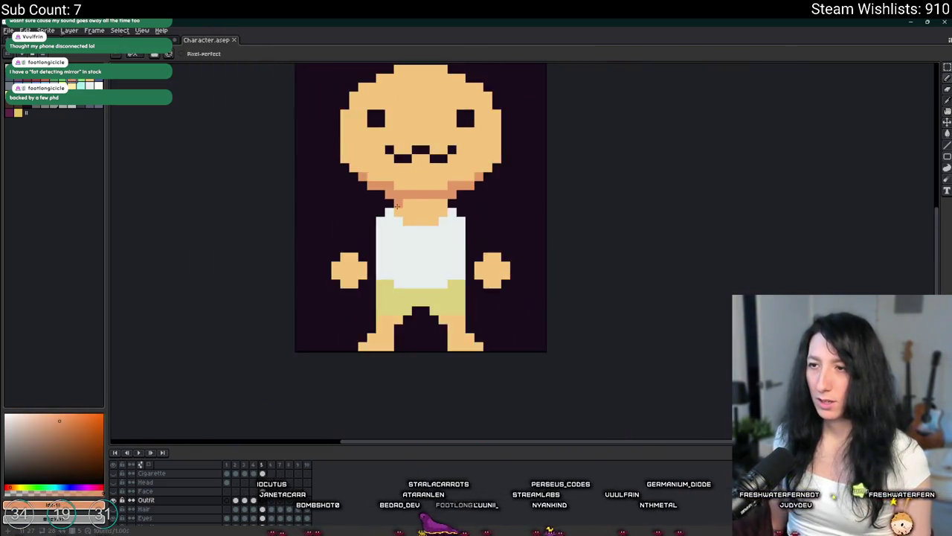
pyautogui.scroll(2, 398, 205)
pyautogui.moveTo(294, 183); pyautogui.dragTo(299, 216)
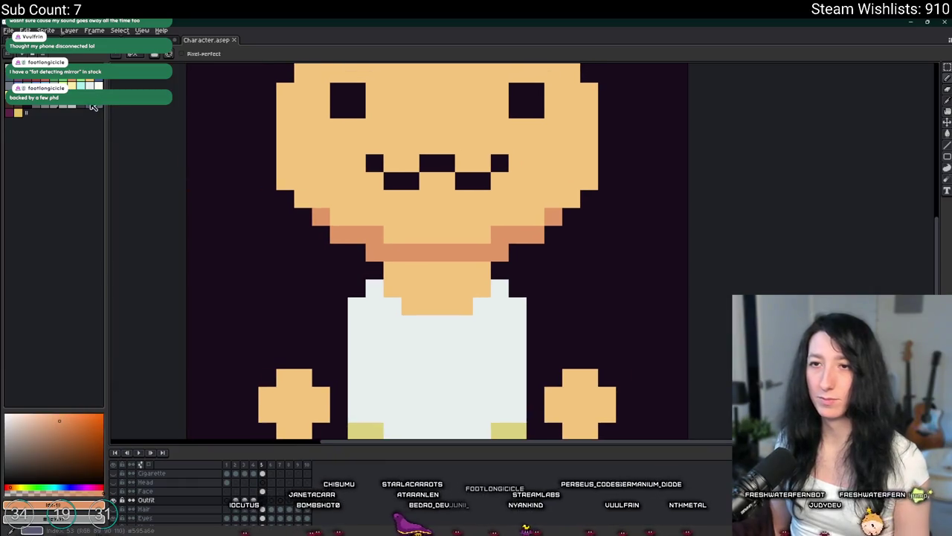
pyautogui.click(45, 80)
pyautogui.moveTo(450, 184); pyautogui.dragTo(441, 218)
pyautogui.moveTo(340, 107); pyautogui.dragTo(335, 149)
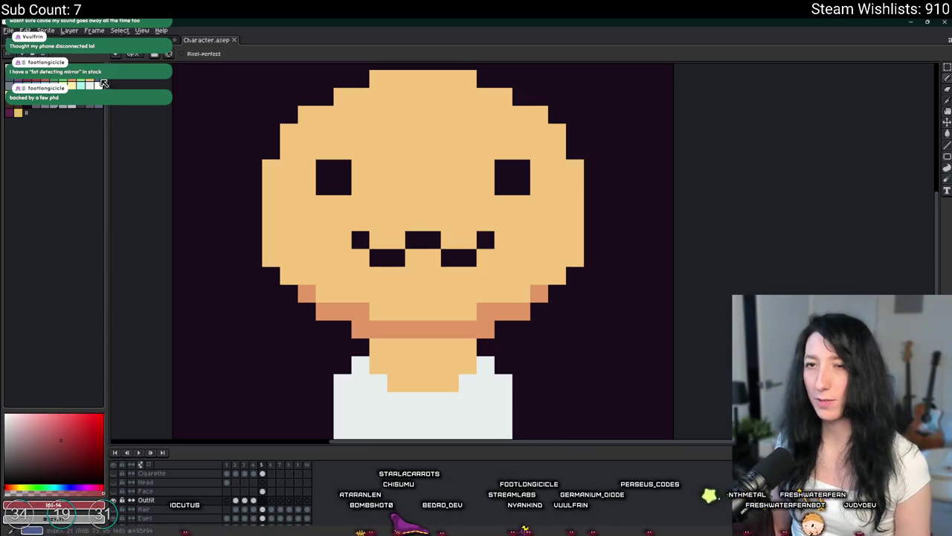
pyautogui.click(98, 86)
# Step: Pencil a white rim along the chin and up the head's right edge, undoing a stray cheek pixel
pyautogui.scroll(1, 283, 298)
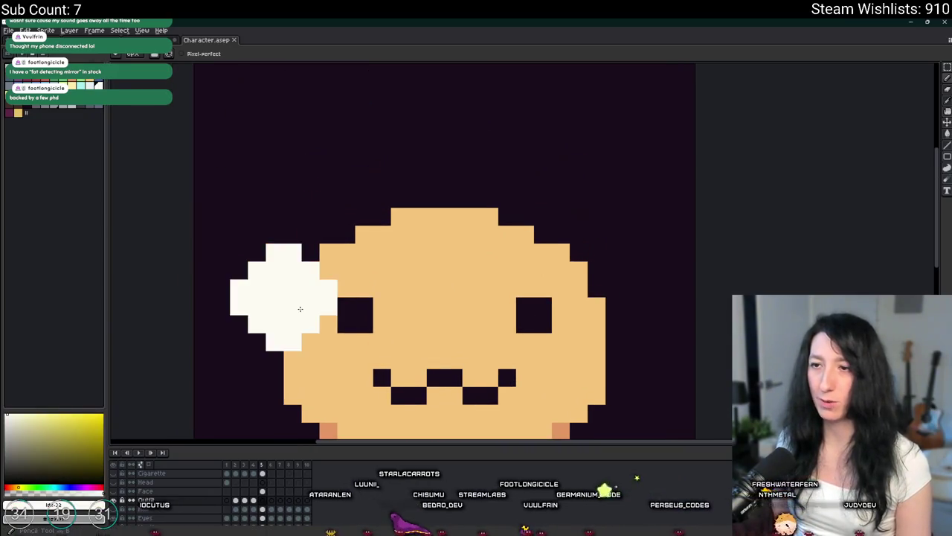
pyautogui.scroll(-1, 298, 193)
pyautogui.click(298, 281)
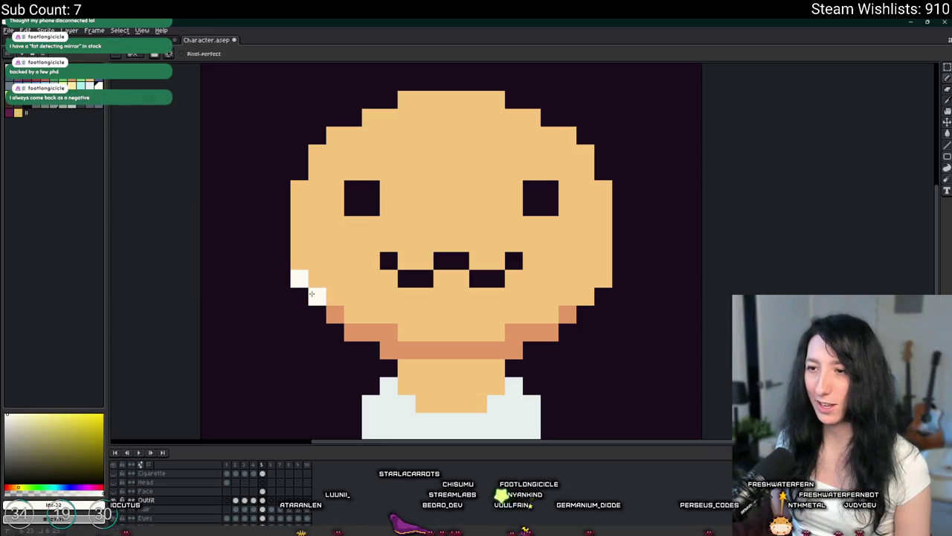
pyautogui.hotkey('ctrl', 'z')
pyautogui.moveTo(403, 325); pyautogui.dragTo(491, 329)
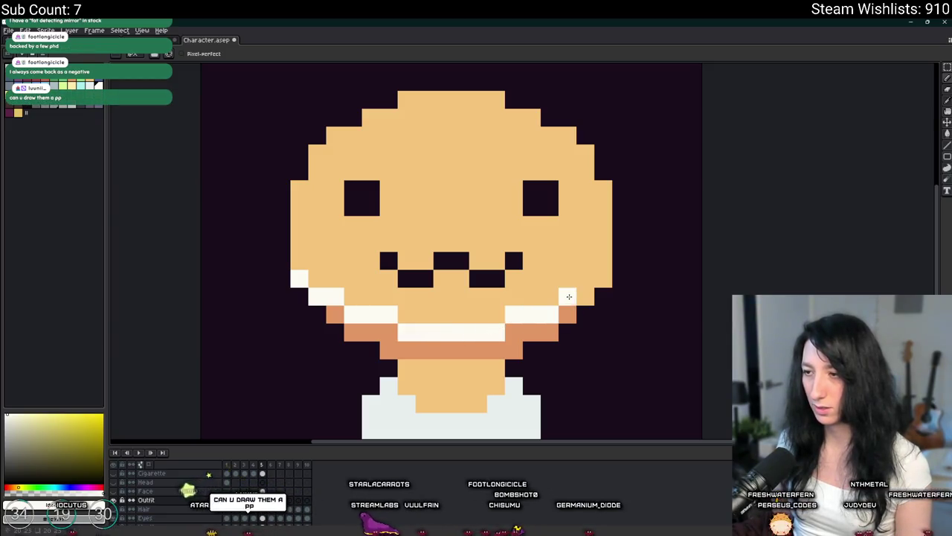
pyautogui.moveTo(597, 276)
pyautogui.mouseDown()
pyautogui.moveTo(599, 187)
pyautogui.moveTo(561, 137)
pyautogui.moveTo(431, 100)
pyautogui.moveTo(359, 130)
pyautogui.mouseUp()
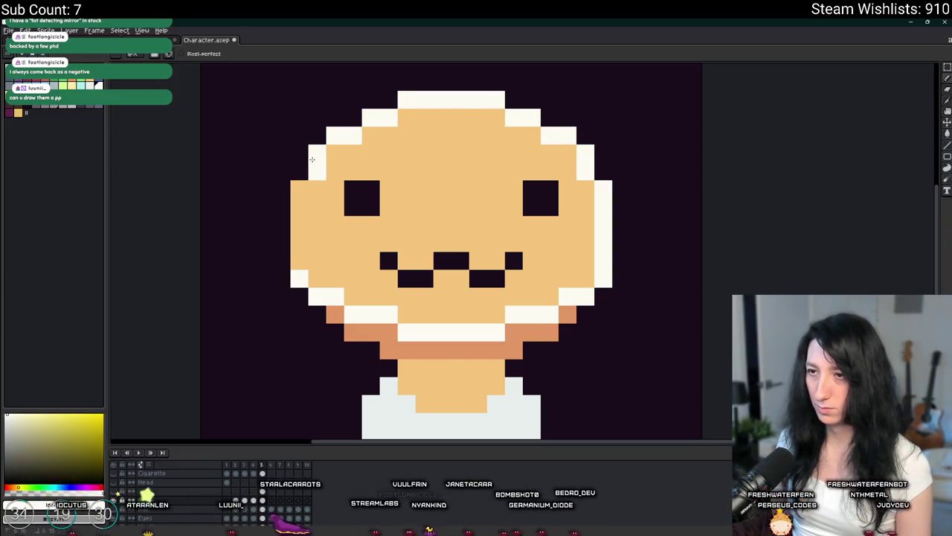
pyautogui.scroll(-6, 299, 262)
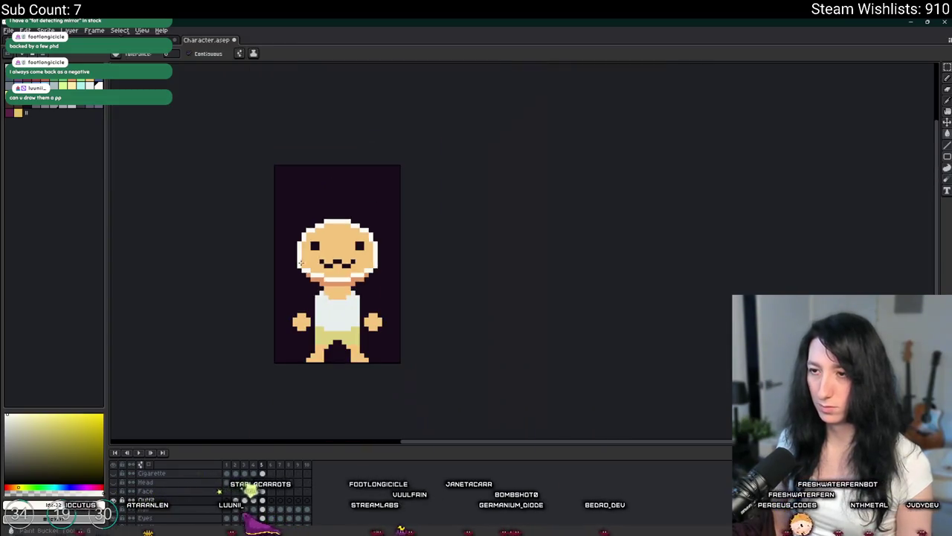
# Step: Bucket-fill the whole head white
pyautogui.press('g')
pyautogui.click(328, 245)
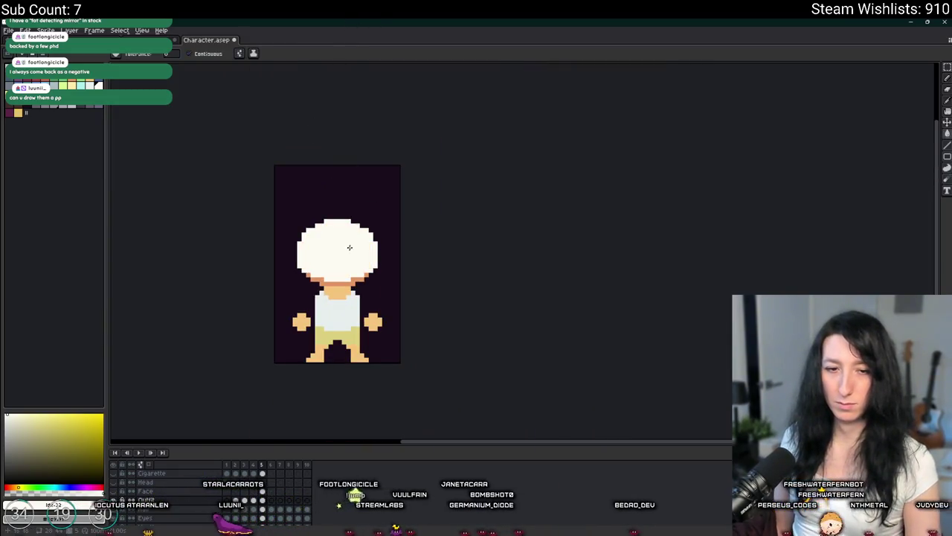
pyautogui.scroll(3, 337, 338)
pyautogui.scroll(2, 431, 335)
# Step: Try filling the gap between the legs with cream, then undo it
pyautogui.click(448, 338)
pyautogui.hotkey('ctrl', 'z')
pyautogui.click(447, 335)
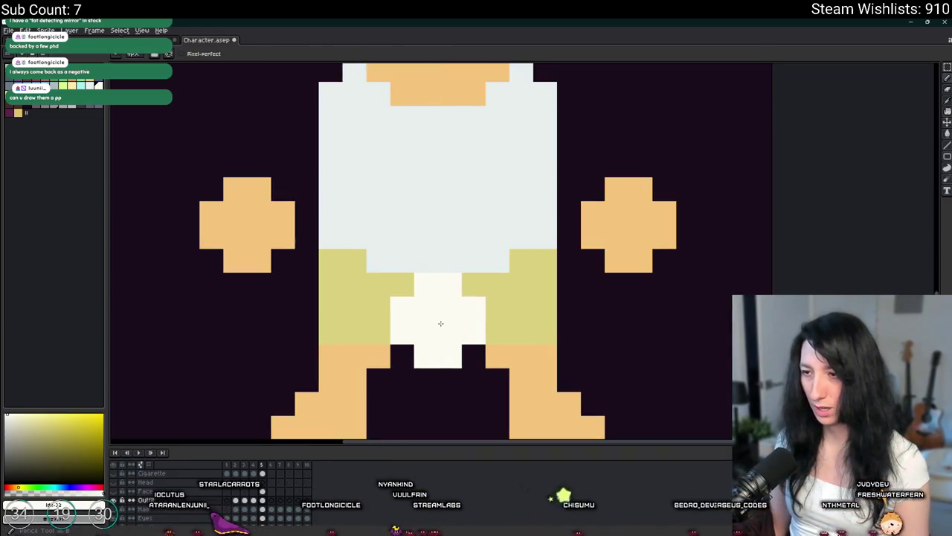
pyautogui.scroll(-3, 434, 293)
pyautogui.hotkey('ctrl', 'z')
# Step: Try cyan strokes on the shorts, ending with a cyan tail curling up from them
pyautogui.moveTo(402, 223); pyautogui.dragTo(372, 186)
pyautogui.hotkey('ctrl', 'z')
pyautogui.scroll(-1, 415, 234)
pyautogui.moveTo(491, 224)
pyautogui.mouseDown()
pyautogui.moveTo(449, 237)
pyautogui.moveTo(340, 223)
pyautogui.moveTo(276, 148)
pyautogui.mouseUp()
pyautogui.scroll(-3, 283, 163)
pyautogui.moveTo(302, 268)
pyautogui.mouseDown()
pyautogui.moveTo(345, 113)
pyautogui.moveTo(428, 212)
pyautogui.moveTo(342, 223)
pyautogui.moveTo(383, 141)
pyautogui.moveTo(395, 201)
pyautogui.mouseUp()
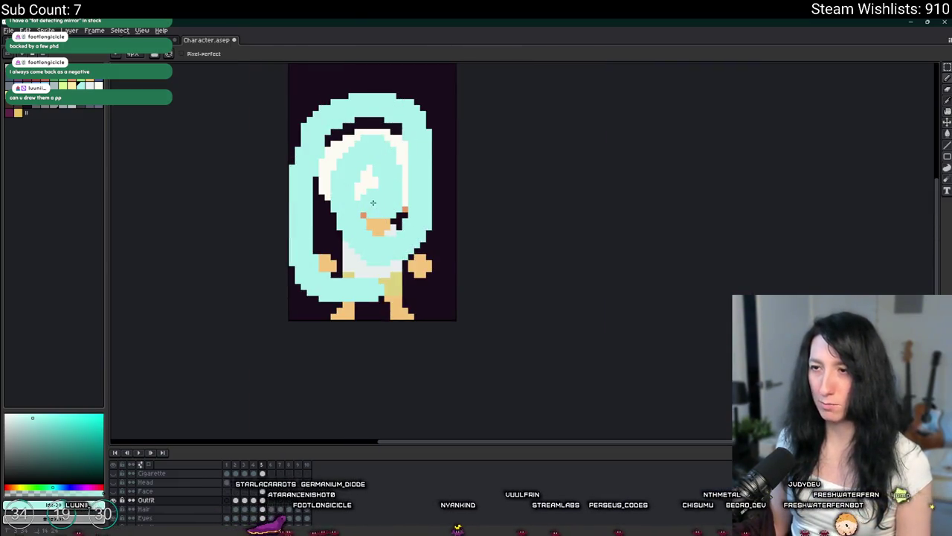
# Step: Undo the cyan tail strokes and bring up the window switcher
pyautogui.scroll(-1, 386, 212)
pyautogui.scroll(-1, 394, 231)
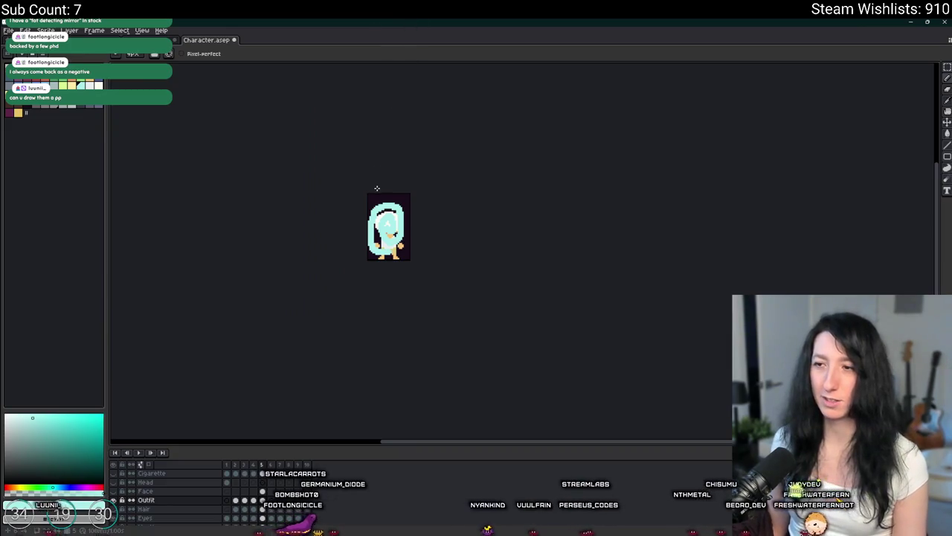
pyautogui.scroll(2, 365, 195)
pyautogui.moveTo(435, 280); pyautogui.dragTo(424, 206)
pyautogui.hotkey('ctrl', 'z')
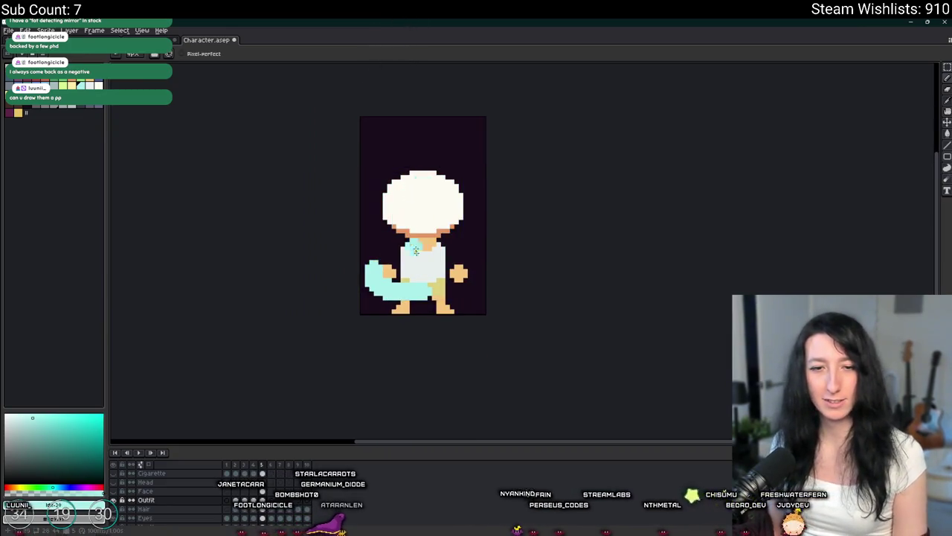
pyautogui.scroll(1, 430, 208)
pyautogui.hotkey('ctrl', 'z')
pyautogui.hotkey('ctrl', 'z')
pyautogui.hotkey('alt', 'Tab')
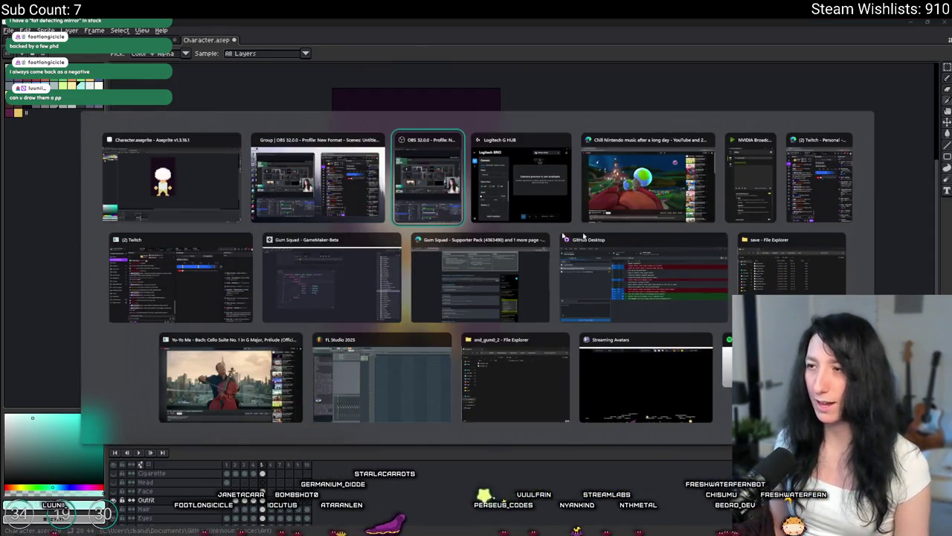
# Step: In scr_outfits, add 'face_details : true' after 'face : true' and tab-align the colons
pyautogui.click(290, 276)
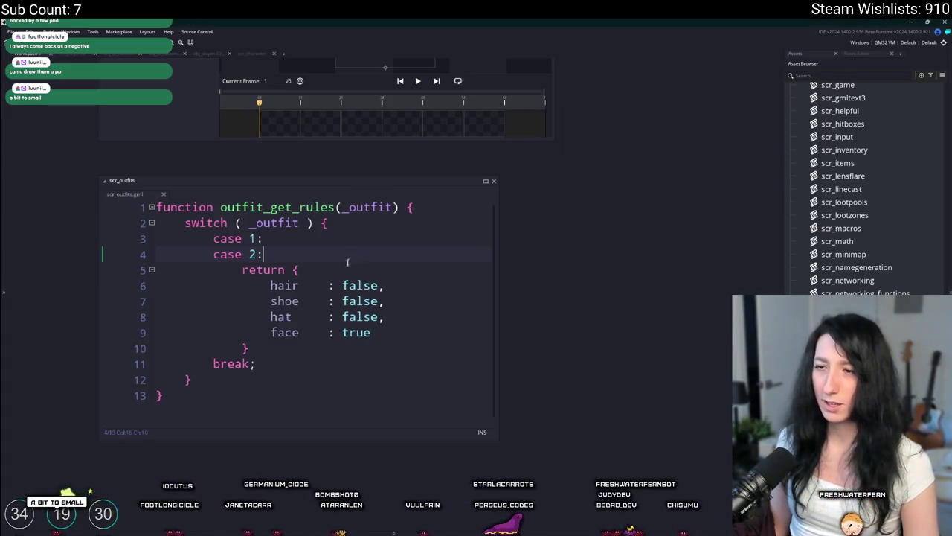
pyautogui.write(',')
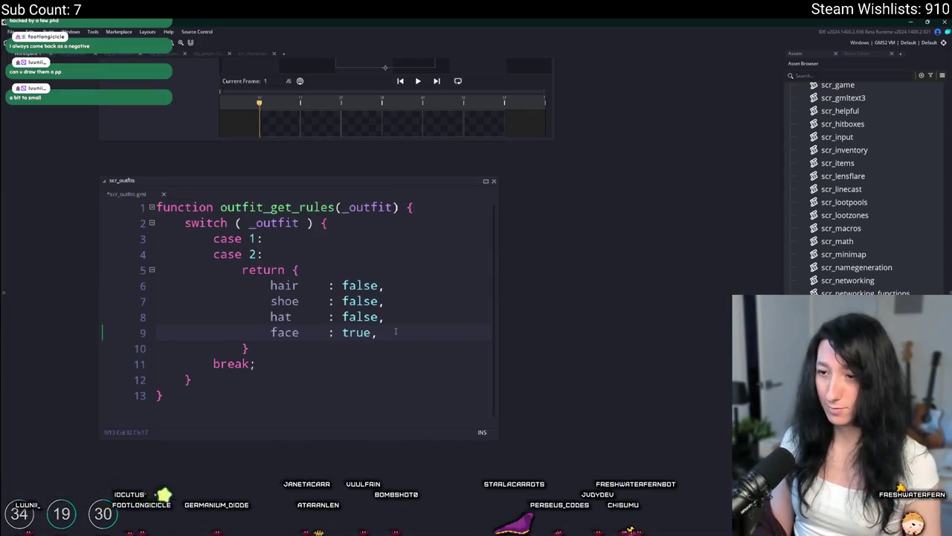
pyautogui.press('Return')
pyautogui.write('face_details : t')
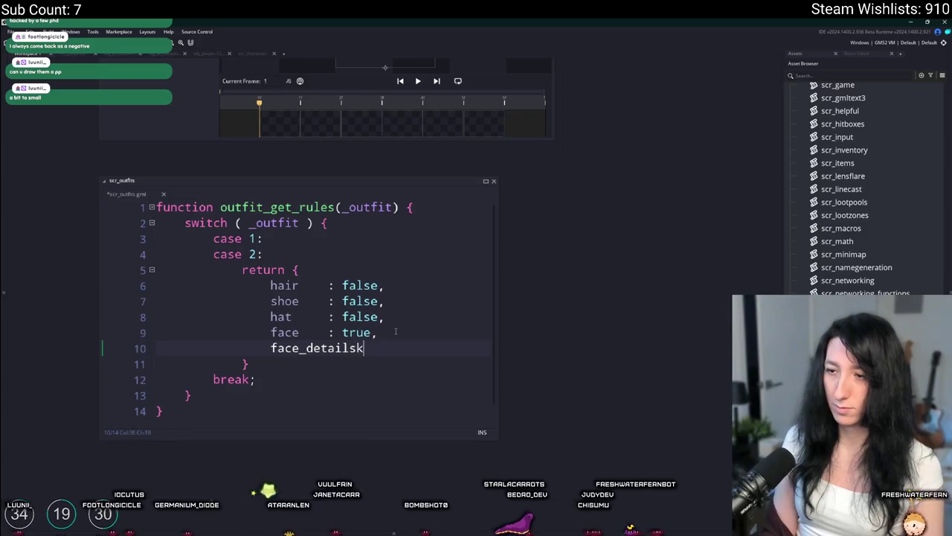
pyautogui.write('rue')
pyautogui.press('Tab')
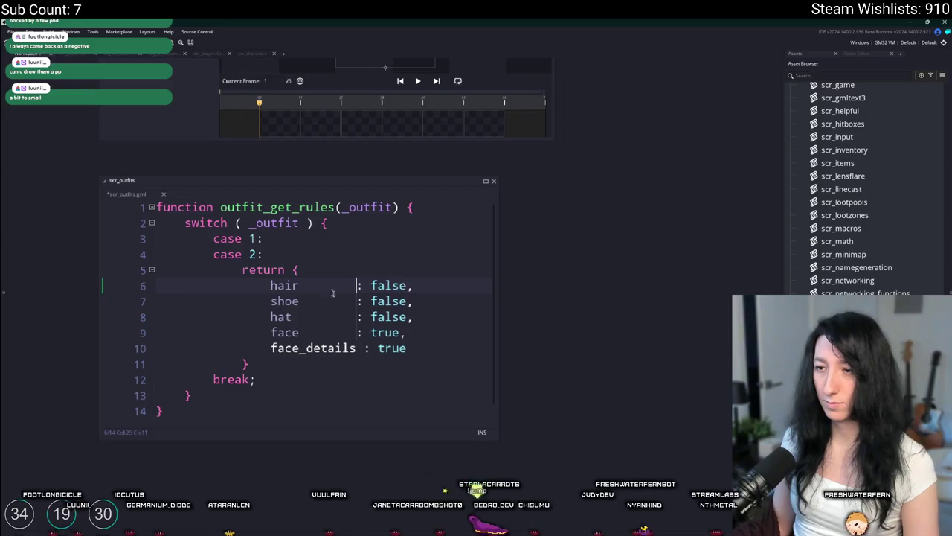
pyautogui.press('Tab')
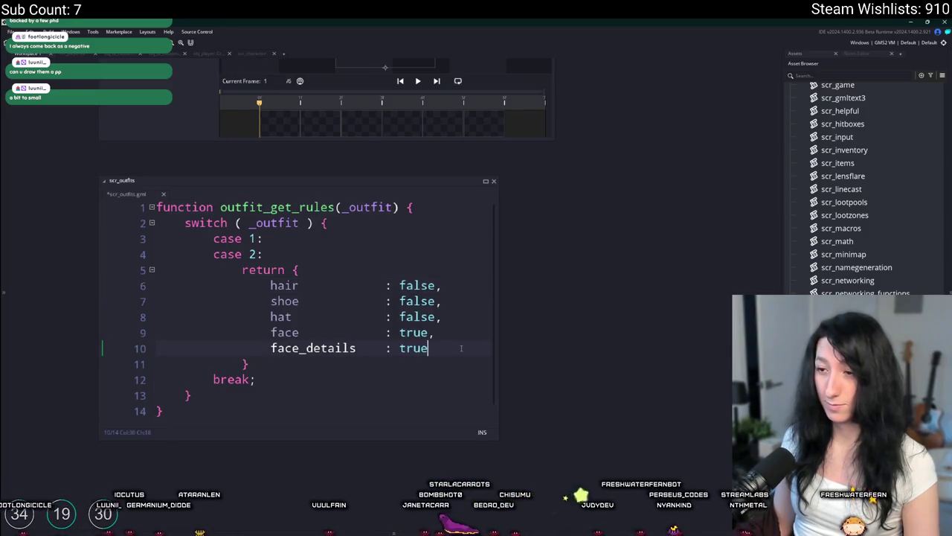
pyautogui.moveTo(308, 379); pyautogui.dragTo(264, 238)
# Step: Duplicate the case block after the first break, undoing an extra duplicated case line
pyautogui.hotkey('ctrl', 'd')
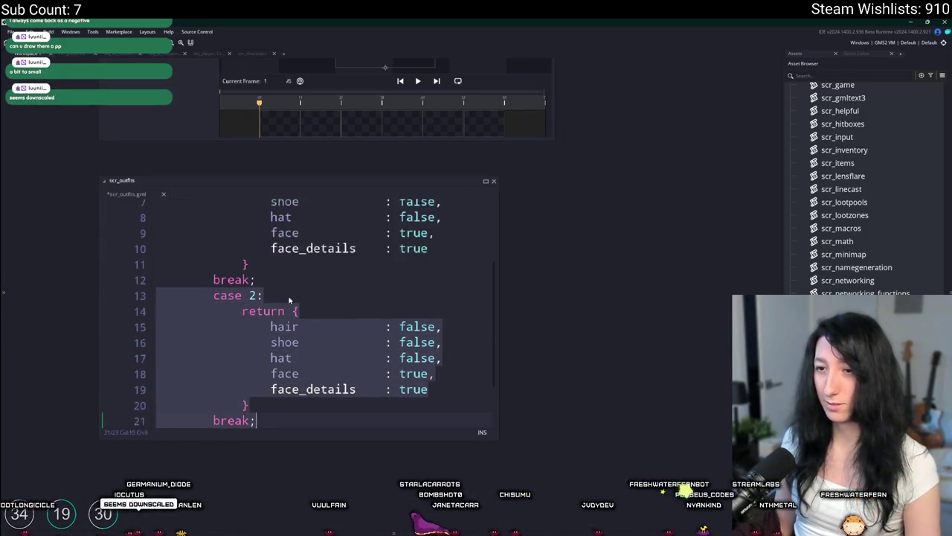
pyautogui.click(275, 280)
pyautogui.press('Return')
pyautogui.scroll(2, 279, 275)
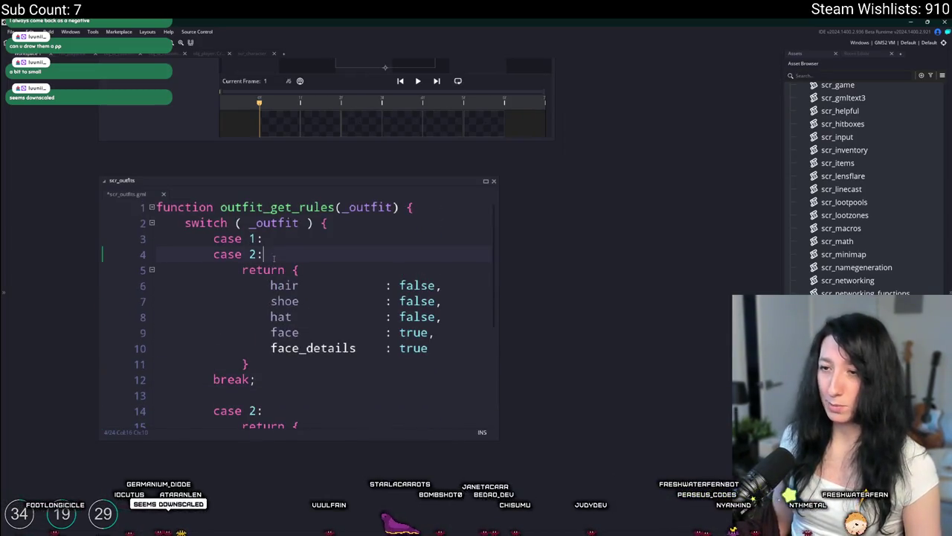
pyautogui.hotkey('ctrl', 'd')
pyautogui.scroll(-1, 251, 270)
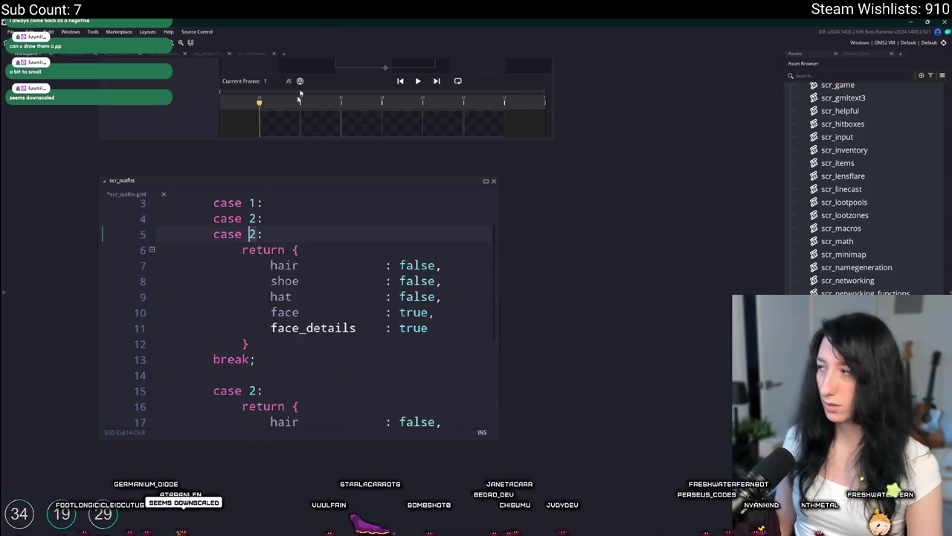
pyautogui.hotkey('ctrl', 'z')
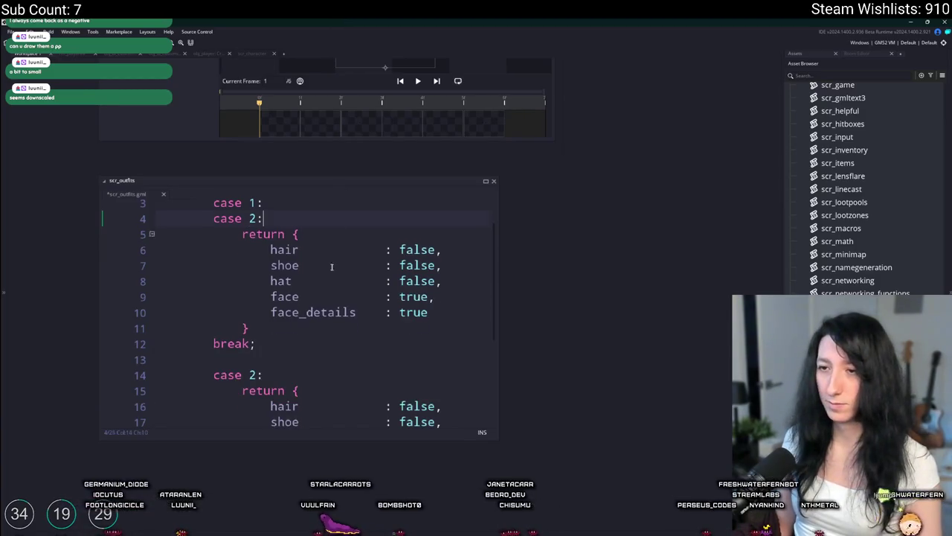
pyautogui.scroll(-2, 253, 343)
# Step: Renumber the copied case to 3 and set its face_details to false
pyautogui.doubleClick(252, 321)
pyautogui.write('3')
pyautogui.scroll(-1, 417, 357)
pyautogui.click(428, 379)
pyautogui.doubleClick(414, 380)
pyautogui.write('false')
# Step: Keep case 3's face value true and switch back to Aseprite
pyautogui.click(413, 364)
pyautogui.scroll(1, 413, 364)
pyautogui.doubleClick(414, 399)
pyautogui.write('false')
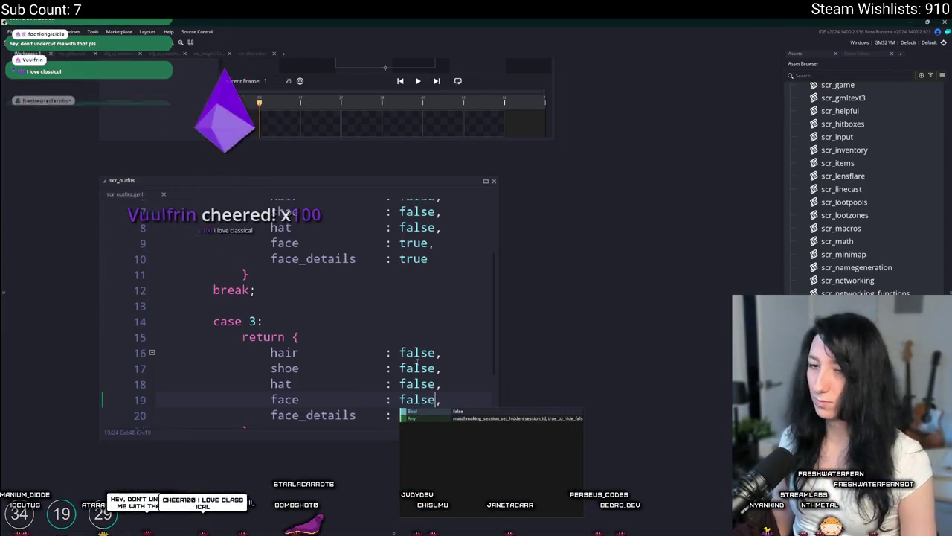
pyautogui.hotkey('ctrl', 'z')
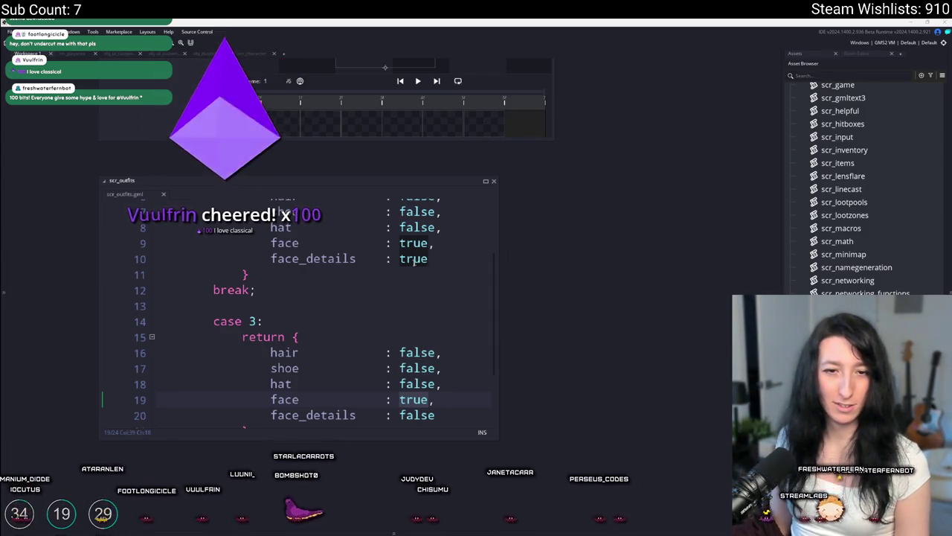
pyautogui.hotkey('alt', 'Tab')
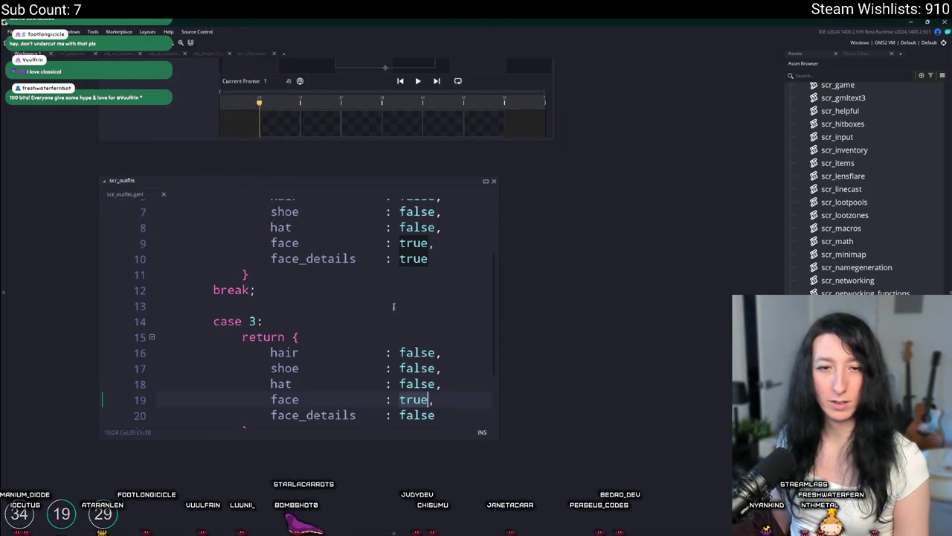
pyautogui.hotkey('alt', 'Tab')
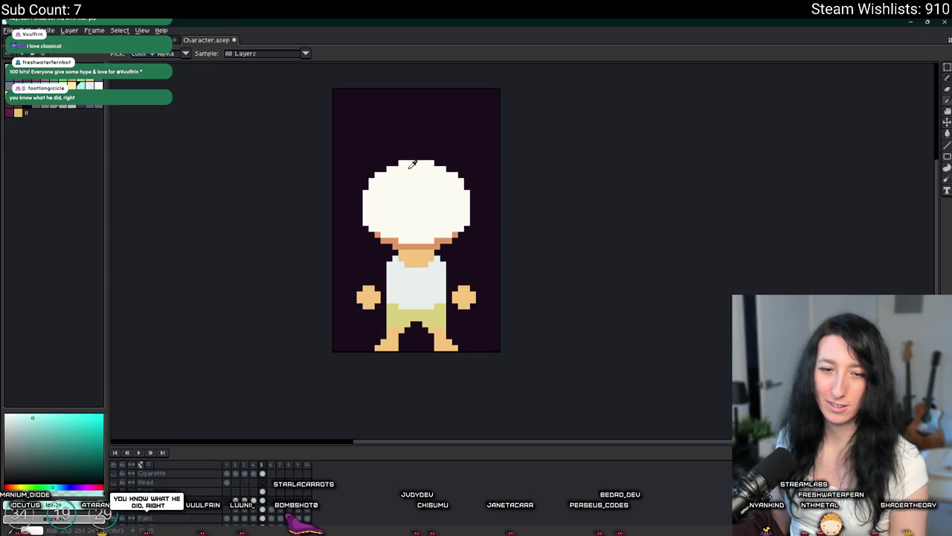
# Step: Eyedrop the shirt's light grey and bucket-fill the hair with it
pyautogui.scroll(1, 407, 169)
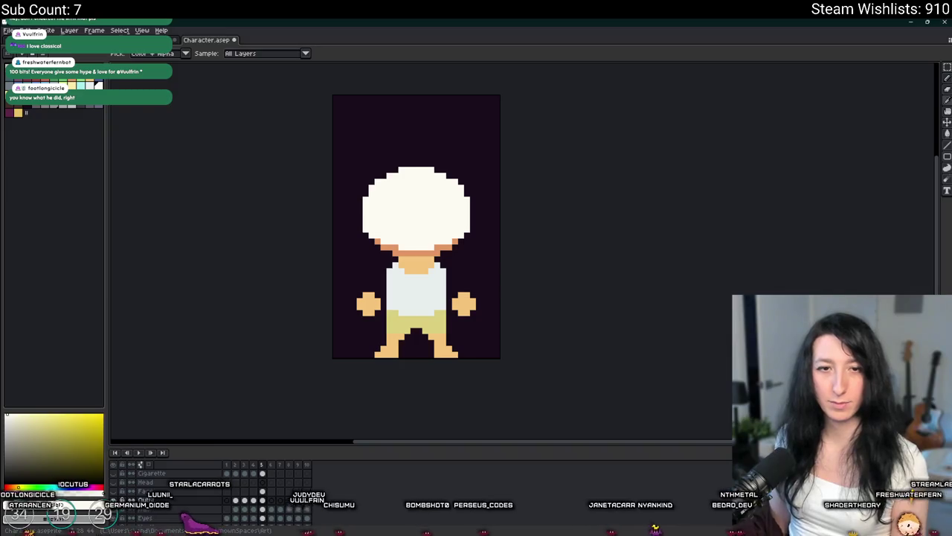
pyautogui.scroll(1, 330, 206)
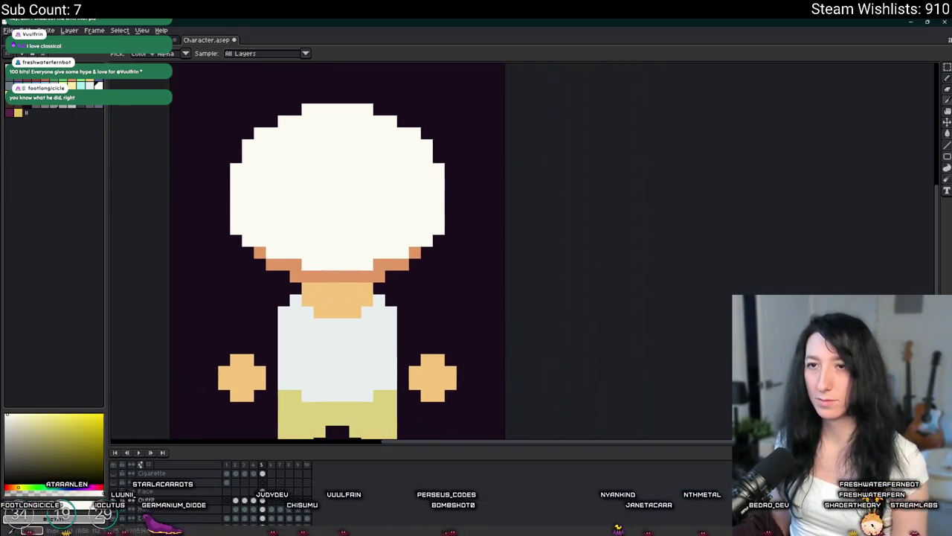
pyautogui.click(337, 342)
pyautogui.press('g')
pyautogui.click(337, 186)
pyautogui.scroll(-1, 337, 253)
pyautogui.scroll(1, 337, 253)
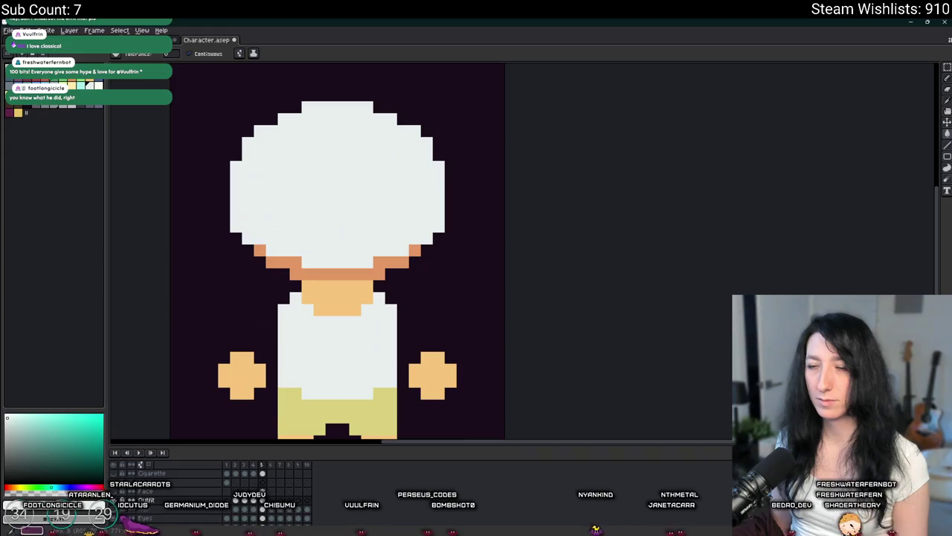
# Step: Pencil maroon blotches on the head's lower sides, then sample the head's light grey
pyautogui.click(8, 112)
pyautogui.press('b')
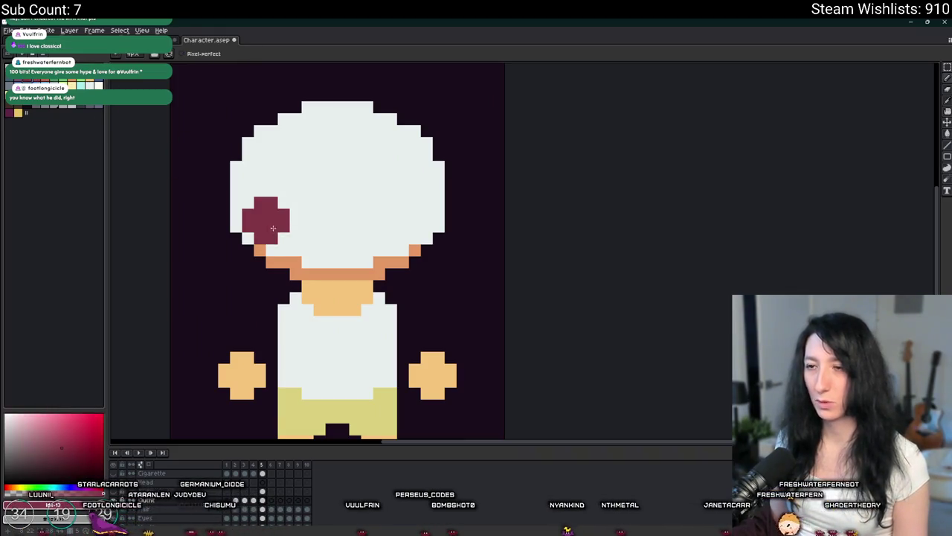
pyautogui.click(273, 227)
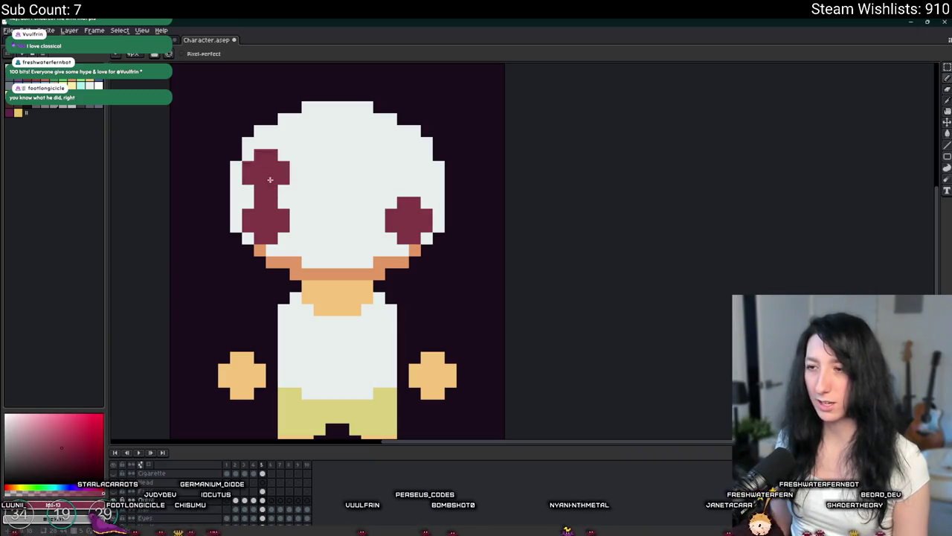
pyautogui.press('i')
pyautogui.click(349, 231)
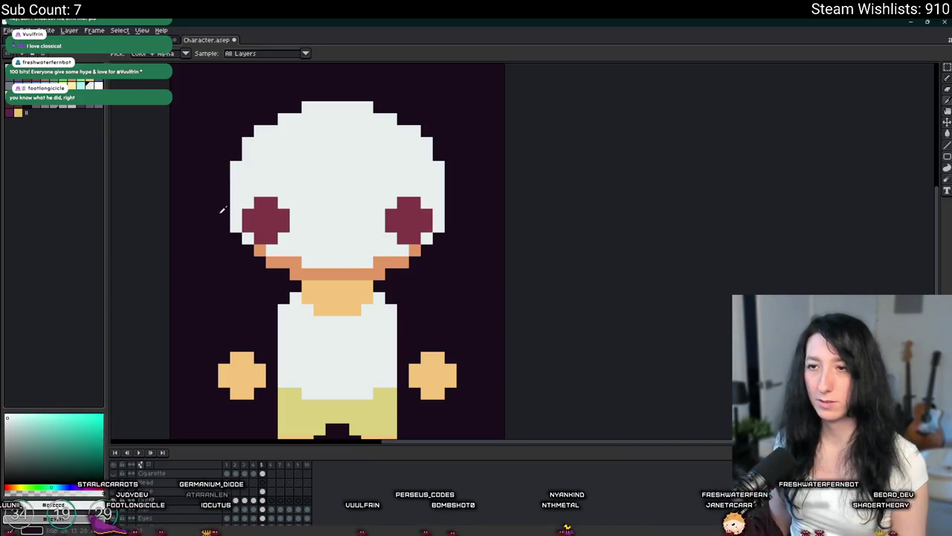
# Step: Paint the orange band under the face and the pixel beside the right cheek grey
pyautogui.press('b')
pyautogui.scroll(3, 270, 251)
pyautogui.click(82, 87)
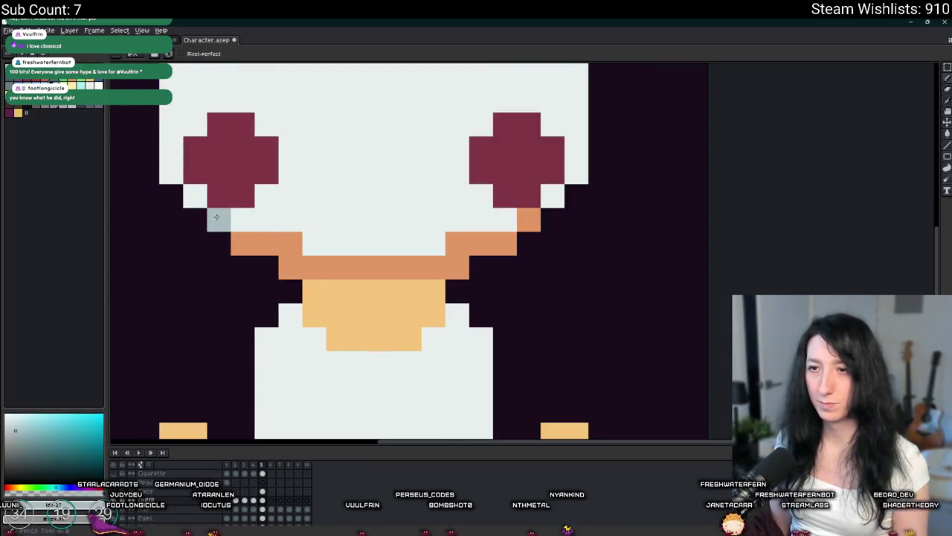
pyautogui.moveTo(300, 258); pyautogui.dragTo(434, 260)
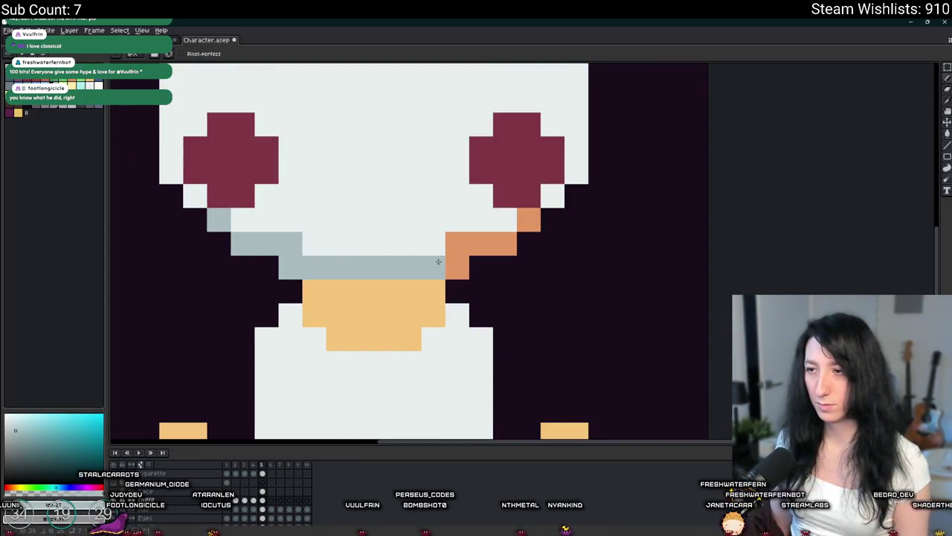
pyautogui.click(528, 219)
# Step: Stamp two dark plus-shaped eyes above the cheeks and widen the right one
pyautogui.scroll(-5, 528, 219)
pyautogui.scroll(1, 474, 219)
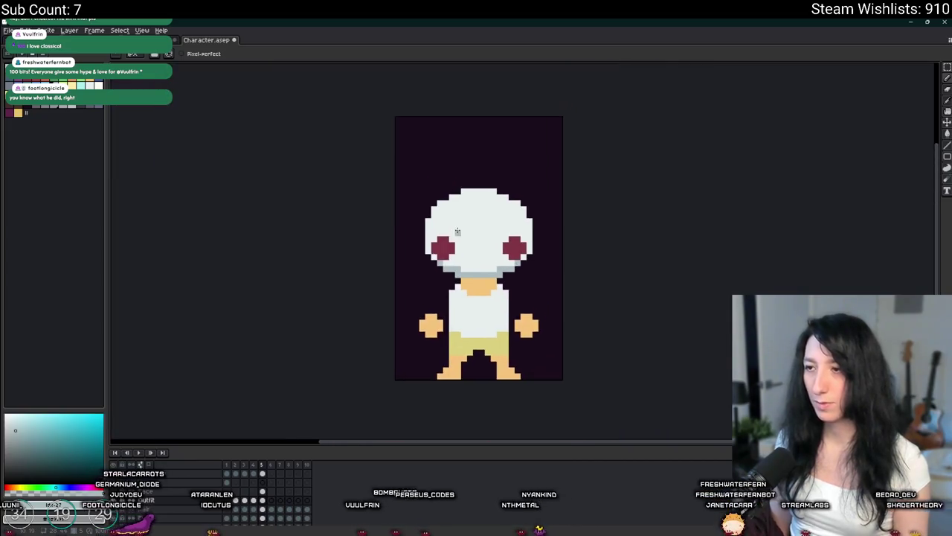
pyautogui.scroll(2, 474, 219)
pyautogui.scroll(2, 434, 212)
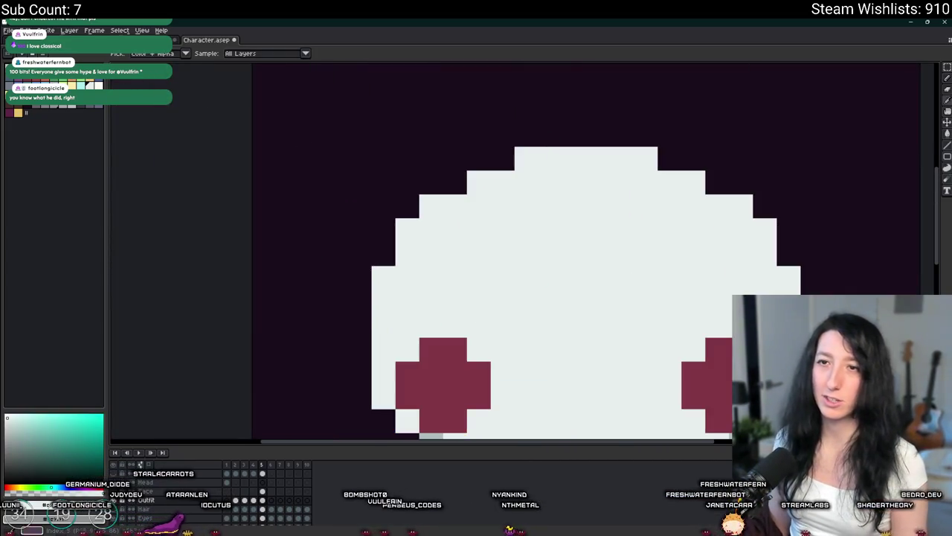
pyautogui.moveTo(511, 226); pyautogui.dragTo(277, 140)
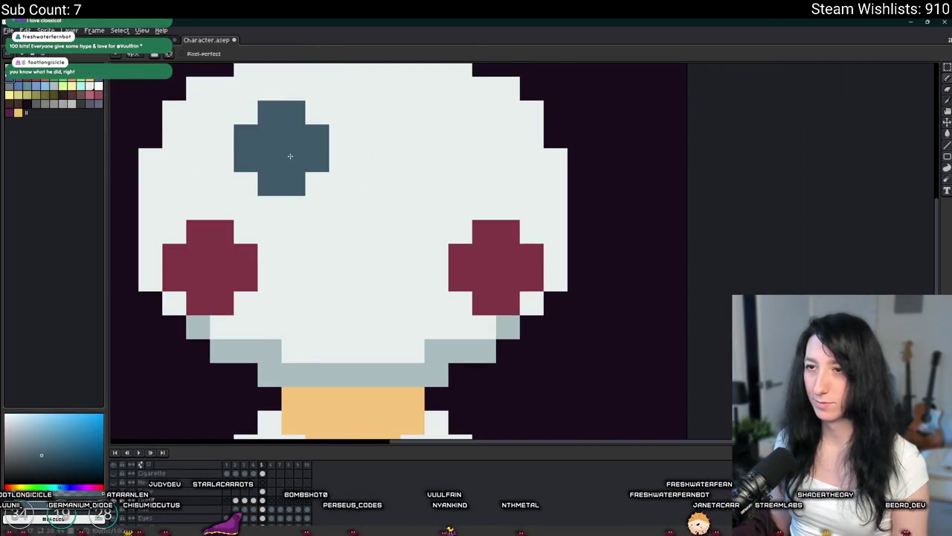
pyautogui.click(284, 164)
pyautogui.click(427, 165)
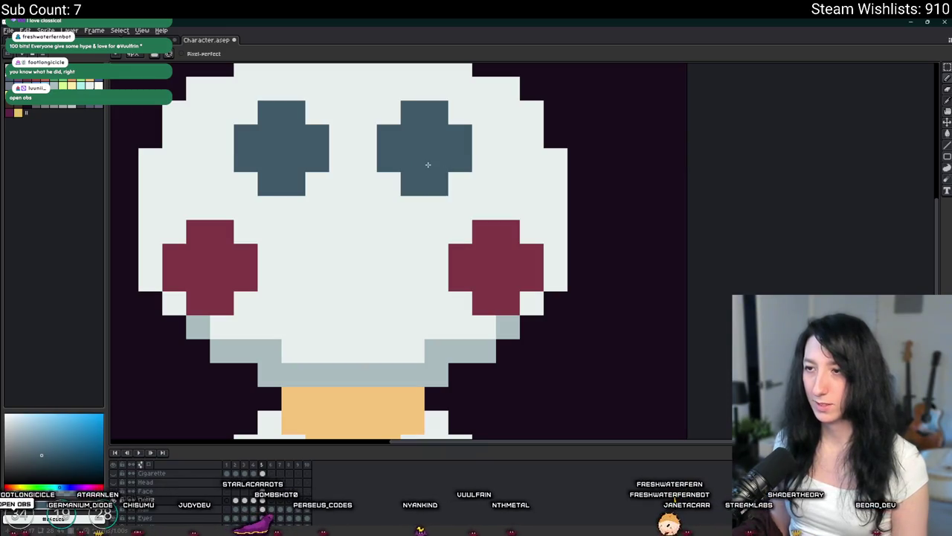
pyautogui.scroll(-3, 428, 165)
pyautogui.scroll(-2, 415, 216)
pyautogui.scroll(5, 409, 193)
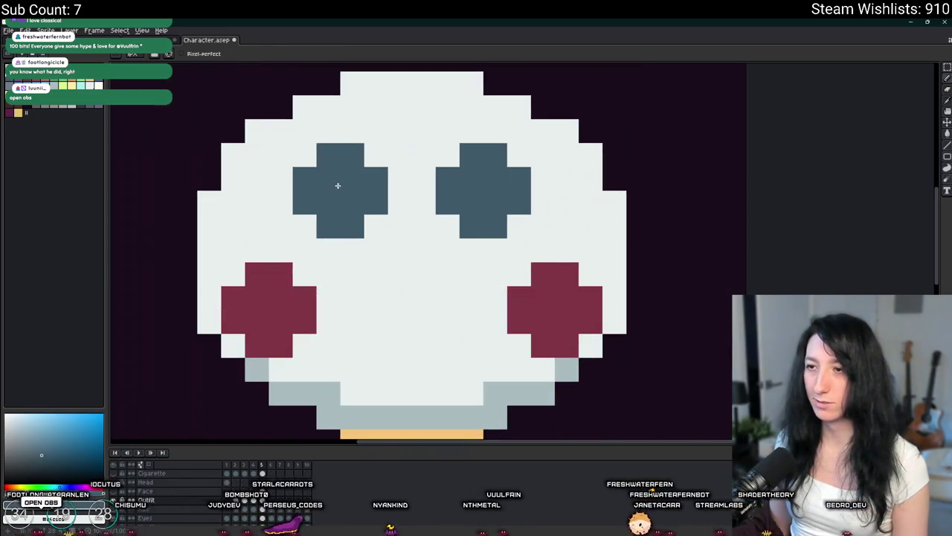
pyautogui.moveTo(542, 179); pyautogui.dragTo(542, 198)
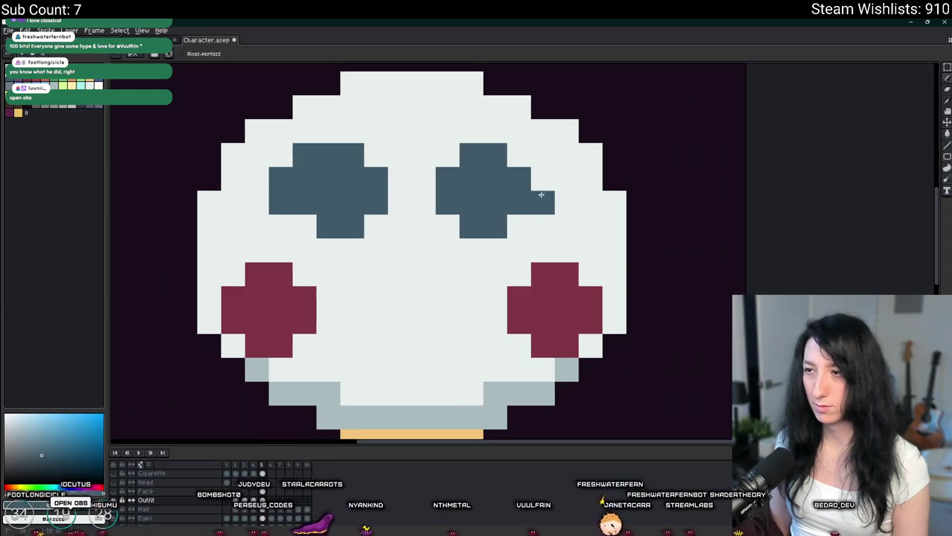
pyautogui.click(518, 155)
pyautogui.scroll(-2, 518, 155)
pyautogui.scroll(-1, 513, 186)
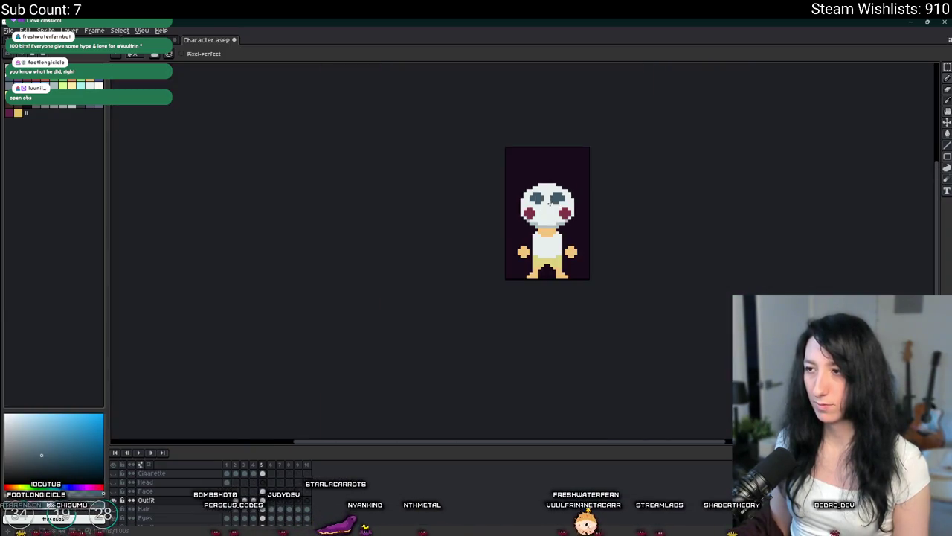
pyautogui.scroll(3, 513, 204)
pyautogui.click(667, 198)
pyautogui.scroll(-3, 634, 195)
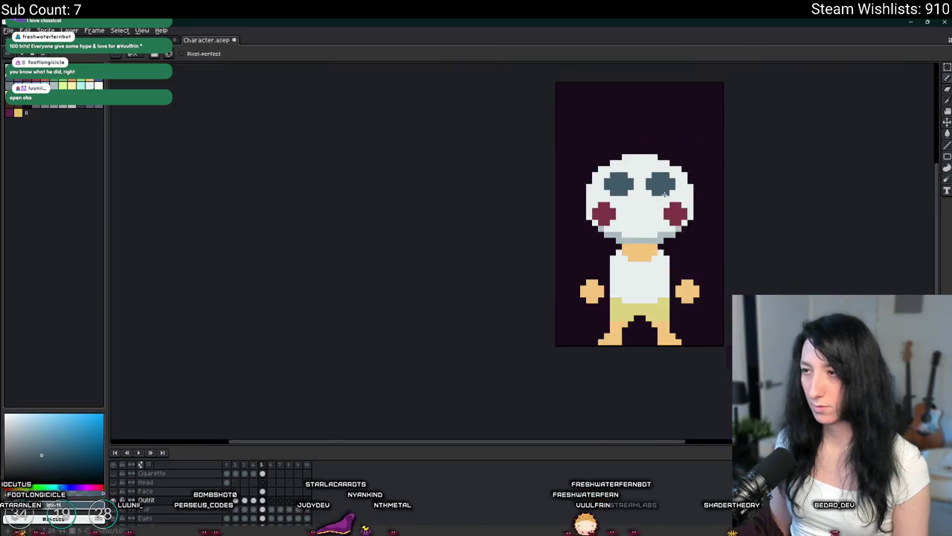
pyautogui.scroll(-1, 580, 223)
pyautogui.scroll(3, 538, 209)
pyautogui.press('w')
pyautogui.hotkey('ctrl', 'z')
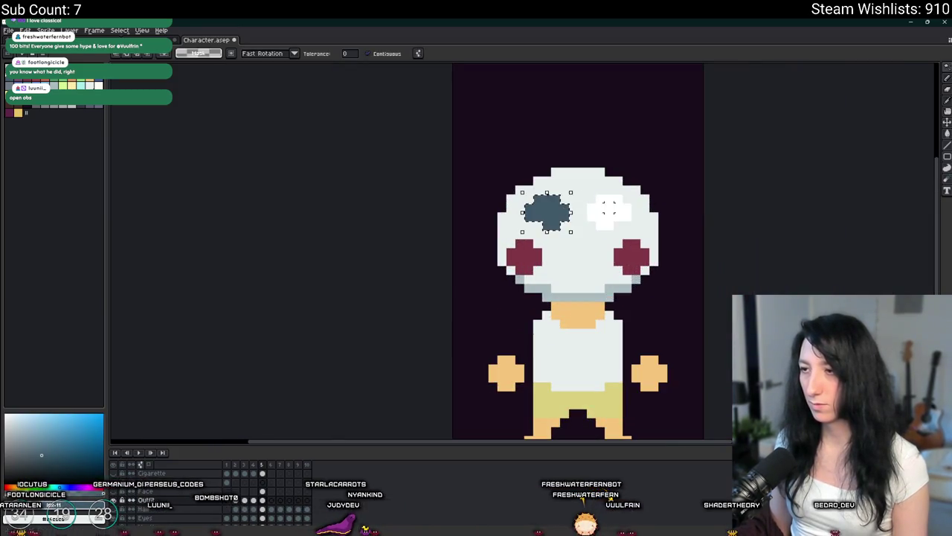
pyautogui.hotkey('ctrl', 'z')
pyautogui.hotkey('ctrl', 'z')
pyautogui.scroll(4, 570, 182)
pyautogui.click(570, 182)
pyautogui.press('b')
pyautogui.moveTo(350, 237)
pyautogui.mouseDown()
pyautogui.moveTo(336, 240)
pyautogui.moveTo(491, 220)
pyautogui.mouseUp()
pyautogui.moveTo(598, 224); pyautogui.dragTo(748, 231)
pyautogui.scroll(-2, 748, 231)
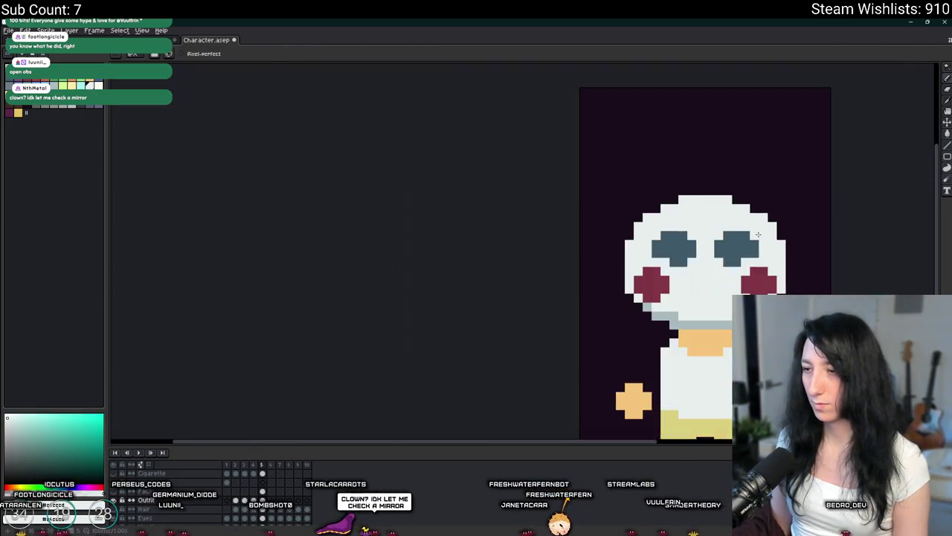
pyautogui.scroll(-1, 670, 186)
pyautogui.scroll(-1, 581, 131)
pyautogui.scroll(2, 516, 209)
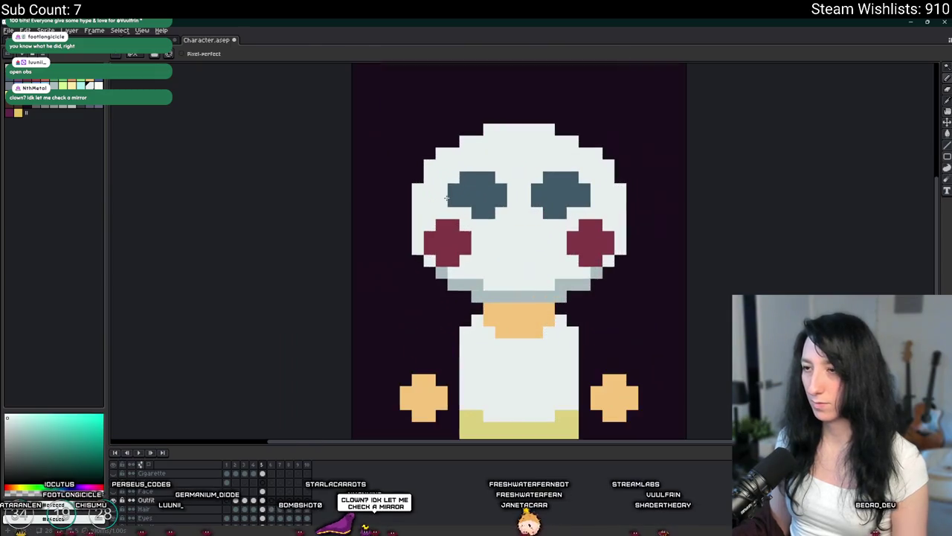
pyautogui.press('w')
pyautogui.click(485, 199)
pyautogui.press('m')
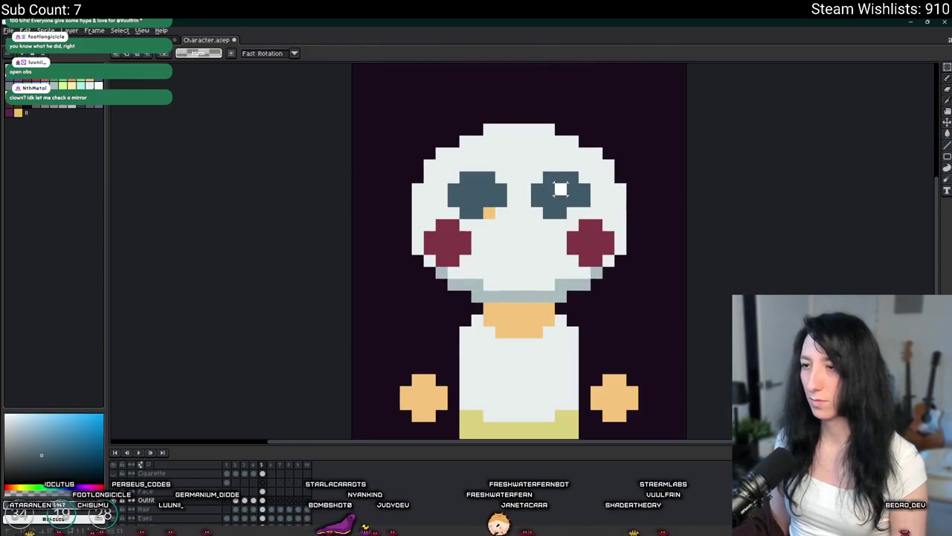
pyautogui.press('i')
pyautogui.scroll(1, 543, 207)
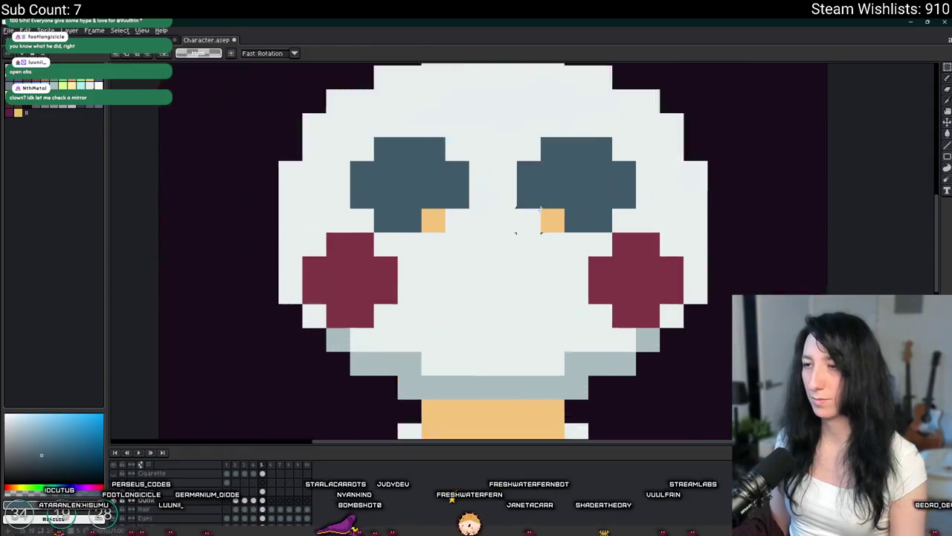
pyautogui.scroll(1, 543, 207)
pyautogui.press('b')
pyautogui.scroll(-4, 459, 231)
pyautogui.scroll(-4, 520, 260)
pyautogui.scroll(1, 497, 248)
pyautogui.press('w')
pyautogui.click(491, 235)
pyautogui.scroll(3, 513, 235)
pyautogui.press('Down')
pyautogui.hotkey('ctrl', 'd')
pyautogui.press('Right')
pyautogui.press('Down')
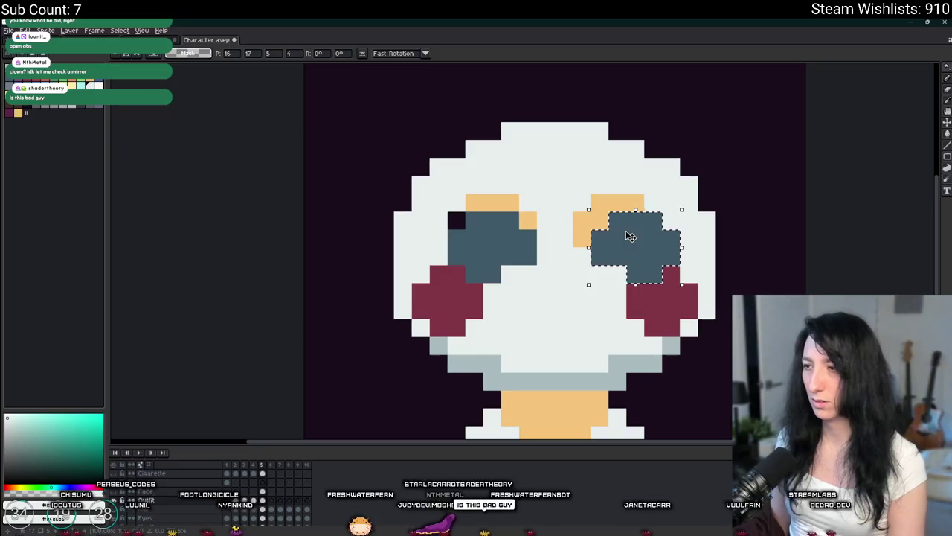
pyautogui.press('Left')
pyautogui.hotkey('ctrl', 'd')
pyautogui.press('p')
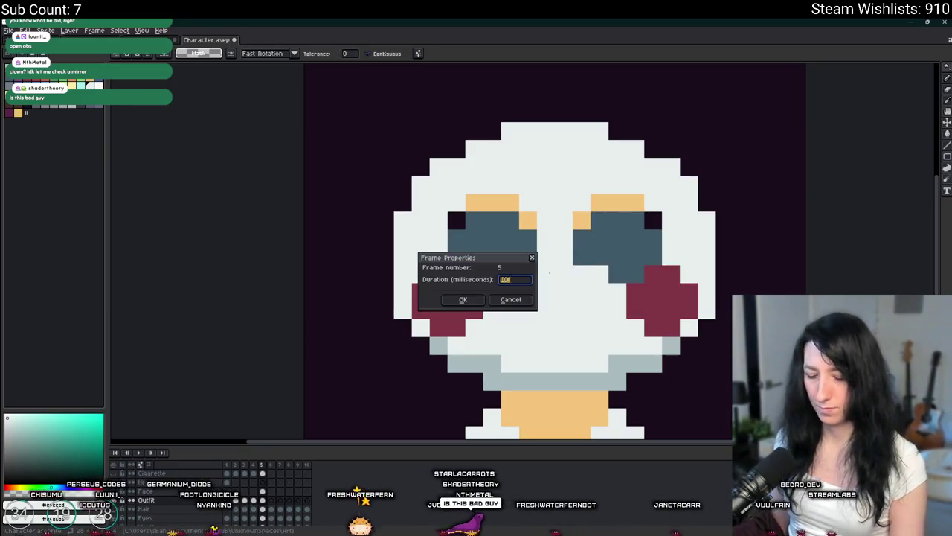
pyautogui.press('Escape')
pyautogui.keyDown('alt'); pyautogui.click(535, 220); pyautogui.keyUp('alt')
pyautogui.hotkey('shift', 'r')
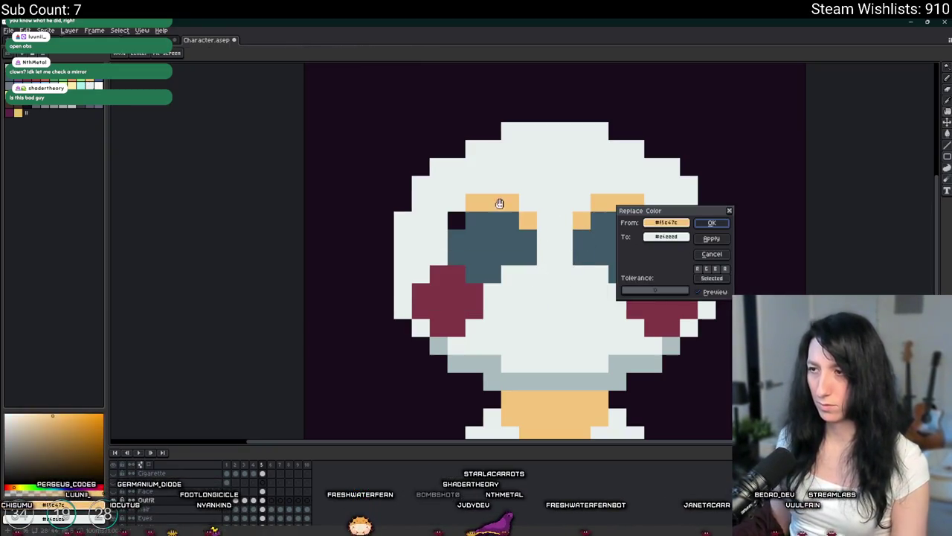
pyautogui.press('Escape')
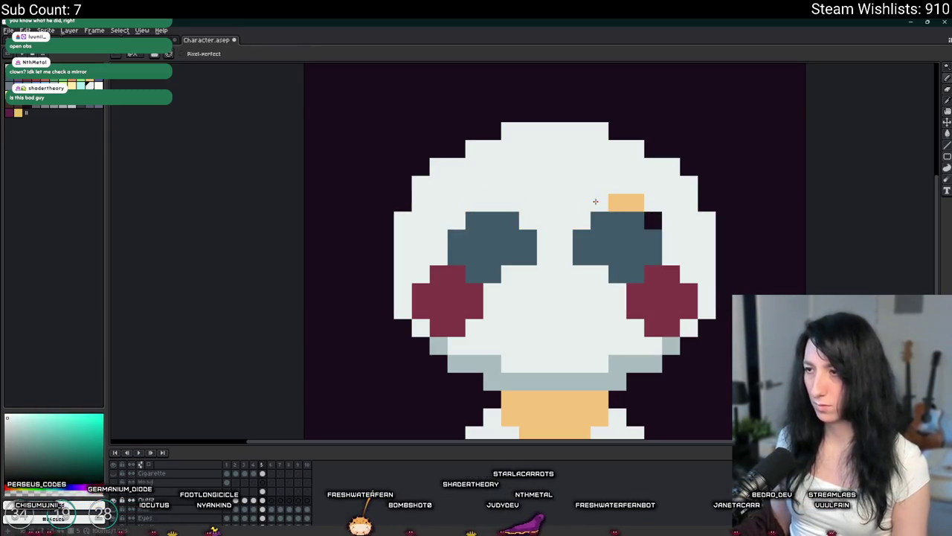
pyautogui.scroll(-3, 657, 218)
pyautogui.scroll(-1, 657, 218)
pyautogui.press('b')
pyautogui.scroll(3, 554, 223)
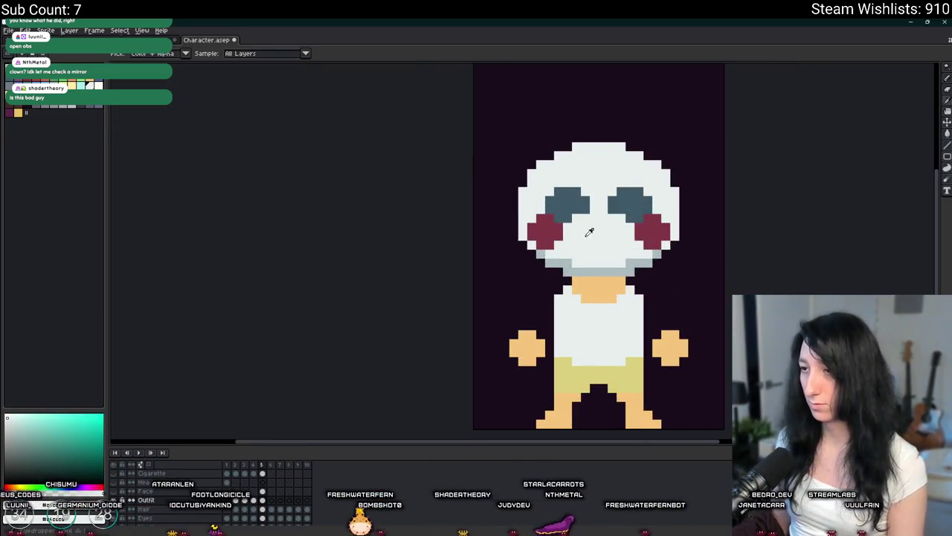
pyautogui.scroll(2, 554, 223)
pyautogui.hscroll(2, 613, 230)
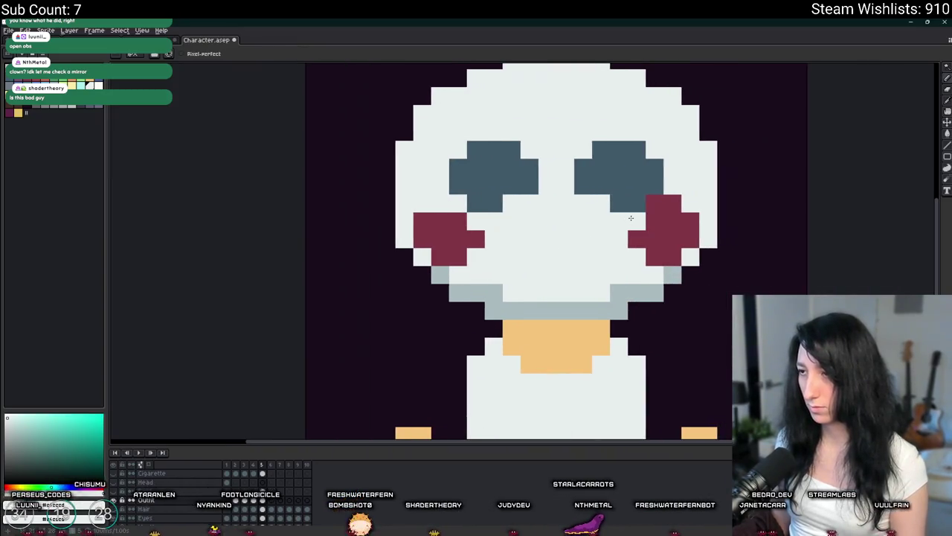
pyautogui.scroll(-2, 655, 203)
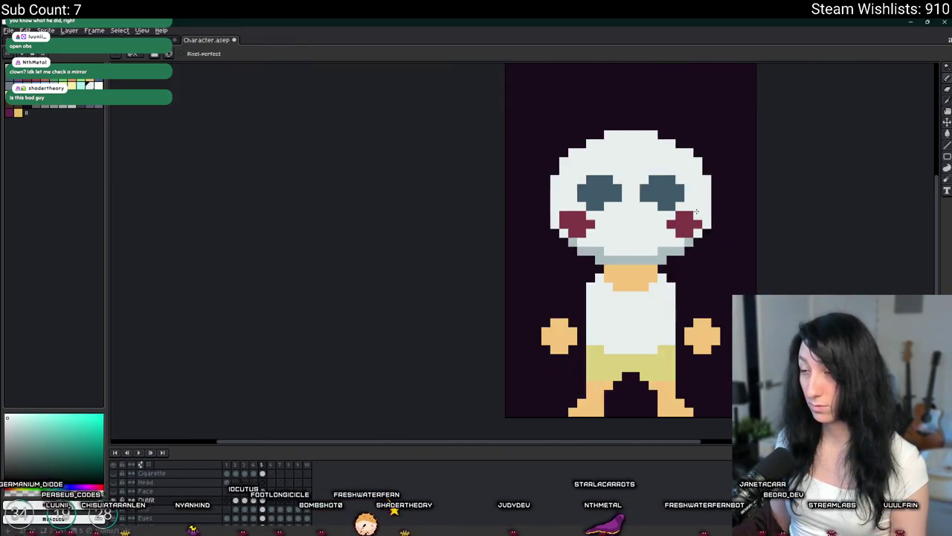
pyautogui.scroll(-2, 596, 235)
pyautogui.scroll(-1, 591, 231)
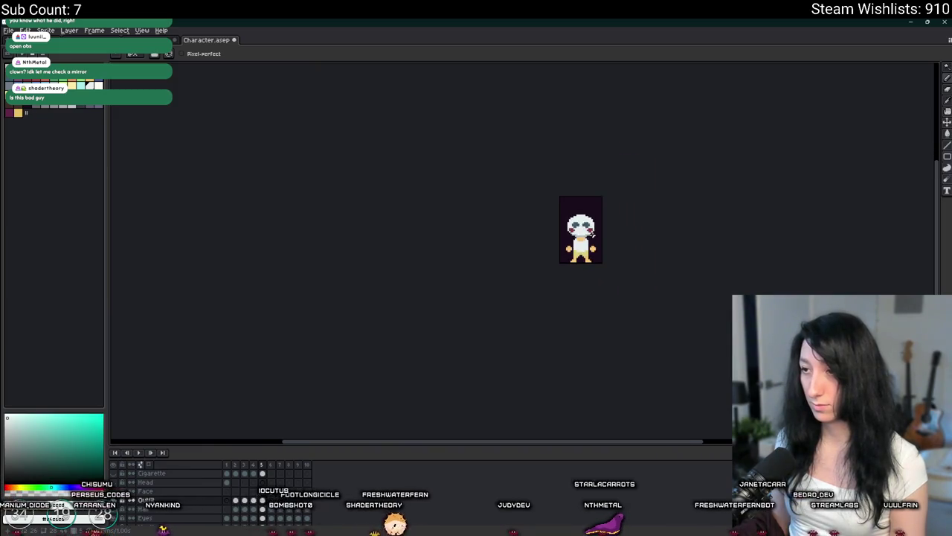
pyautogui.scroll(2, 592, 227)
pyautogui.press('i')
pyautogui.scroll(1, 543, 203)
pyautogui.scroll(2, 520, 221)
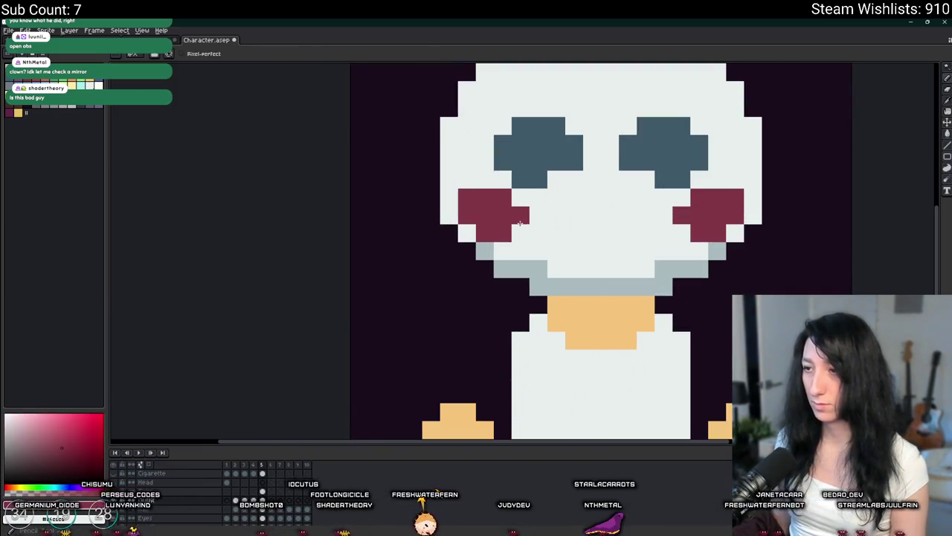
pyautogui.scroll(-3, 628, 232)
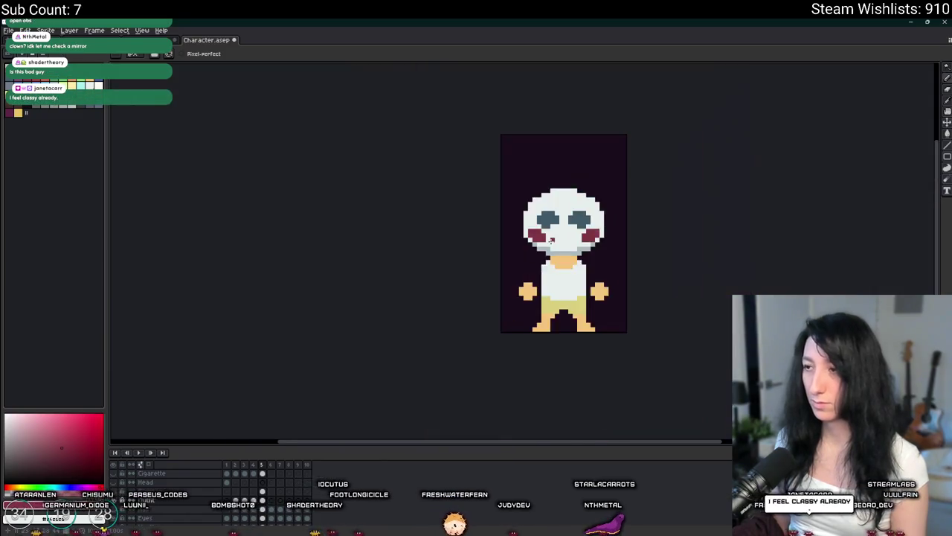
pyautogui.scroll(-1, 617, 249)
pyautogui.scroll(1, 602, 247)
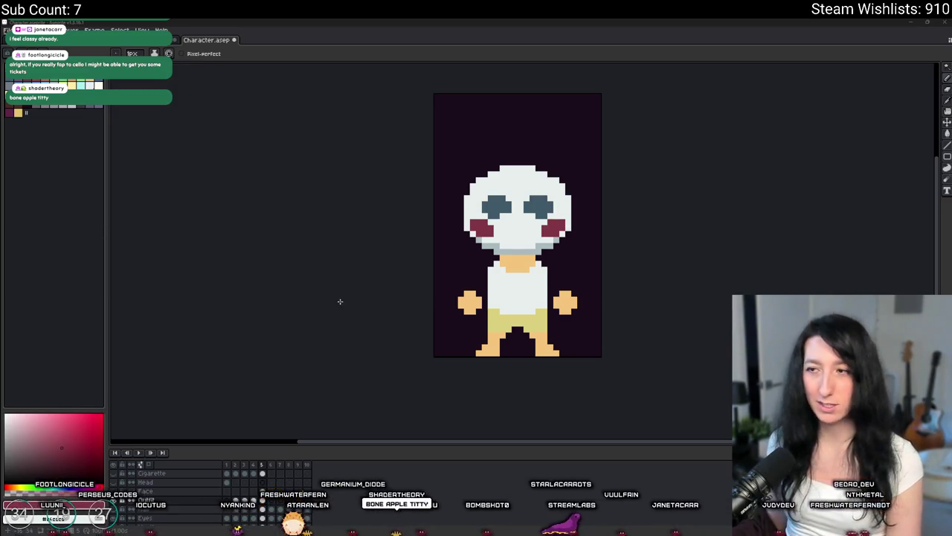
pyautogui.moveTo(521, 197); pyautogui.dragTo(415, 240)
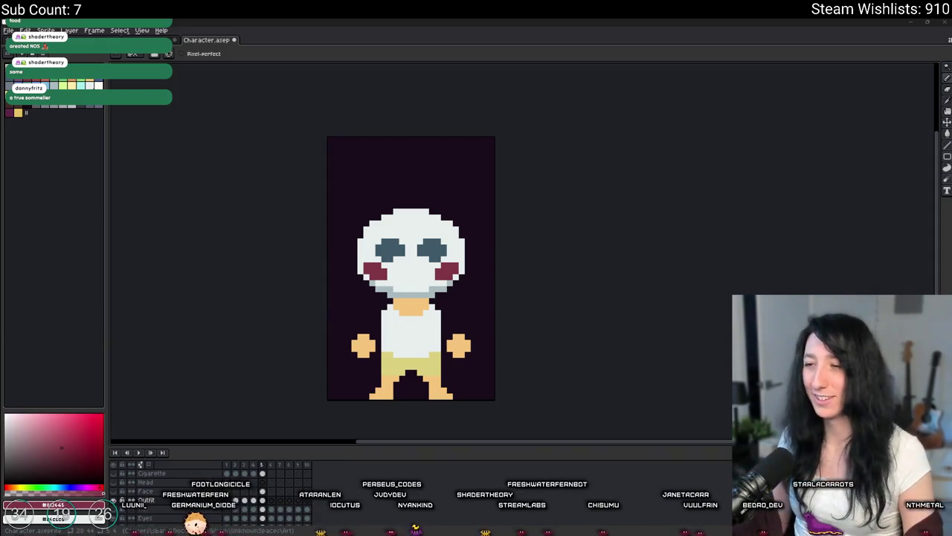
# Step: Eyedrop the light face colour from the head and return to the Pencil
pyautogui.scroll(2, 411, 245)
pyautogui.press('i')
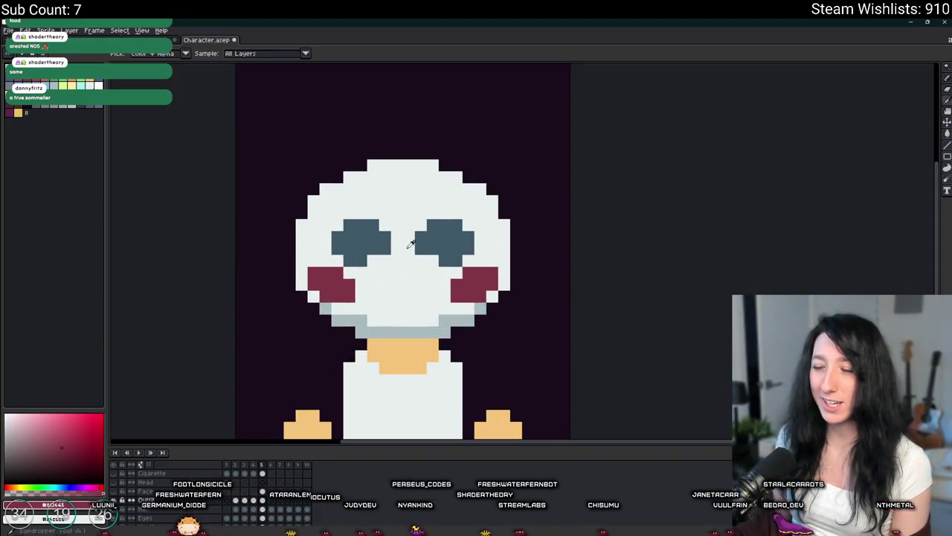
pyautogui.click(410, 244)
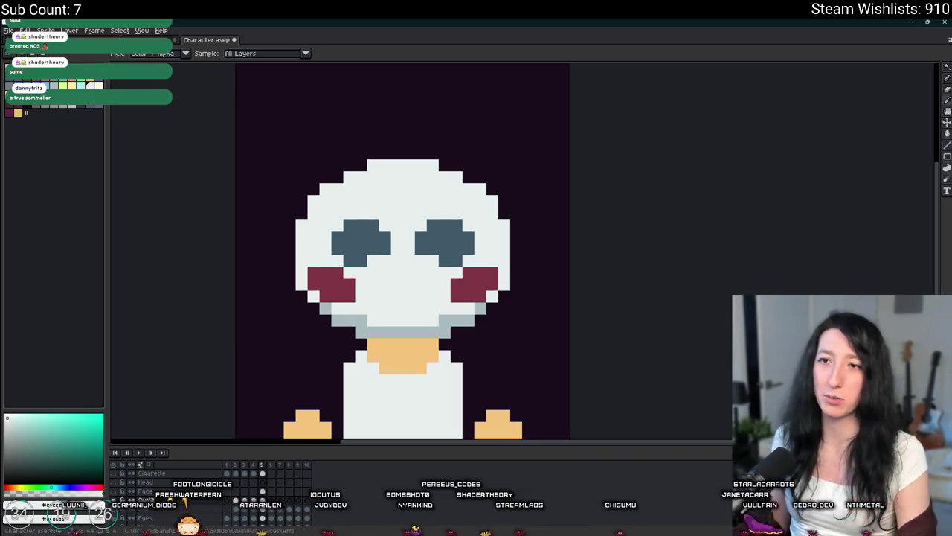
pyautogui.scroll(3, 493, 219)
pyautogui.scroll(-2, 493, 219)
pyautogui.press('b')
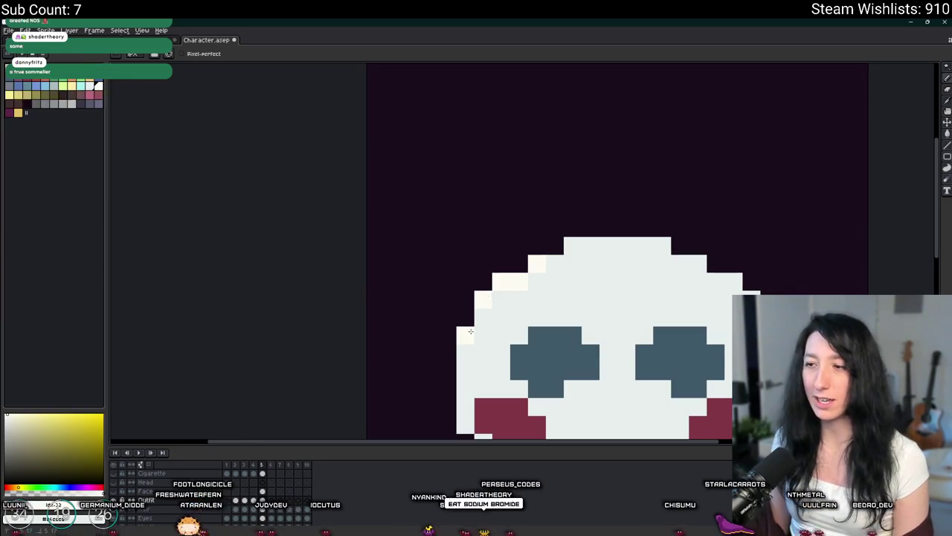
# Step: Paint cream highlight pixels along the head's upper-left edge and top row
pyautogui.click(484, 317)
pyautogui.click(466, 335)
pyautogui.click(556, 261)
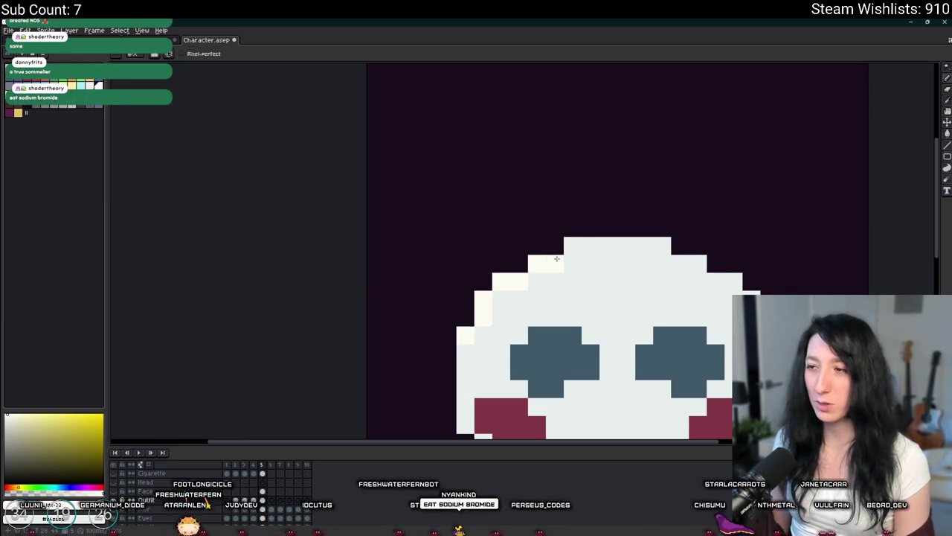
pyautogui.moveTo(564, 249)
pyautogui.mouseDown()
pyautogui.moveTo(656, 248)
pyautogui.moveTo(724, 281)
pyautogui.mouseUp()
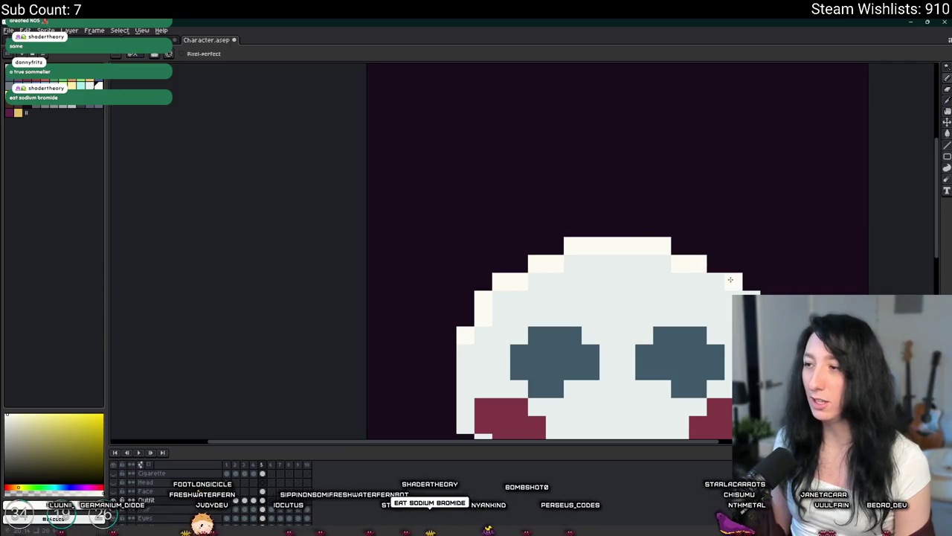
pyautogui.scroll(-2, 652, 179)
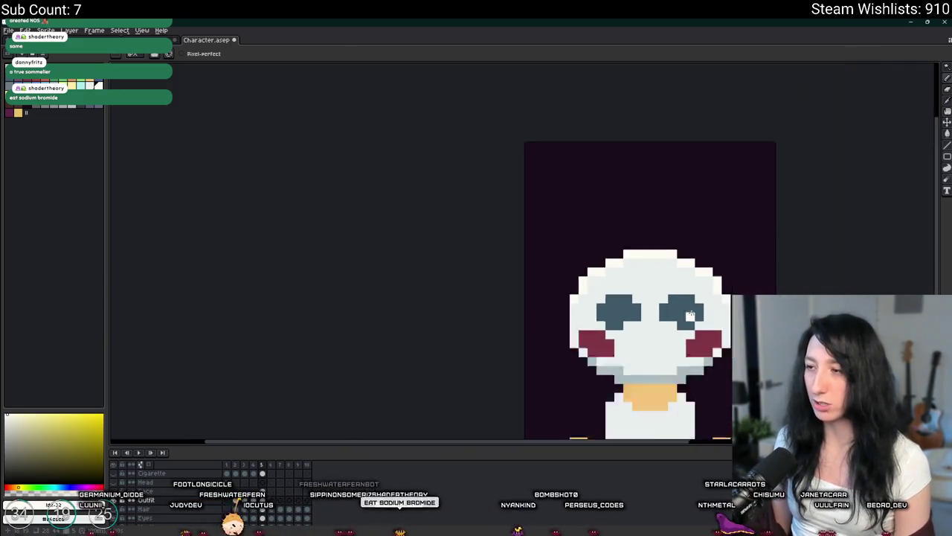
pyautogui.scroll(-1, 446, 245)
pyautogui.scroll(3, 401, 254)
pyautogui.scroll(1, 221, 282)
# Step: Switch between the Paint Bucket and Eyedropper while zooming around the head
pyautogui.press('g')
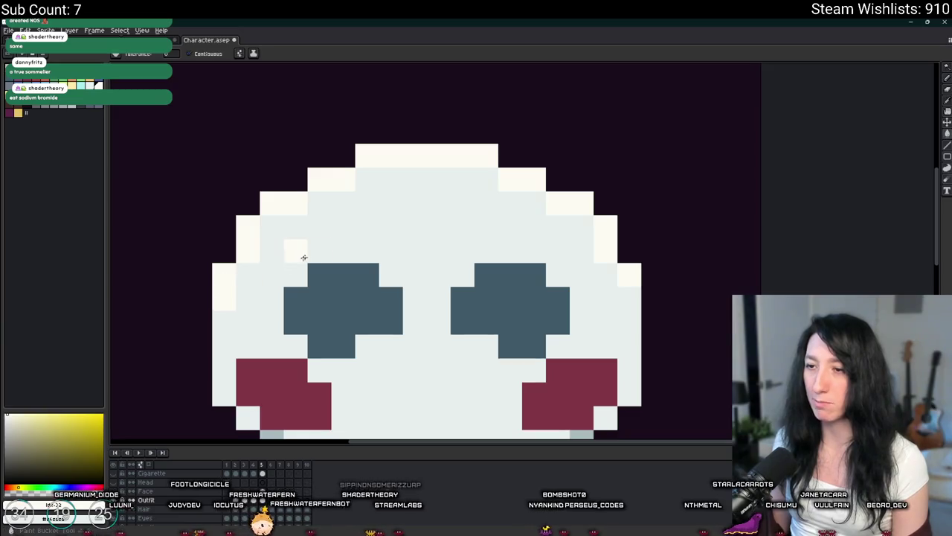
pyautogui.scroll(-3, 313, 275)
pyautogui.scroll(-2, 337, 288)
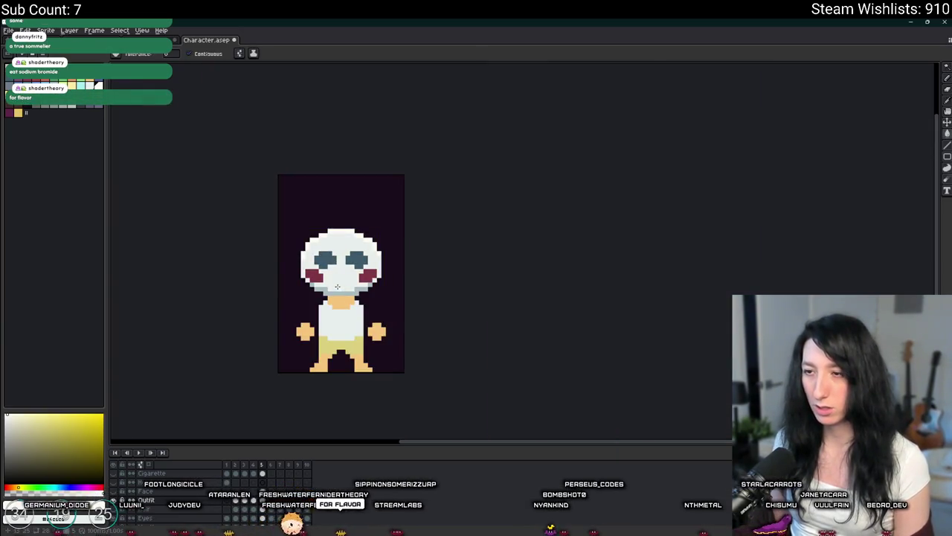
pyautogui.scroll(3, 313, 244)
pyautogui.press('i')
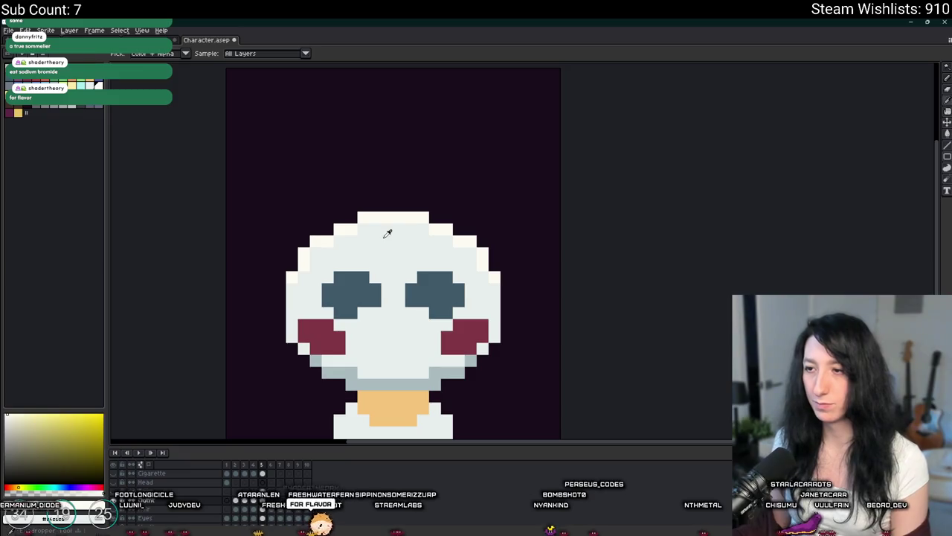
pyautogui.press('g')
pyautogui.scroll(1, 457, 240)
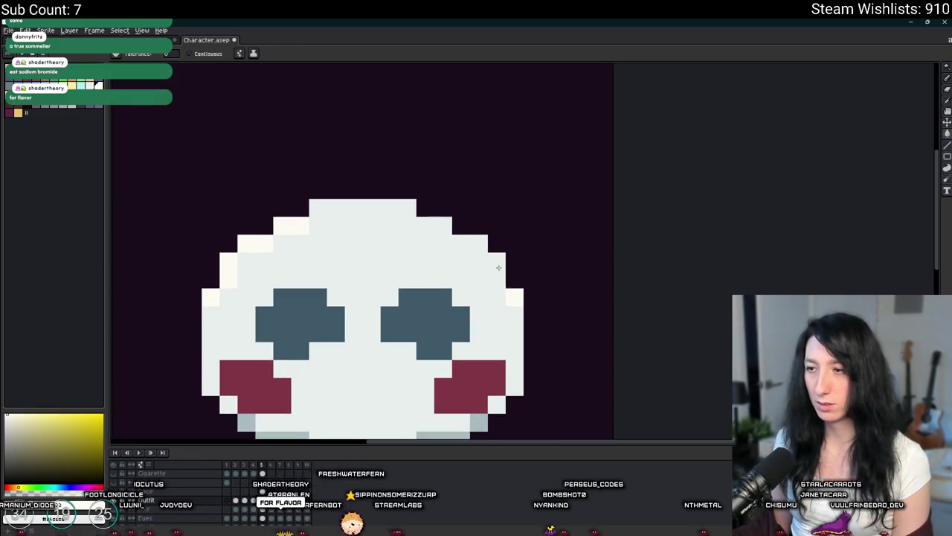
pyautogui.scroll(-3, 509, 291)
pyautogui.scroll(2, 416, 304)
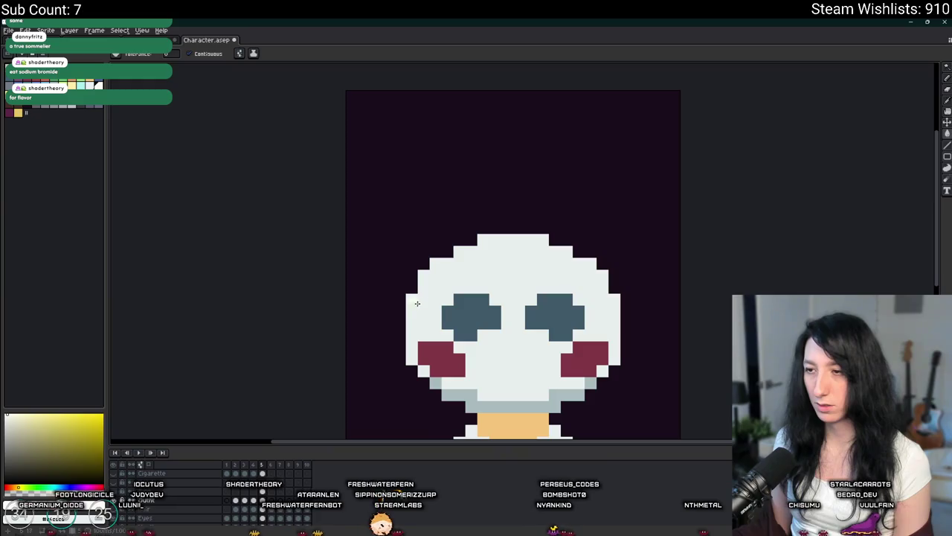
pyautogui.scroll(-2, 456, 282)
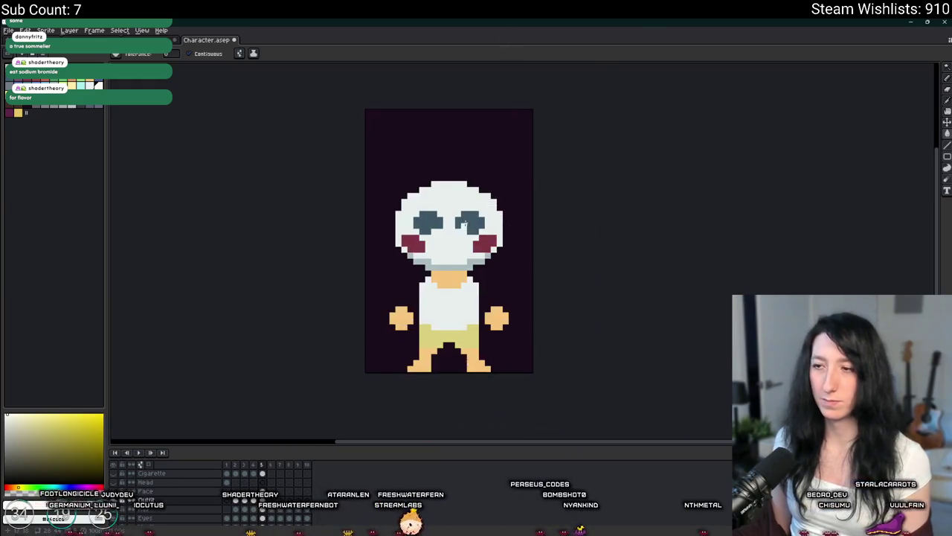
pyautogui.scroll(2, 441, 246)
# Step: Draw a red smile: a three-pixel bar with raised corners, then thicken it
pyautogui.press('i')
pyautogui.press('b')
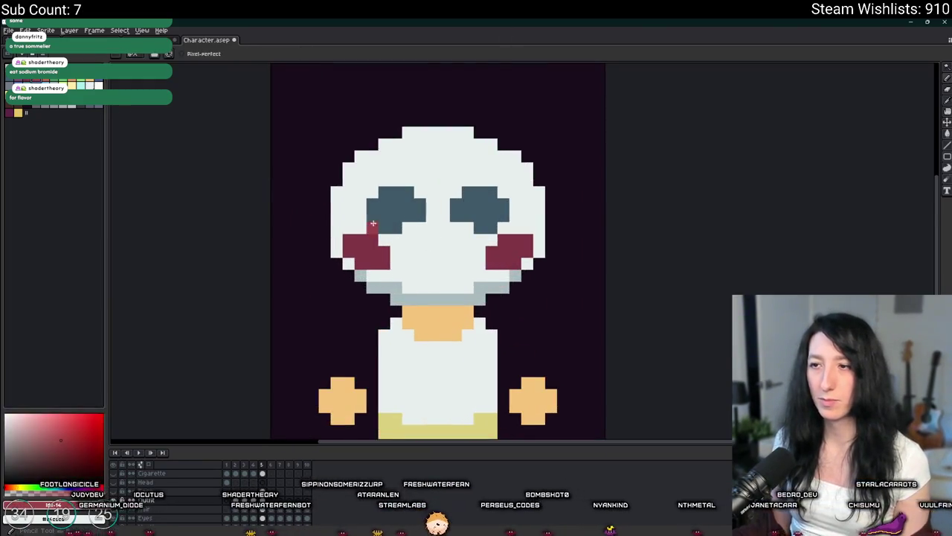
pyautogui.scroll(3, 491, 305)
pyautogui.click(493, 310)
pyautogui.scroll(2, 366, 278)
pyautogui.click(421, 290)
pyautogui.hotkey('ctrl', 'z')
pyautogui.hotkey('ctrl', 'z')
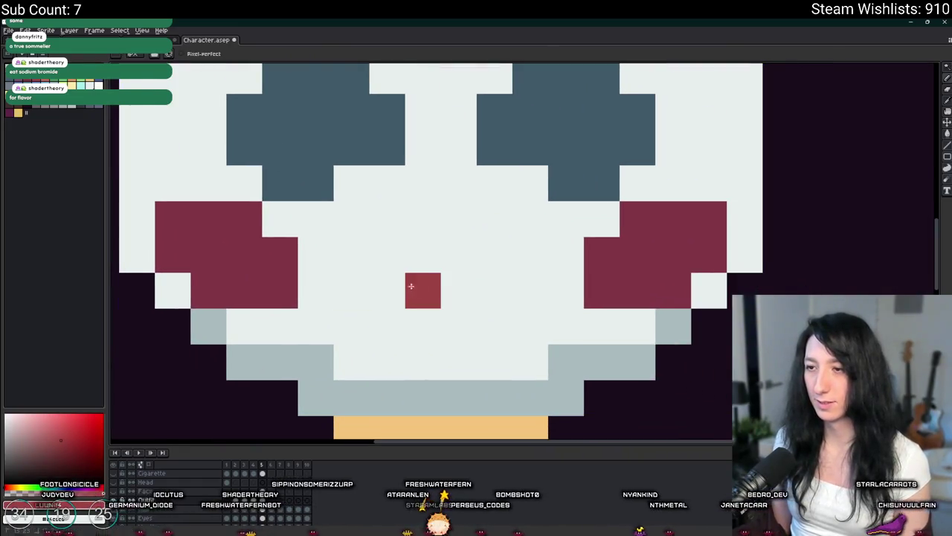
pyautogui.moveTo(421, 290); pyautogui.dragTo(388, 289)
pyautogui.moveTo(484, 291); pyautogui.dragTo(521, 255)
pyautogui.moveTo(388, 290); pyautogui.dragTo(357, 256)
pyautogui.scroll(-5, 478, 251)
pyautogui.scroll(-2, 546, 273)
pyautogui.scroll(2, 444, 233)
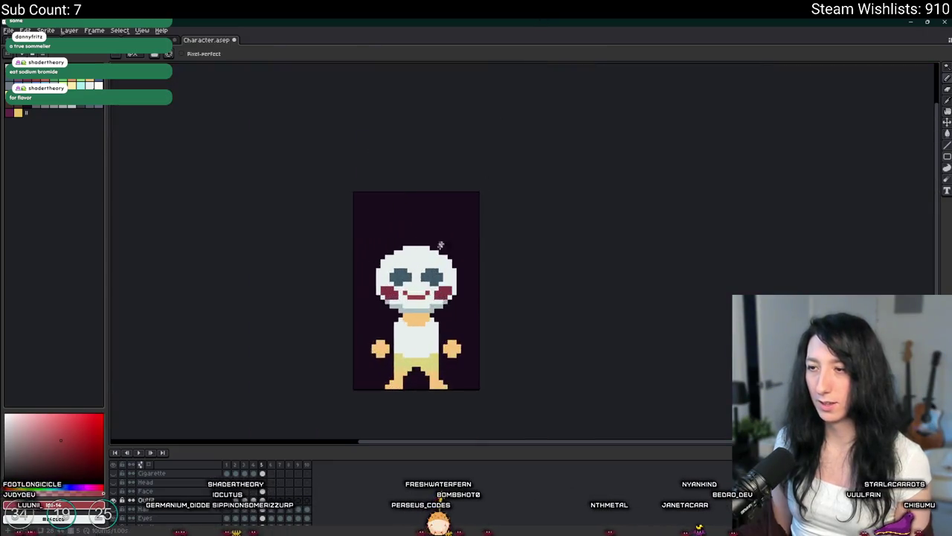
pyautogui.scroll(3, 401, 246)
pyautogui.scroll(2, 383, 251)
pyautogui.moveTo(383, 250); pyautogui.dragTo(511, 238)
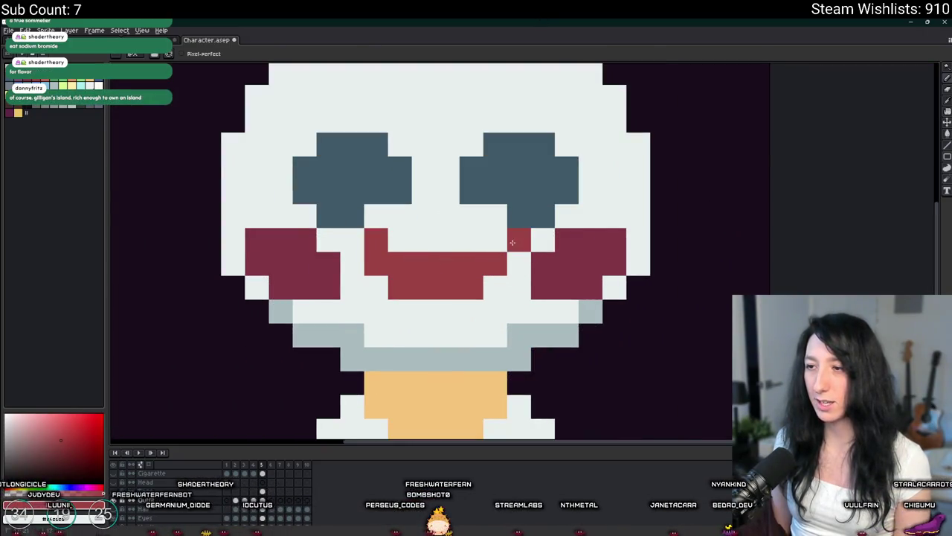
# Step: Paint the stray orange and leftover pixels around the right eye white
pyautogui.scroll(-3, 487, 271)
pyautogui.scroll(2, 488, 271)
pyautogui.scroll(1, 473, 263)
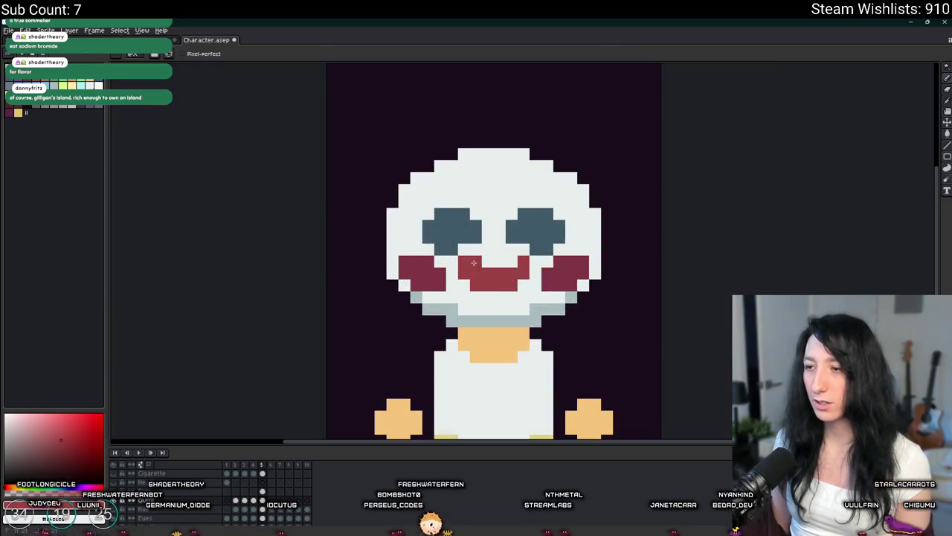
pyautogui.scroll(-2, 513, 265)
pyautogui.scroll(-1, 508, 272)
pyautogui.scroll(-1, 508, 273)
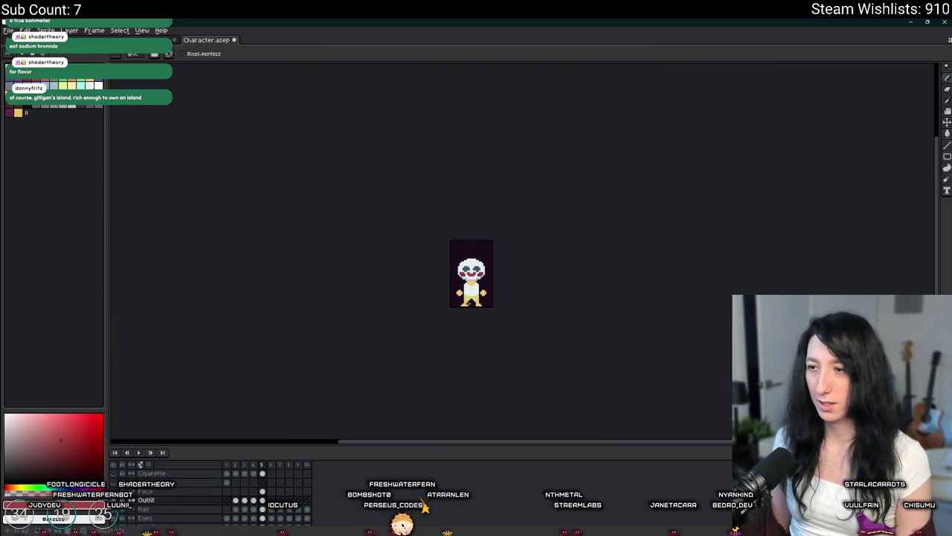
pyautogui.scroll(3, 471, 273)
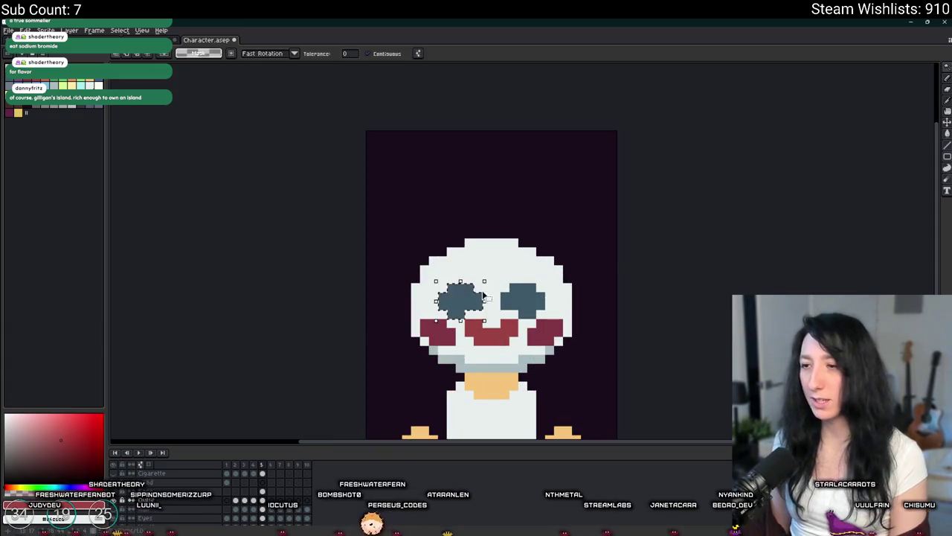
pyautogui.moveTo(455, 300); pyautogui.dragTo(531, 301)
pyautogui.hotkey('ctrl', 'z')
pyautogui.scroll(2, 513, 276)
pyautogui.press('b')
pyautogui.click(409, 347)
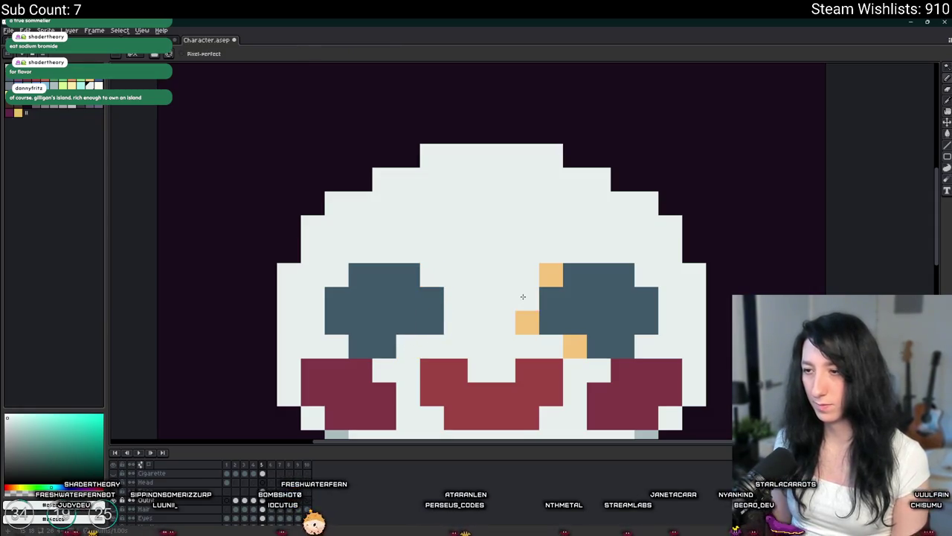
pyautogui.moveTo(563, 334); pyautogui.dragTo(551, 323)
pyautogui.click(552, 274)
pyautogui.scroll(-2, 563, 334)
pyautogui.scroll(-1, 606, 297)
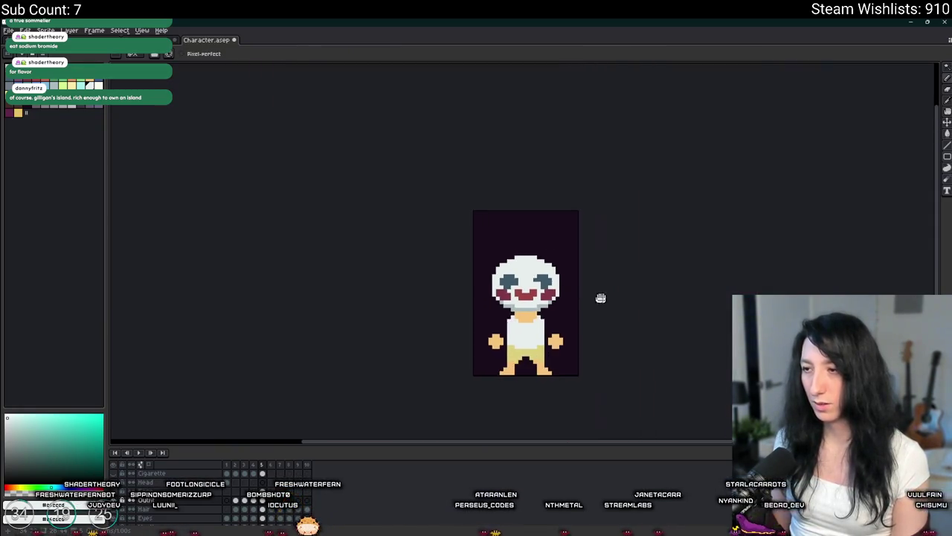
pyautogui.scroll(2, 605, 297)
pyautogui.scroll(1, 428, 255)
# Step: Nudge the red mouth down one pixel and repaint its pixels to reshape the smile
pyautogui.click(427, 255)
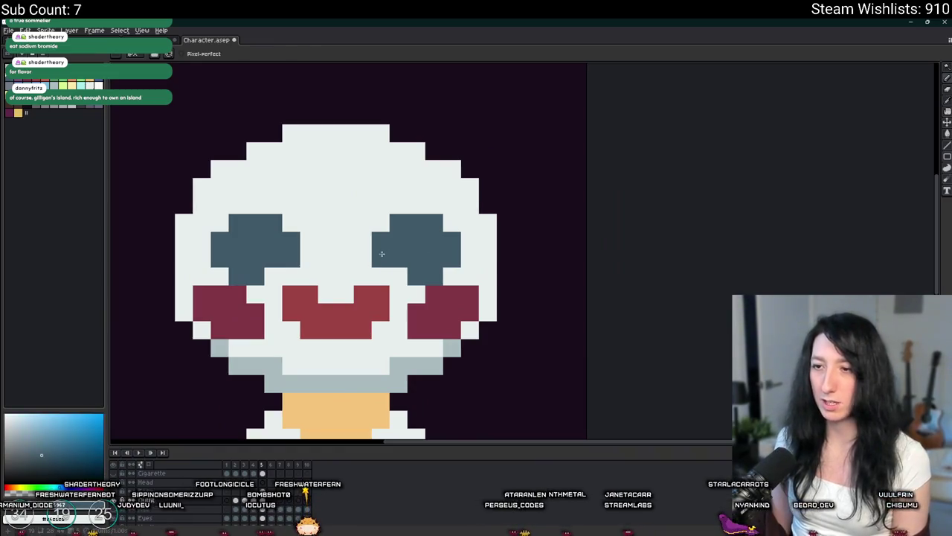
pyautogui.scroll(-2, 417, 257)
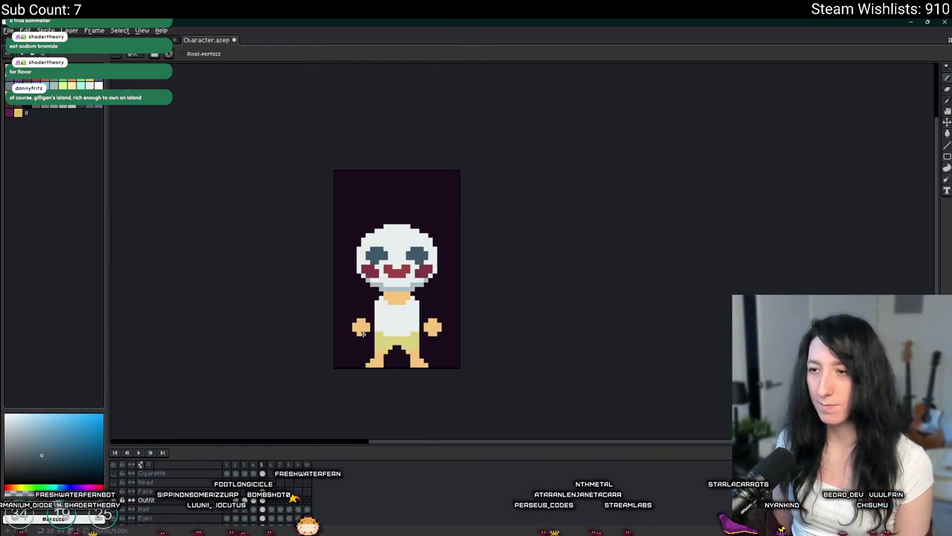
pyautogui.scroll(-1, 380, 290)
pyautogui.scroll(2, 380, 290)
pyautogui.scroll(2, 380, 289)
pyautogui.click(404, 259)
pyautogui.press('Down')
pyautogui.press('Return')
pyautogui.scroll(-10, 405, 263)
pyautogui.scroll(8, 405, 264)
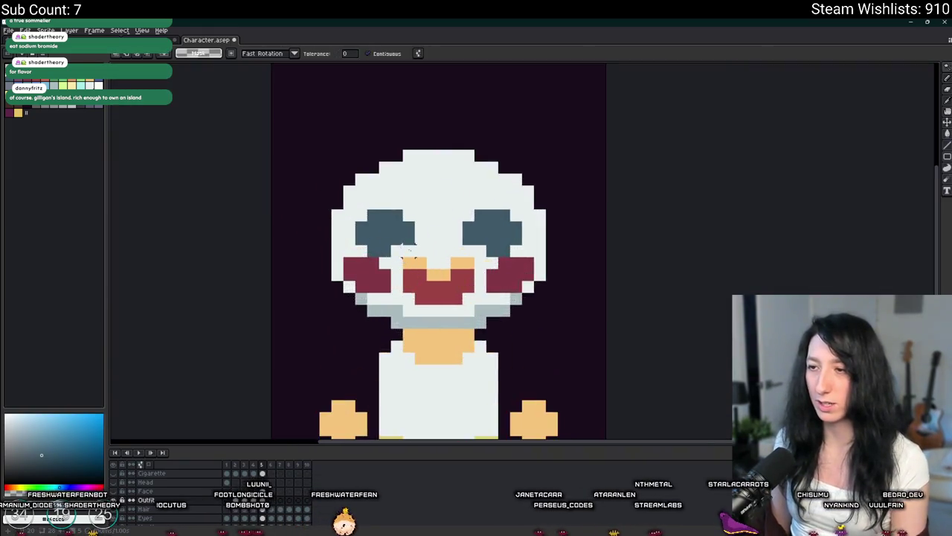
pyautogui.scroll(2, 406, 263)
pyautogui.click(390, 263)
pyautogui.click(459, 304)
pyautogui.click(444, 285)
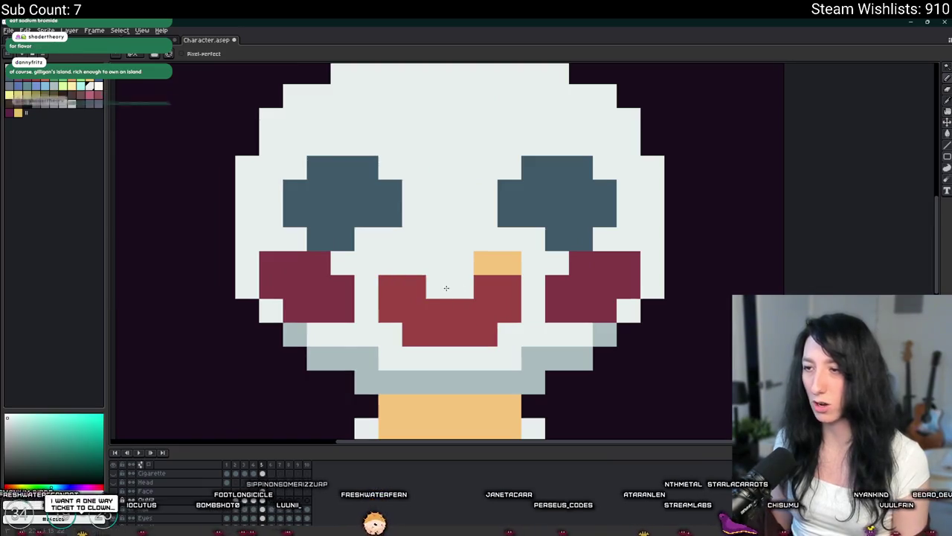
pyautogui.moveTo(484, 263); pyautogui.dragTo(520, 264)
pyautogui.scroll(-5, 533, 266)
pyautogui.scroll(-1, 548, 238)
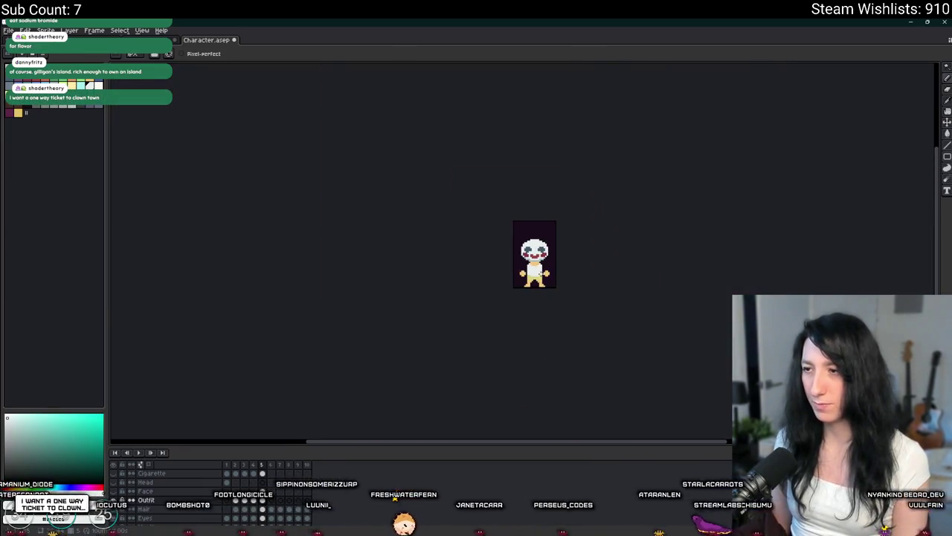
pyautogui.scroll(2, 543, 246)
pyautogui.scroll(3, 536, 264)
# Step: Whiten each eye's bottom pixel, then select both eyes by colour and move them
pyautogui.press('i')
pyautogui.keyDown('alt'); pyautogui.click(535, 266); pyautogui.keyUp('alt')
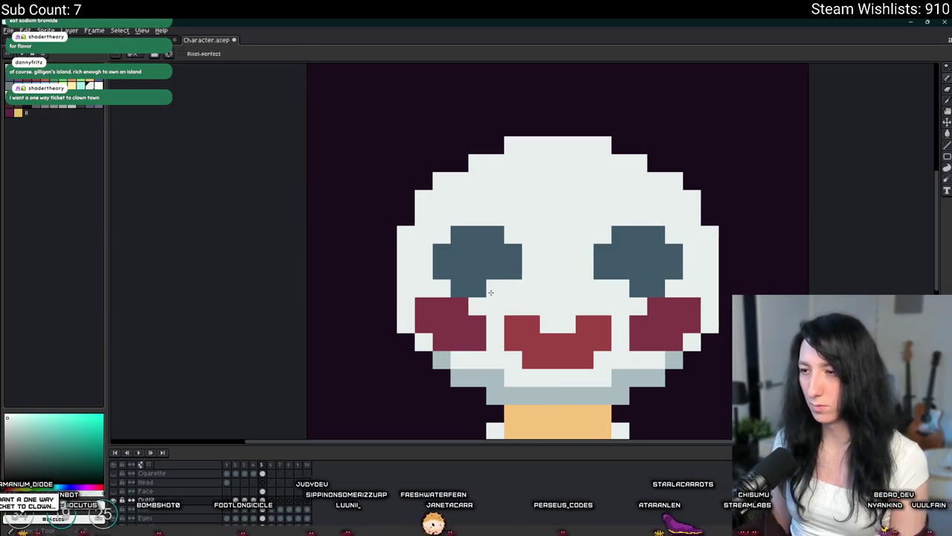
pyautogui.click(478, 288)
pyautogui.click(656, 289)
pyautogui.scroll(-3, 625, 280)
pyautogui.scroll(-1, 626, 280)
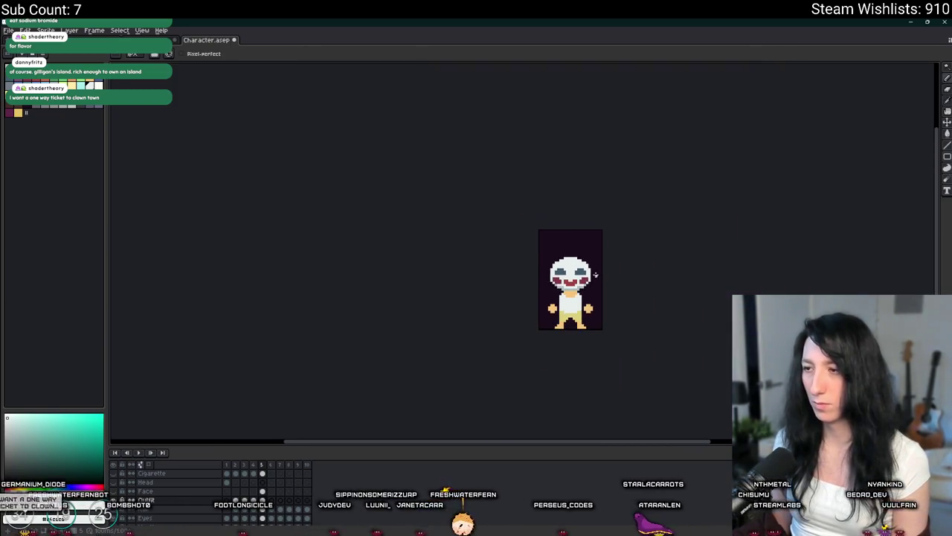
pyautogui.press('w')
pyautogui.scroll(2, 557, 278)
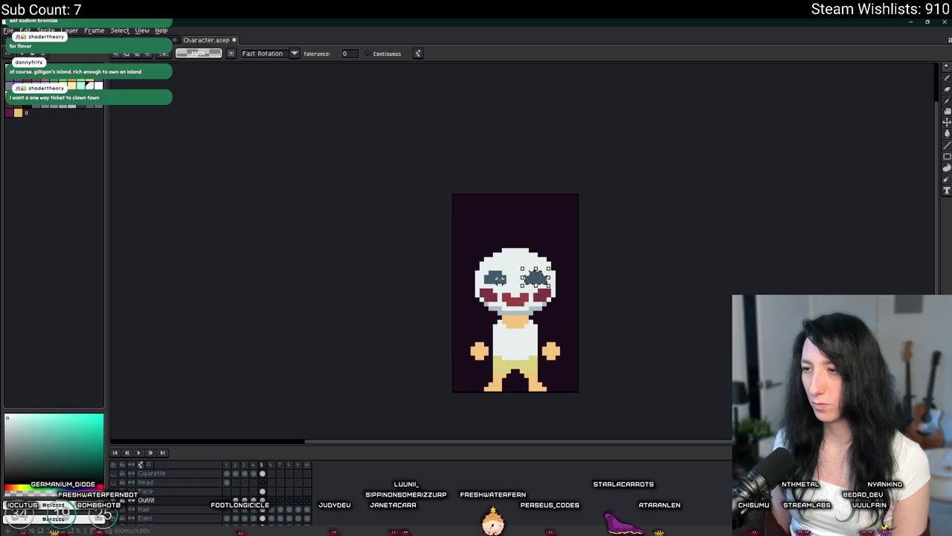
pyautogui.press('v')
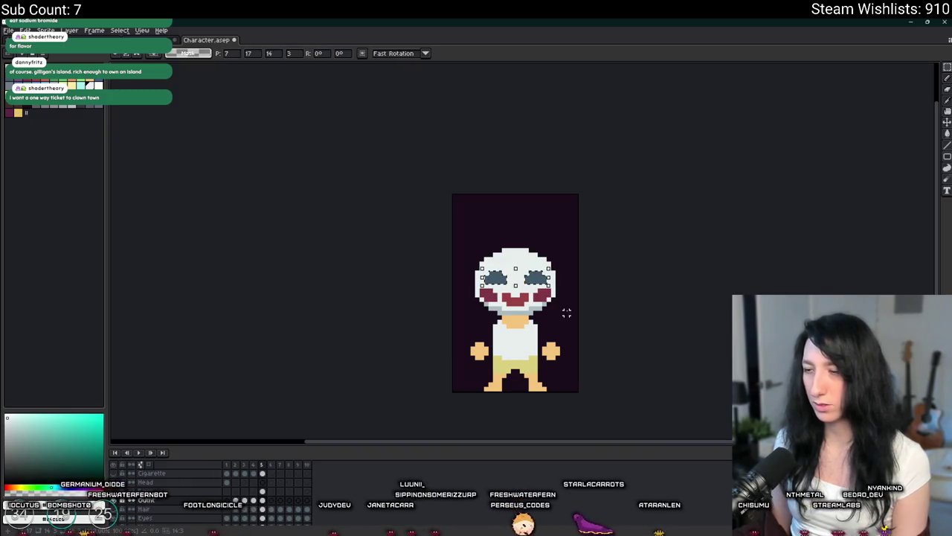
pyautogui.hotkey('ctrl', 'd')
pyautogui.moveTo(565, 303); pyautogui.dragTo(520, 277)
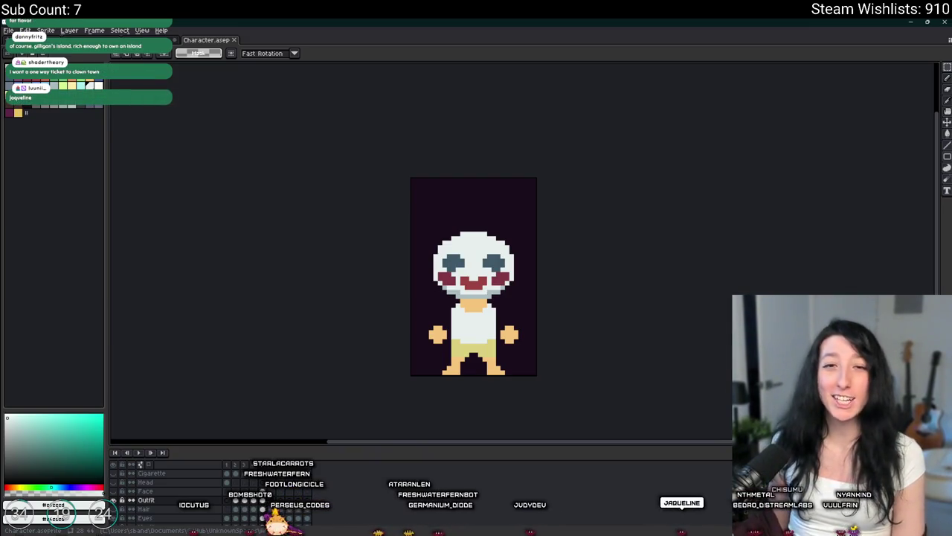
pyautogui.press('i')
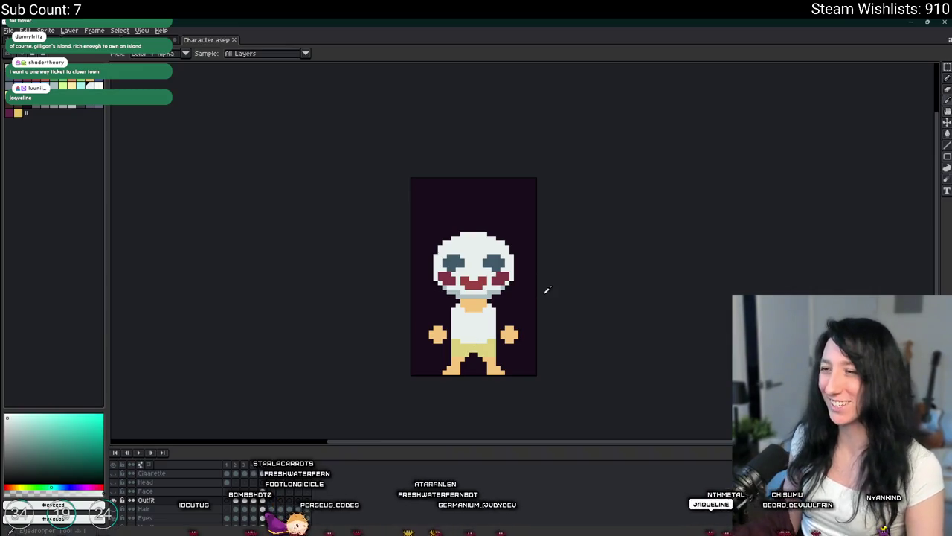
pyautogui.scroll(1, 509, 253)
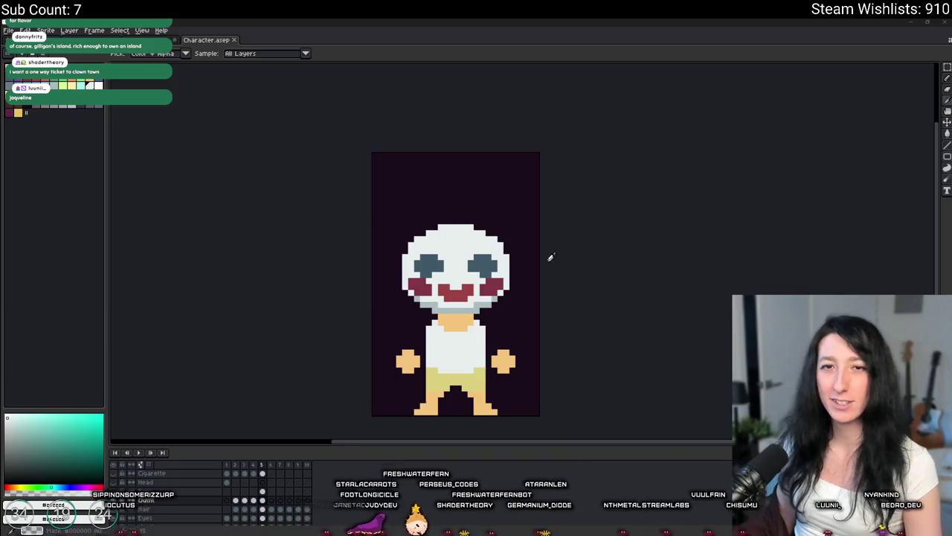
# Step: Sample the cheek's dark red and draw a short nose stroke between the eyes
pyautogui.scroll(1, 548, 261)
pyautogui.scroll(1, 469, 186)
pyautogui.scroll(-1, 469, 186)
pyautogui.scroll(1, 469, 186)
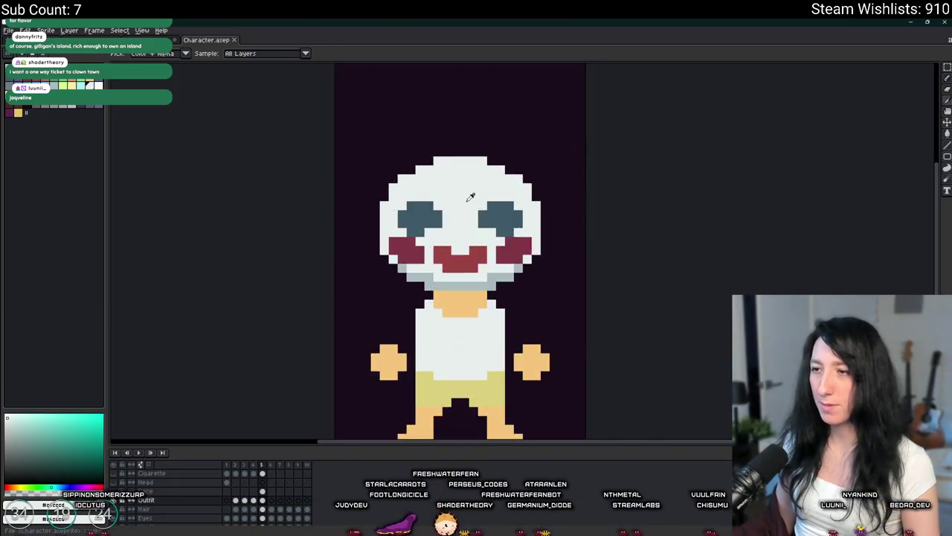
pyautogui.scroll(3, 520, 156)
pyautogui.click(342, 327)
pyautogui.press('b')
pyautogui.moveTo(461, 284)
pyautogui.mouseDown()
pyautogui.moveTo(437, 284)
pyautogui.moveTo(455, 263)
pyautogui.mouseUp()
pyautogui.scroll(-3, 454, 262)
pyautogui.scroll(-1, 543, 316)
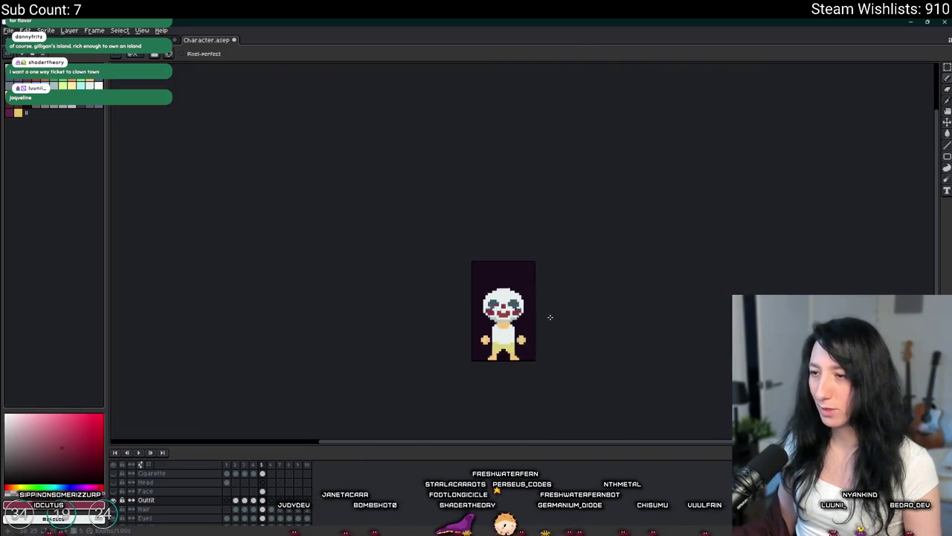
pyautogui.scroll(1, 476, 298)
# Step: Cover the stray orange pixels beside the eye with the face colour
pyautogui.press('w')
pyautogui.click(455, 281)
pyautogui.press('b')
pyautogui.scroll(2, 480, 277)
pyautogui.click(320, 315)
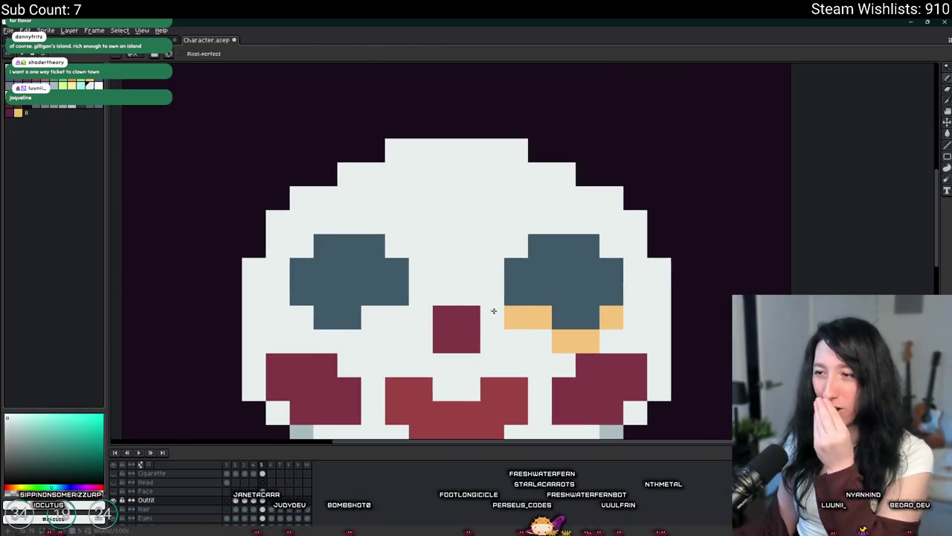
pyautogui.click(562, 339)
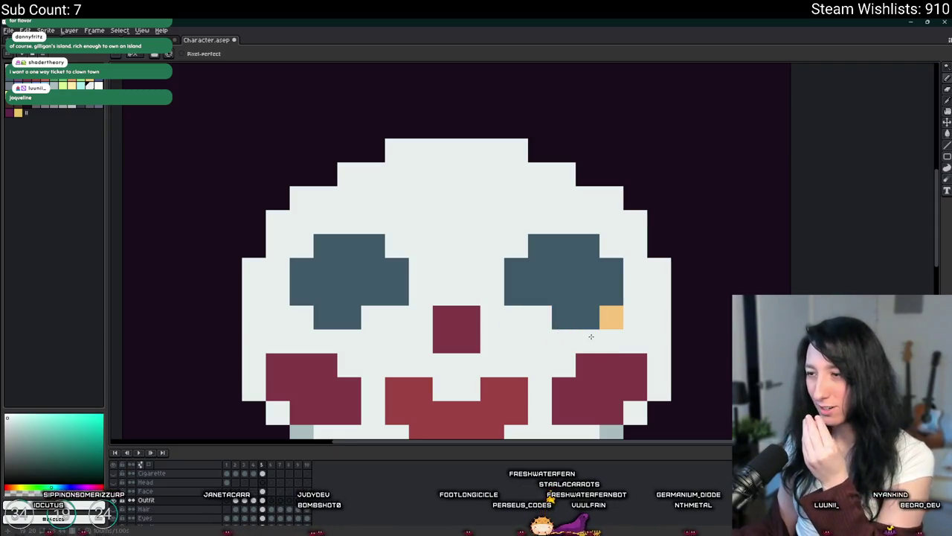
pyautogui.scroll(-3, 615, 319)
pyautogui.scroll(-1, 565, 320)
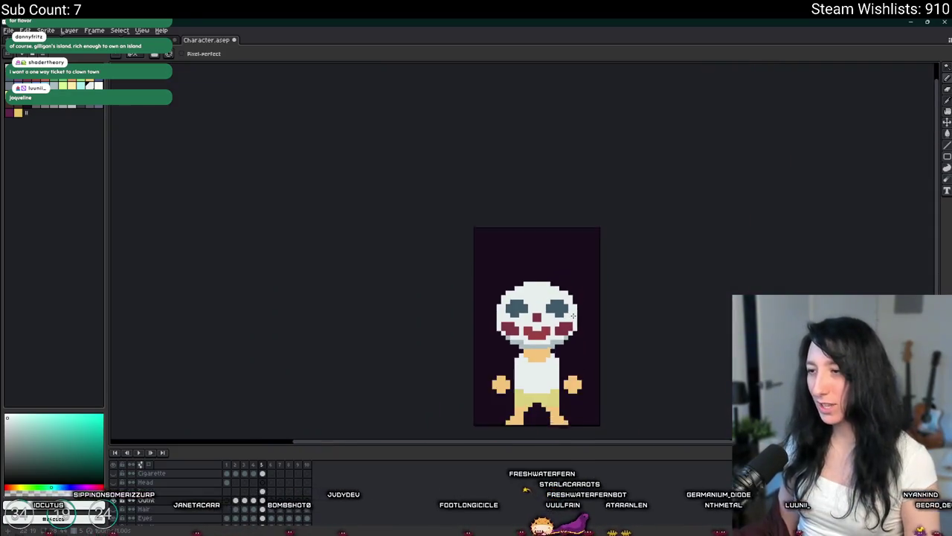
pyautogui.scroll(-1, 511, 316)
pyautogui.scroll(-2, 503, 327)
pyautogui.scroll(5, 503, 327)
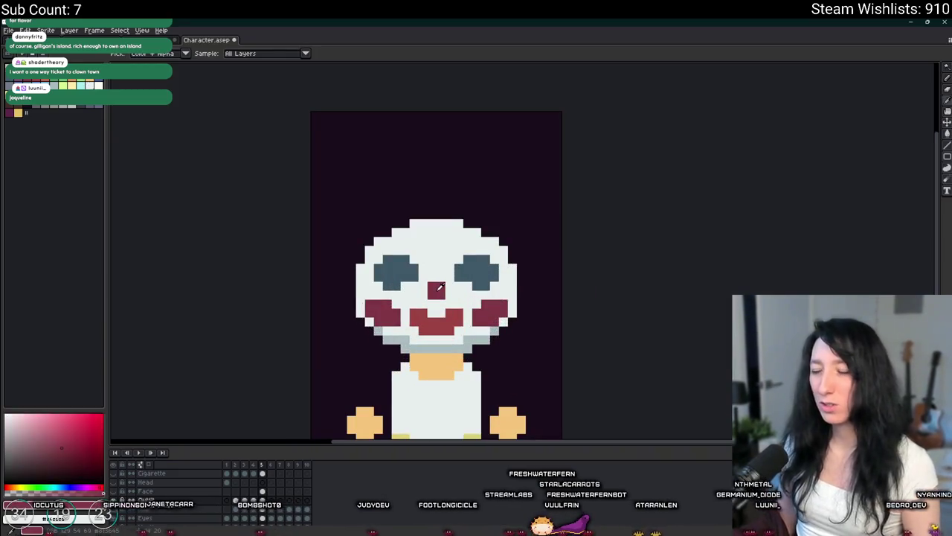
pyautogui.scroll(4, 482, 295)
# Step: Extend the dark-red nose left, right and downward into a plus shape
pyautogui.click(398, 298)
pyautogui.click(489, 308)
pyautogui.click(453, 344)
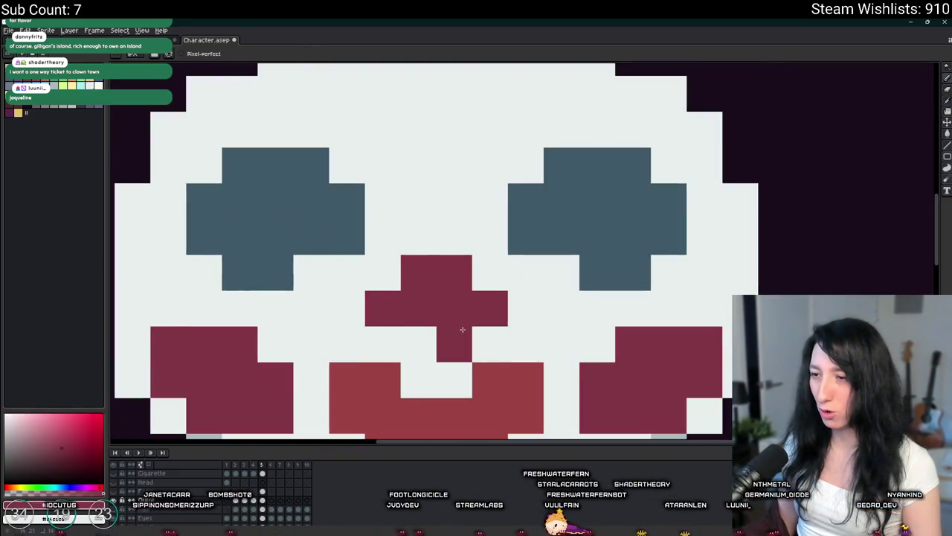
pyautogui.scroll(-3, 436, 350)
pyautogui.scroll(-2, 436, 355)
pyautogui.scroll(1, 446, 349)
pyautogui.scroll(1, 416, 313)
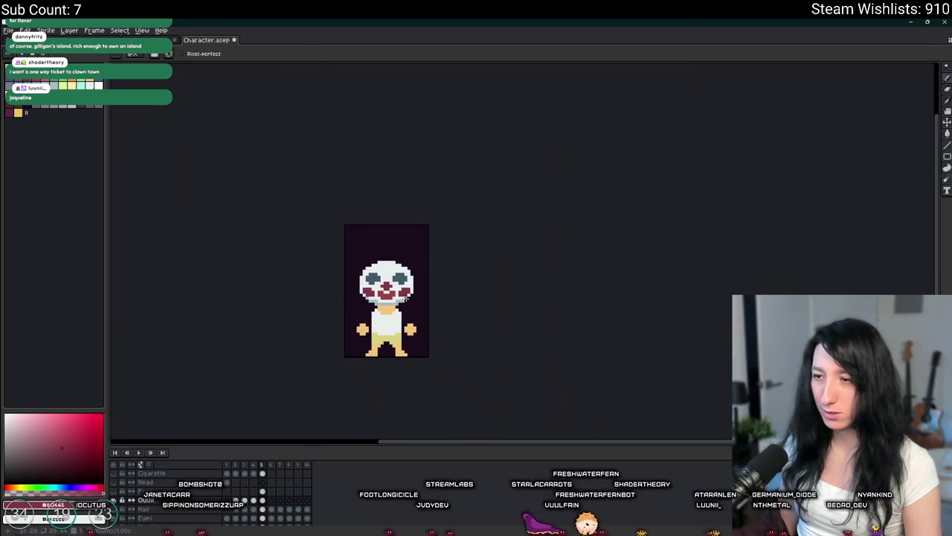
pyautogui.scroll(2, 372, 283)
pyautogui.scroll(1, 346, 255)
pyautogui.scroll(2, 351, 251)
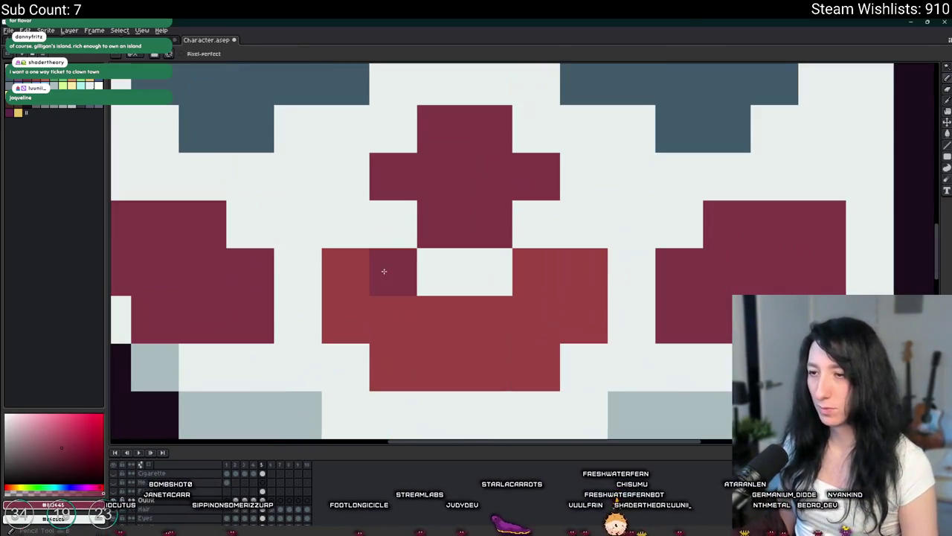
pyautogui.scroll(-5, 439, 312)
pyautogui.scroll(-2, 431, 305)
pyautogui.scroll(3, 429, 301)
pyautogui.scroll(-4, 395, 296)
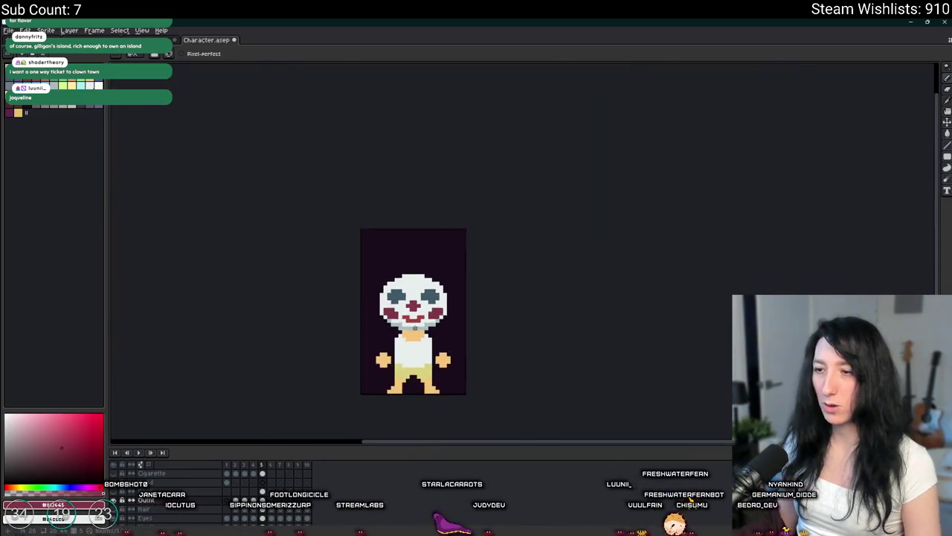
pyautogui.scroll(-3, 402, 312)
pyautogui.scroll(5, 419, 343)
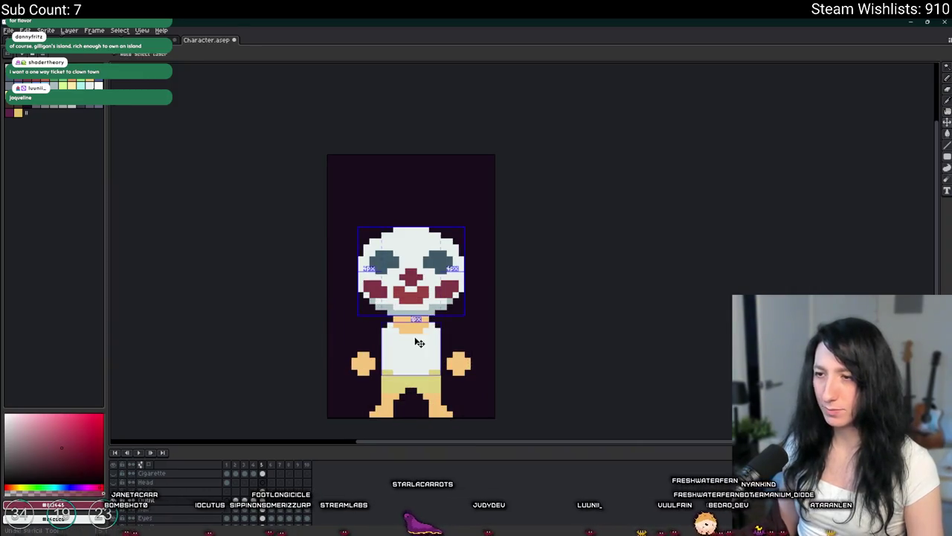
pyautogui.scroll(3, 387, 303)
# Step: Add dark-red pixels along the top of the left cheek
pyautogui.press('i')
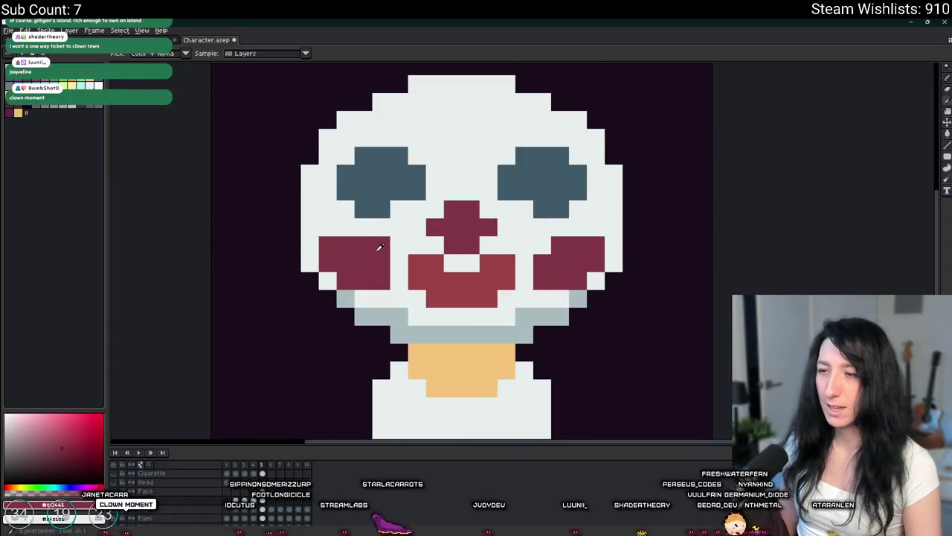
pyautogui.press('b')
pyautogui.scroll(2, 364, 242)
pyautogui.click(286, 186)
pyautogui.hotkey('ctrl', 'z')
pyautogui.click(243, 192)
pyautogui.click(265, 192)
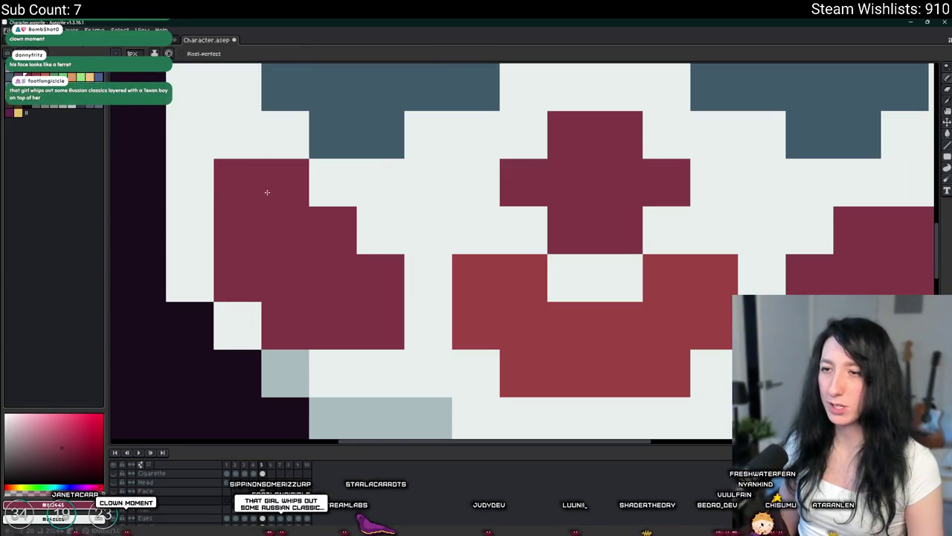
pyautogui.scroll(-3, 214, 204)
pyautogui.scroll(-4, 215, 205)
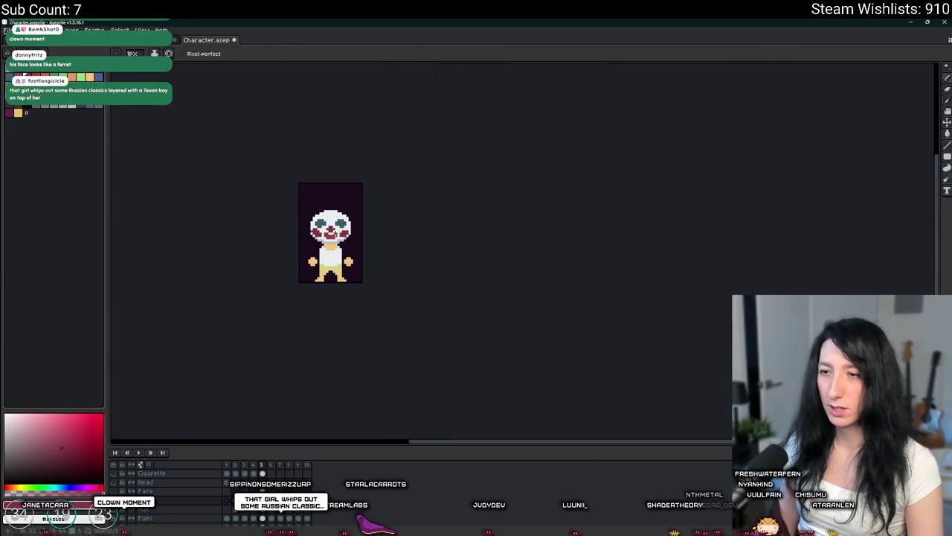
pyautogui.scroll(3, 323, 230)
# Step: Bucket-fill both cheeks with a darker purple
pyautogui.press('i')
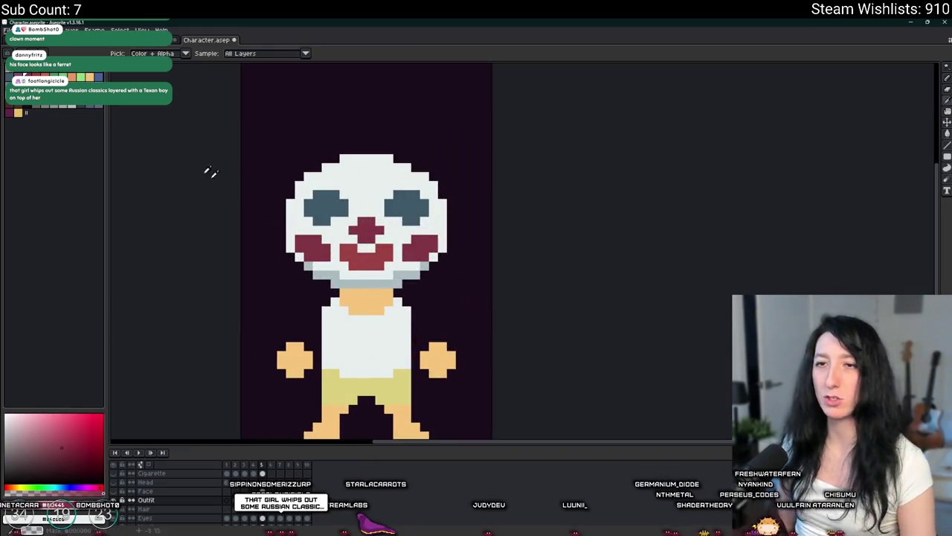
pyautogui.hotkey('shift', 'r')
pyautogui.press('Escape')
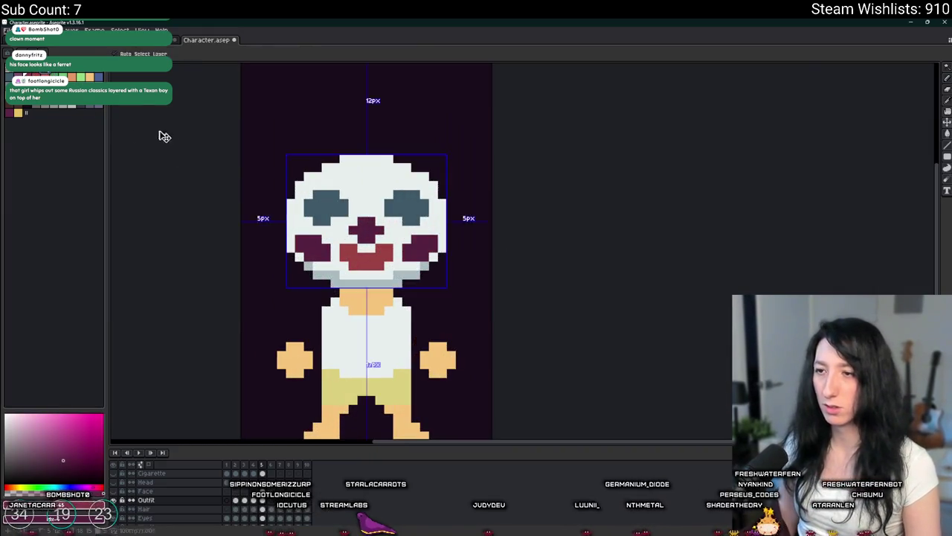
pyautogui.scroll(3, 129, 122)
pyautogui.press('g')
pyautogui.click(346, 298)
pyautogui.click(601, 302)
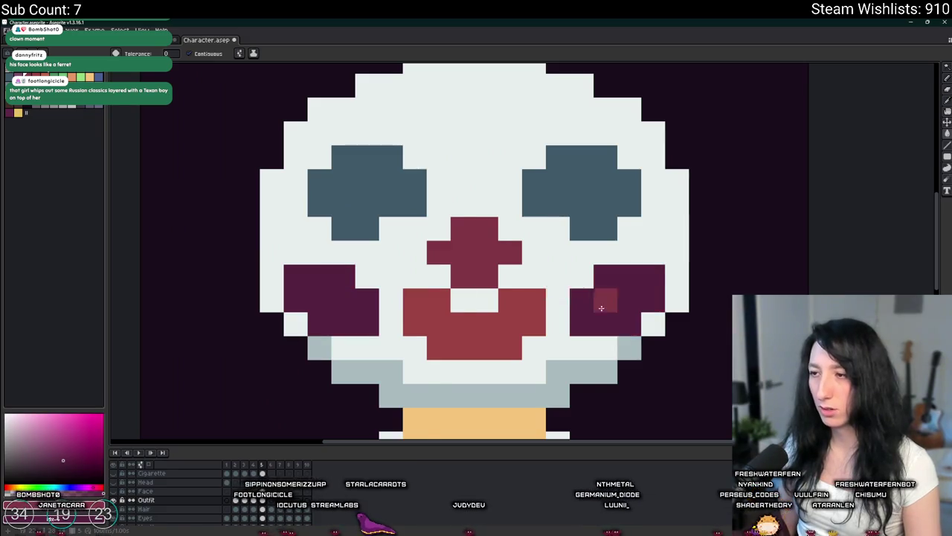
pyautogui.scroll(-3, 643, 332)
pyautogui.moveTo(642, 332); pyautogui.dragTo(526, 340)
pyautogui.scroll(2, 525, 340)
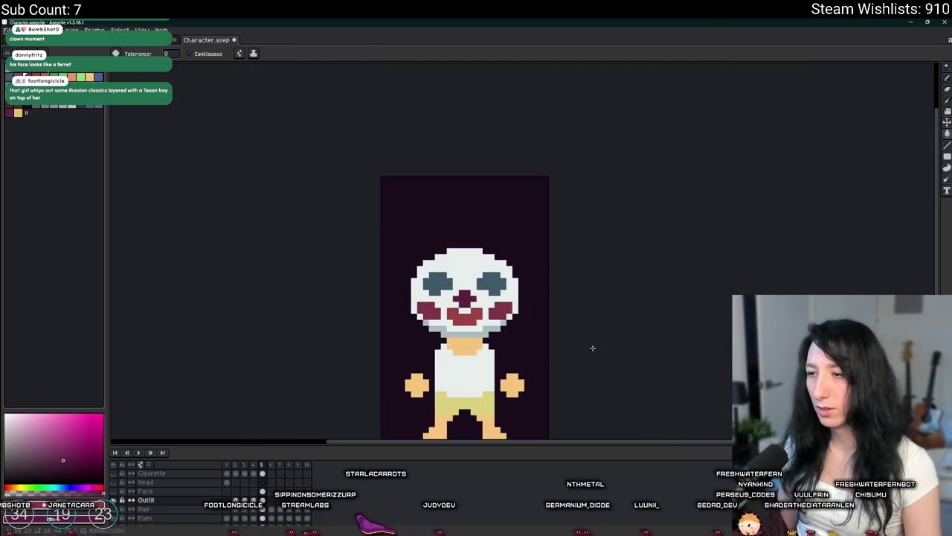
pyautogui.scroll(-2, 595, 344)
pyautogui.moveTo(610, 342); pyautogui.dragTo(487, 319)
pyautogui.scroll(-3, 451, 315)
pyautogui.scroll(2, 402, 308)
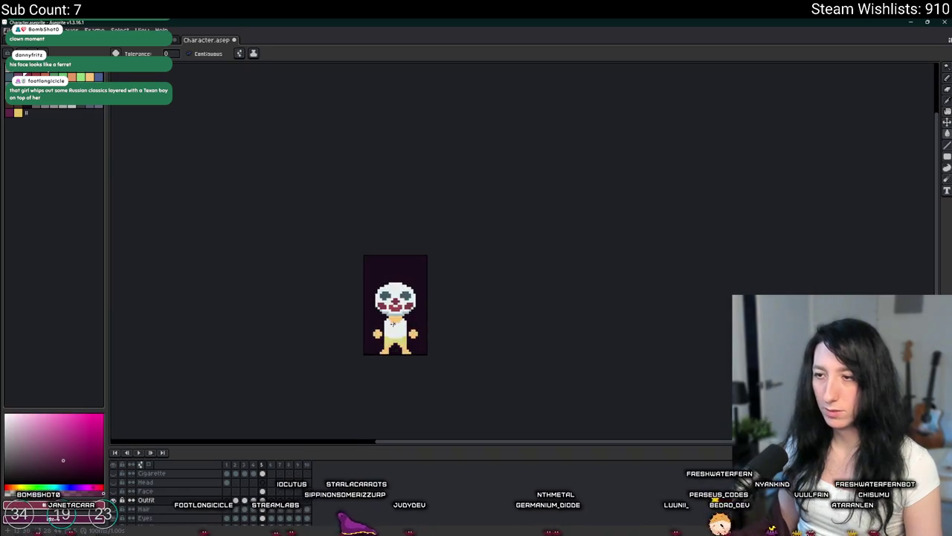
pyautogui.scroll(2, 387, 303)
pyautogui.scroll(3, 386, 302)
# Step: Sample a sprite colour, then bring up the browser's clown face image search
pyautogui.press('i')
pyautogui.click(447, 316)
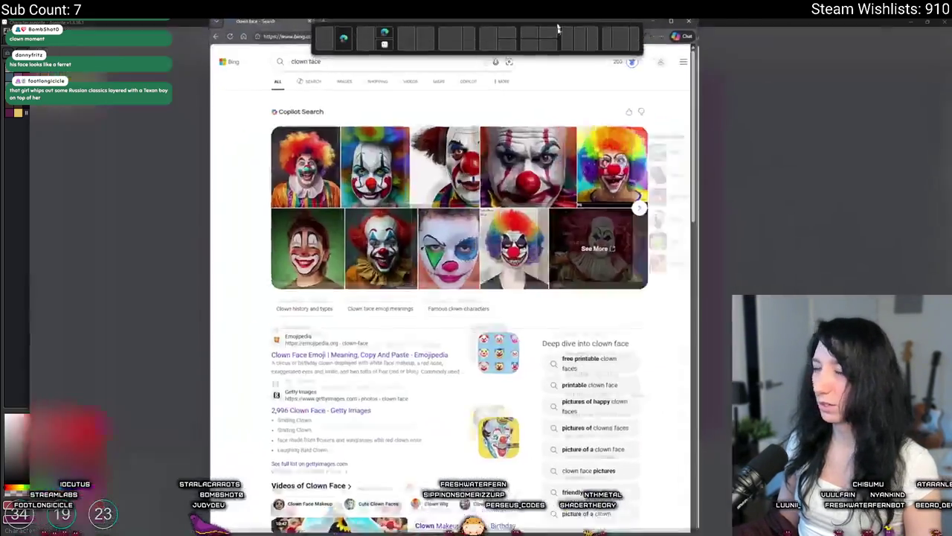
pyautogui.moveTo(557, 25); pyautogui.dragTo(598, 22)
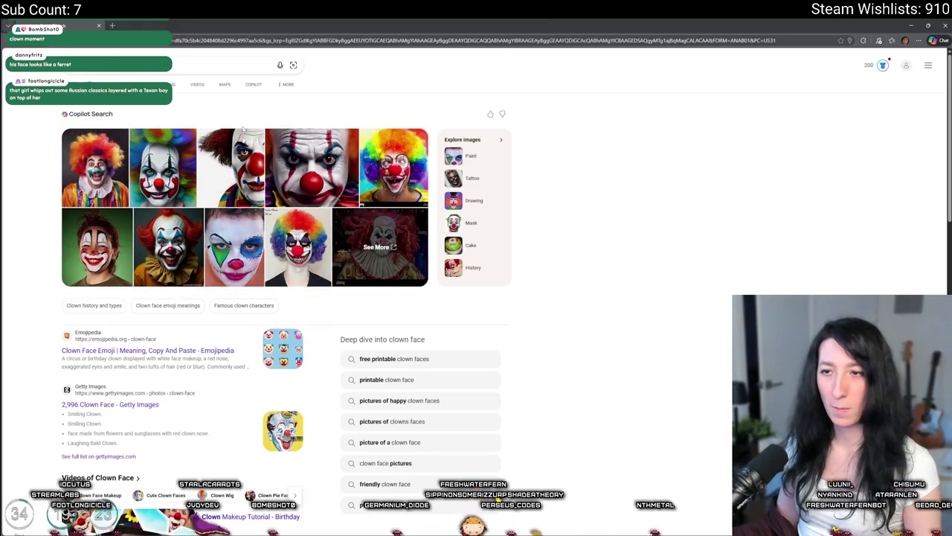
# Step: Browse several clown-face reference images in Bing, including the yellow-hat jester, then start a fresh browser tab
pyautogui.click(312, 167)
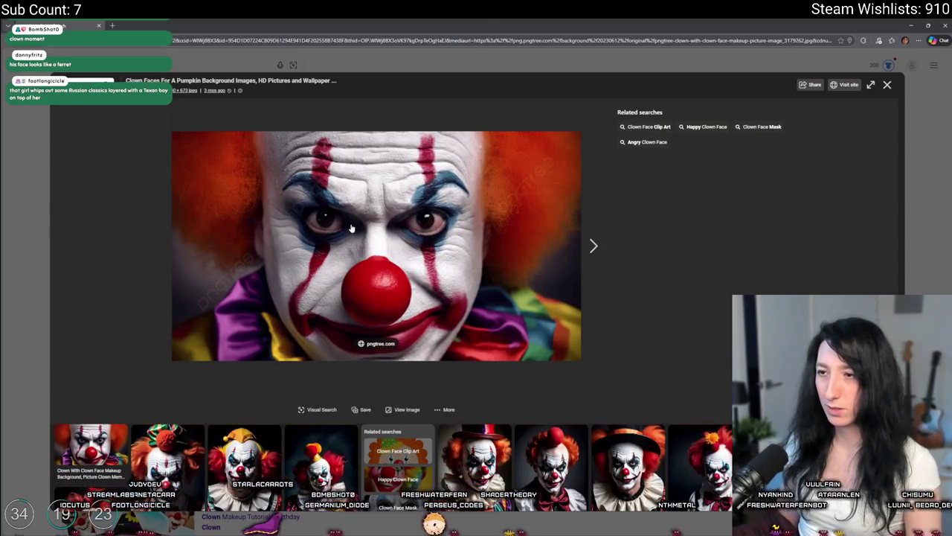
pyautogui.click(558, 454)
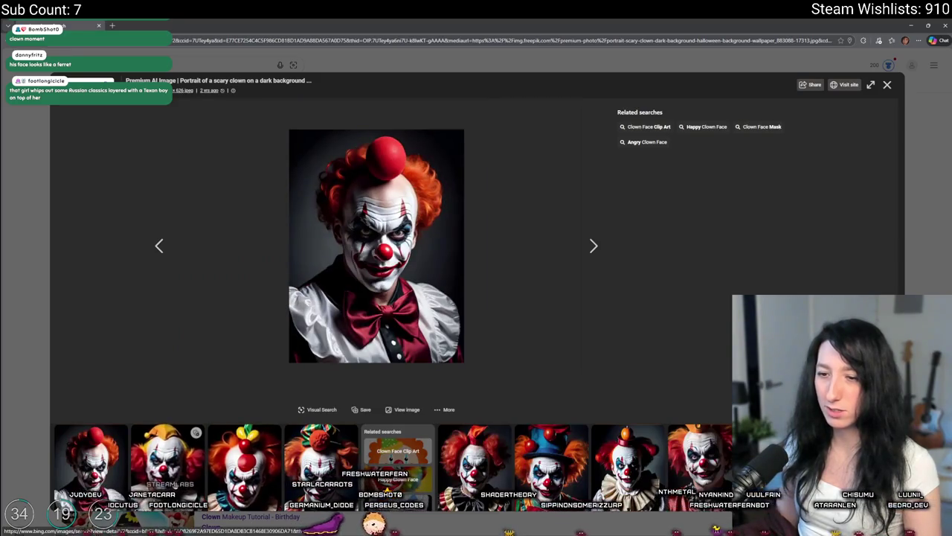
pyautogui.click(186, 475)
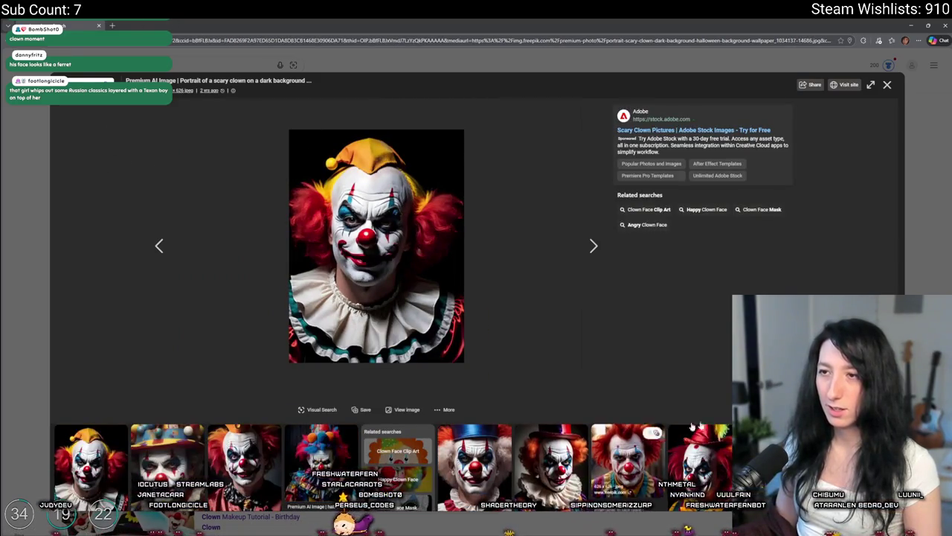
pyautogui.press('Right')
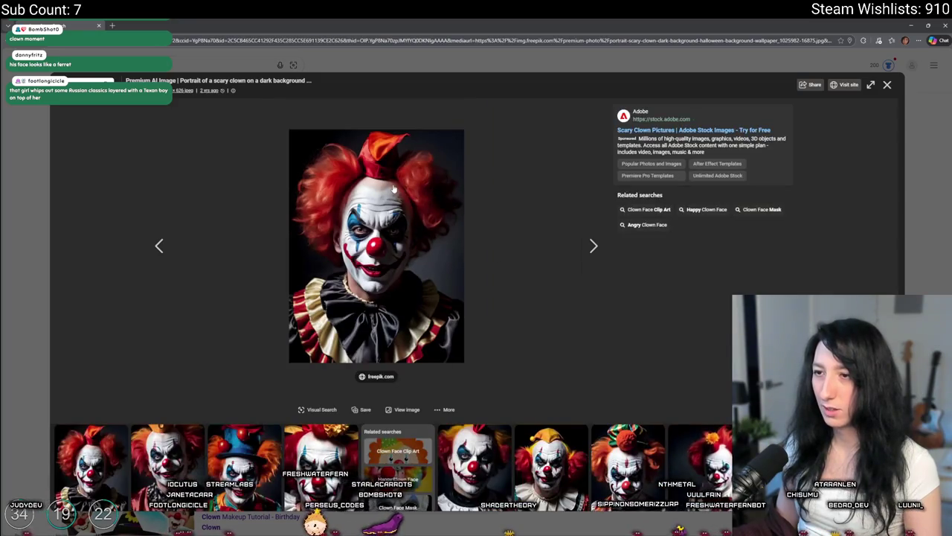
pyautogui.press('Right')
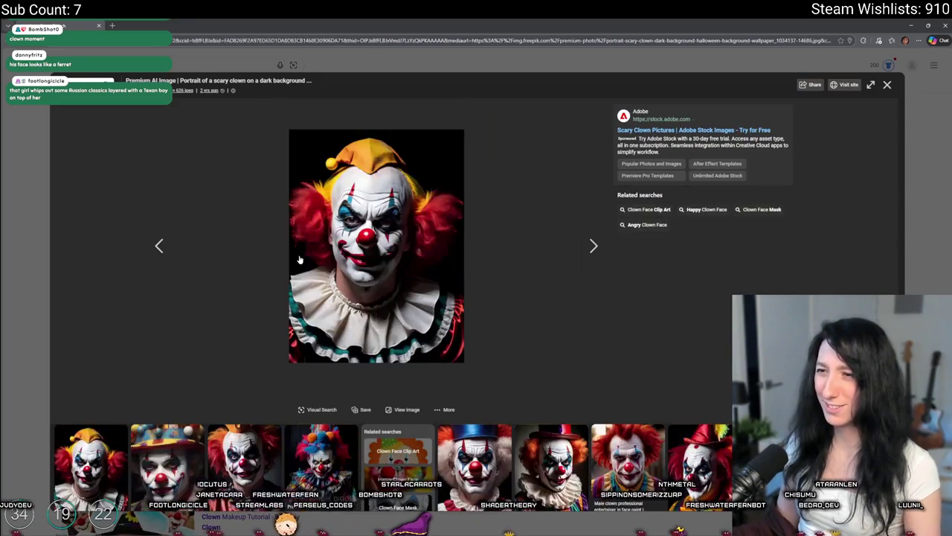
pyautogui.press('Right')
pyautogui.press('Escape')
pyautogui.click(398, 180)
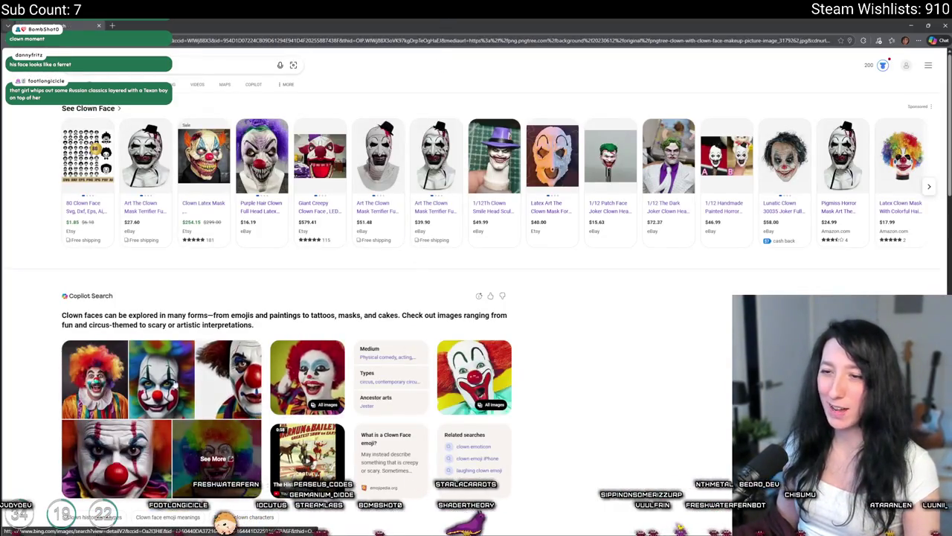
pyautogui.click(32, 40)
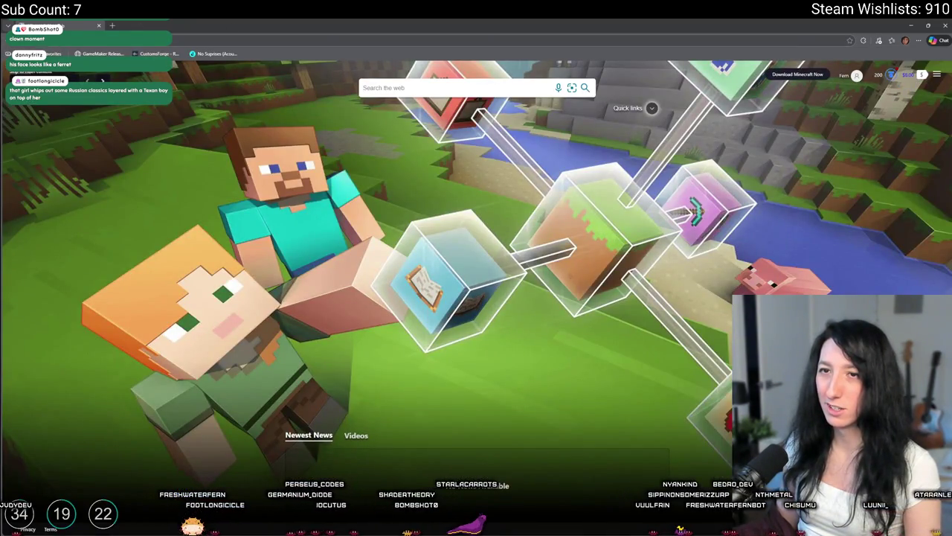
# Step: Back in Aseprite, fill both red cheeks with the face's off-white colour
pyautogui.hotkey('alt', 'Tab')
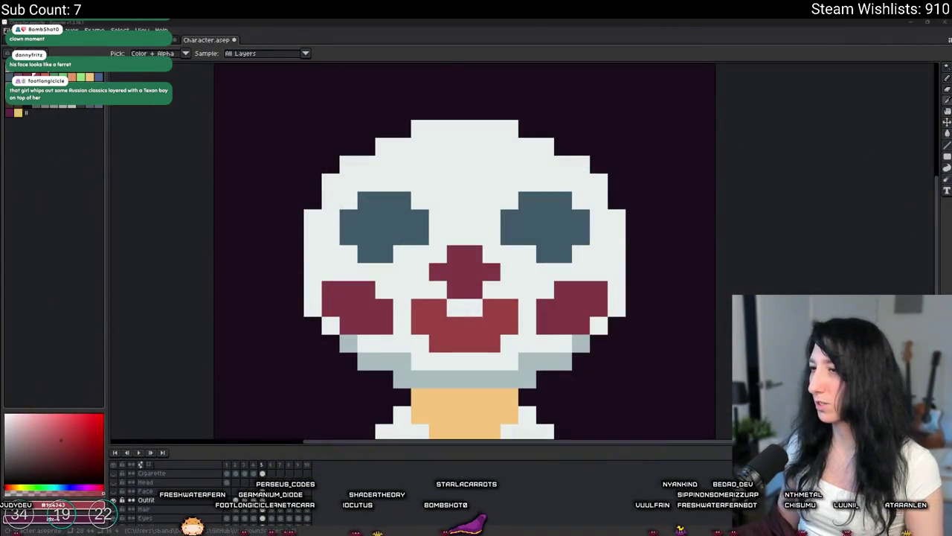
pyautogui.scroll(1, 372, 238)
pyautogui.scroll(2, 367, 221)
pyautogui.scroll(-3, 435, 210)
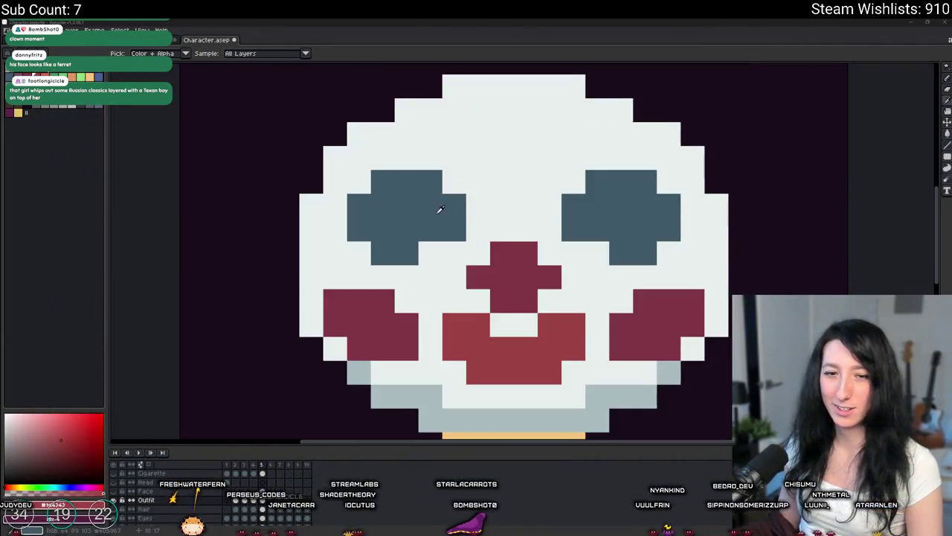
pyautogui.scroll(1, 436, 211)
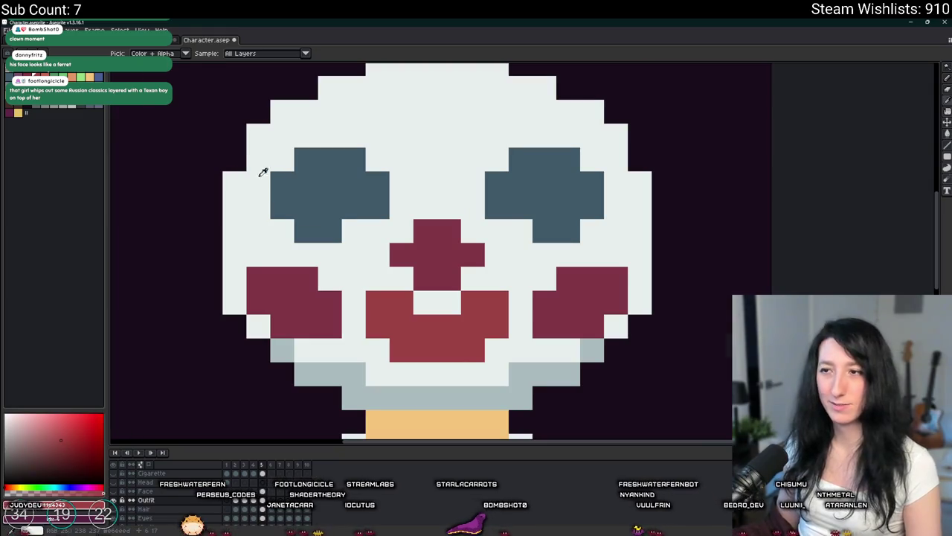
pyautogui.scroll(-3, 242, 166)
pyautogui.scroll(-1, 285, 195)
pyautogui.scroll(1, 285, 195)
pyautogui.scroll(1, 285, 195)
pyautogui.keyDown('alt'); pyautogui.click(285, 195); pyautogui.keyUp('alt')
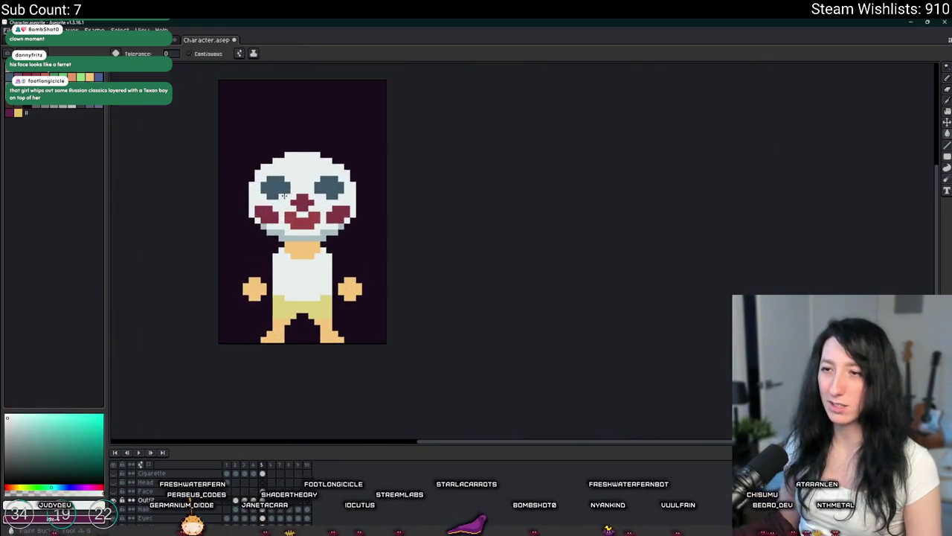
pyautogui.click(267, 215)
pyautogui.click(338, 215)
# Step: Pencil an L-shaped purple patch on the clown's left cheek
pyautogui.scroll(-1, 332, 219)
pyautogui.scroll(-1, 331, 218)
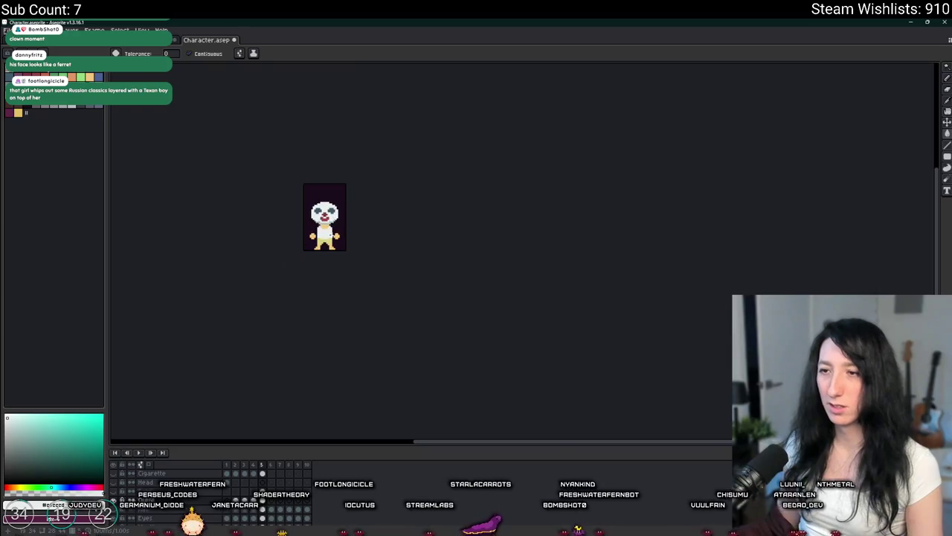
pyautogui.scroll(2, 313, 215)
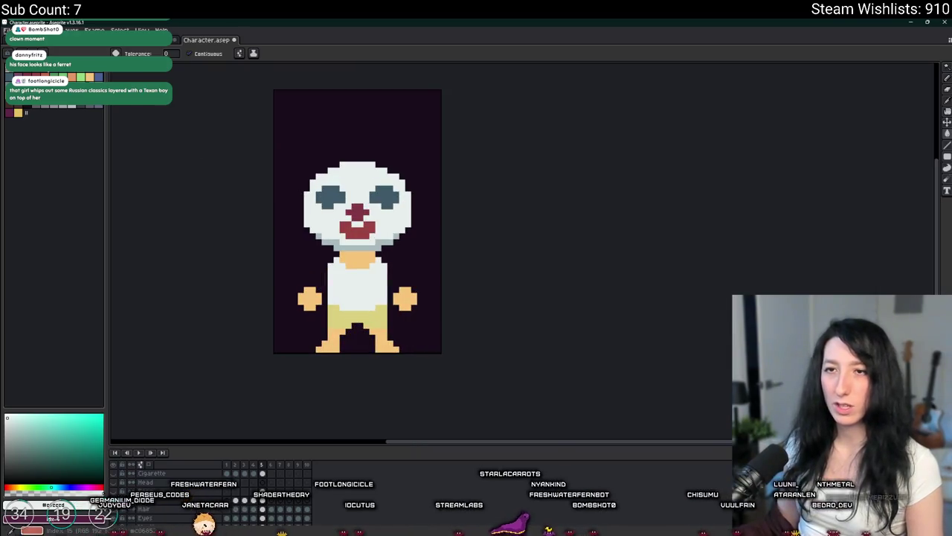
pyautogui.keyDown('alt'); pyautogui.click(357, 208); pyautogui.keyUp('alt')
pyautogui.press('b')
pyautogui.scroll(2, 330, 223)
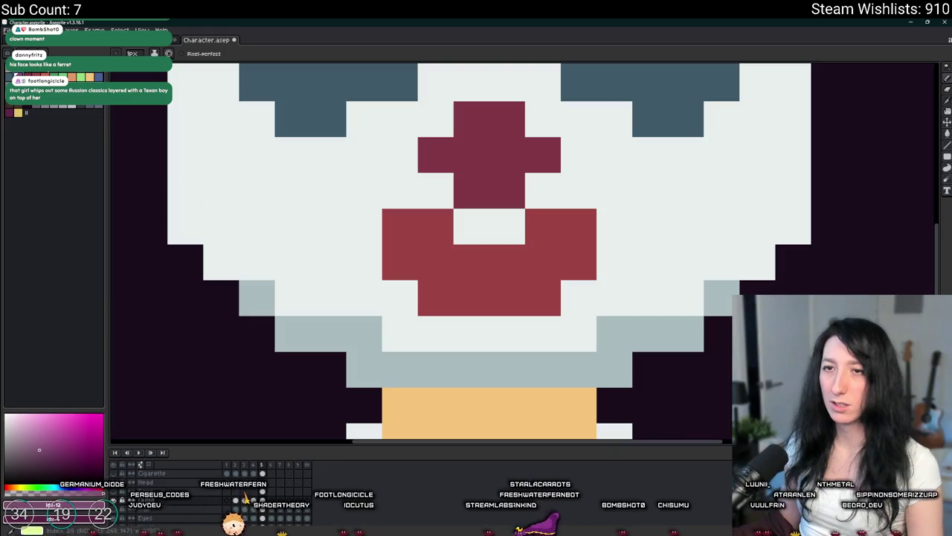
pyautogui.click(221, 191)
pyautogui.moveTo(221, 227); pyautogui.dragTo(257, 227)
pyautogui.click(292, 227)
pyautogui.click(256, 192)
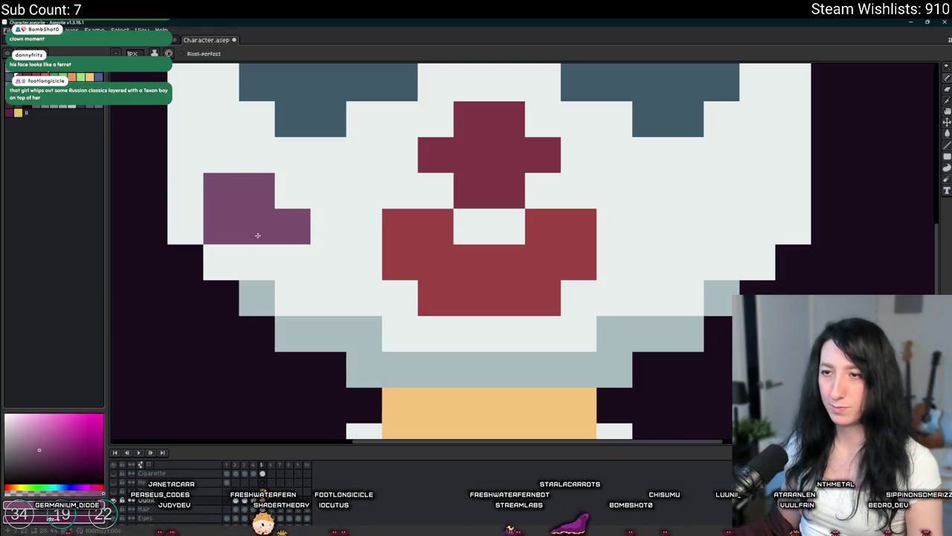
# Step: Copy the purple left-cheek patch onto the right cheek and commit it
pyautogui.scroll(-1, 257, 235)
pyautogui.scroll(1, 239, 223)
pyautogui.scroll(1, 231, 216)
pyautogui.scroll(-3, 227, 210)
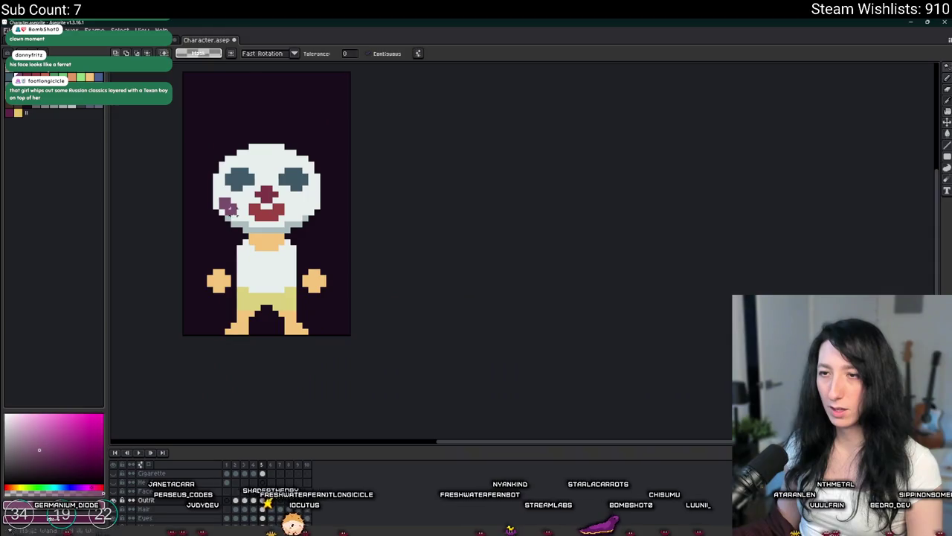
pyautogui.scroll(1, 227, 210)
pyautogui.moveTo(223, 213); pyautogui.dragTo(498, 203)
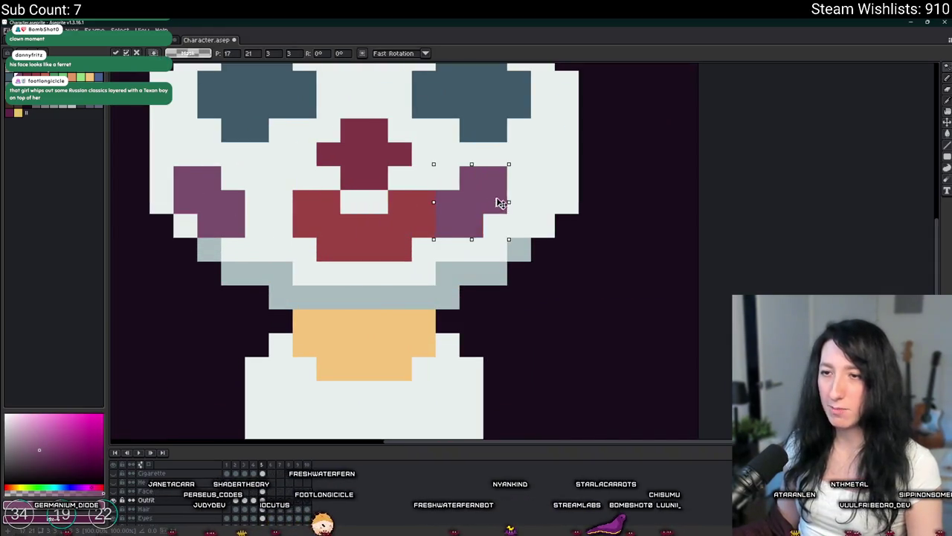
pyautogui.press('Return')
# Step: Add light-grey shading lines across the top and middle of the face
pyautogui.scroll(-4, 539, 201)
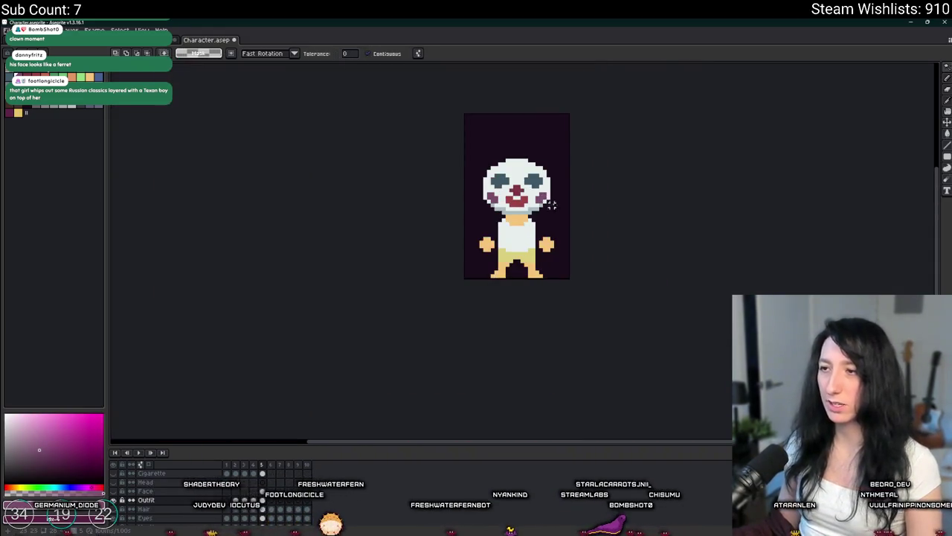
pyautogui.scroll(-1, 552, 200)
pyautogui.scroll(4, 543, 186)
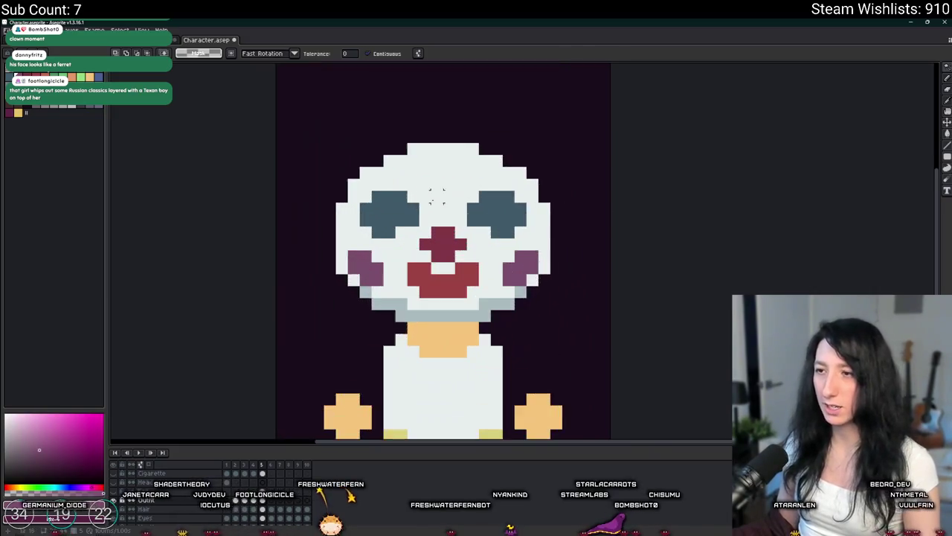
pyautogui.scroll(1, 544, 186)
pyautogui.press('alt')
pyautogui.keyDown('alt'); pyautogui.click(442, 180); pyautogui.keyUp('alt')
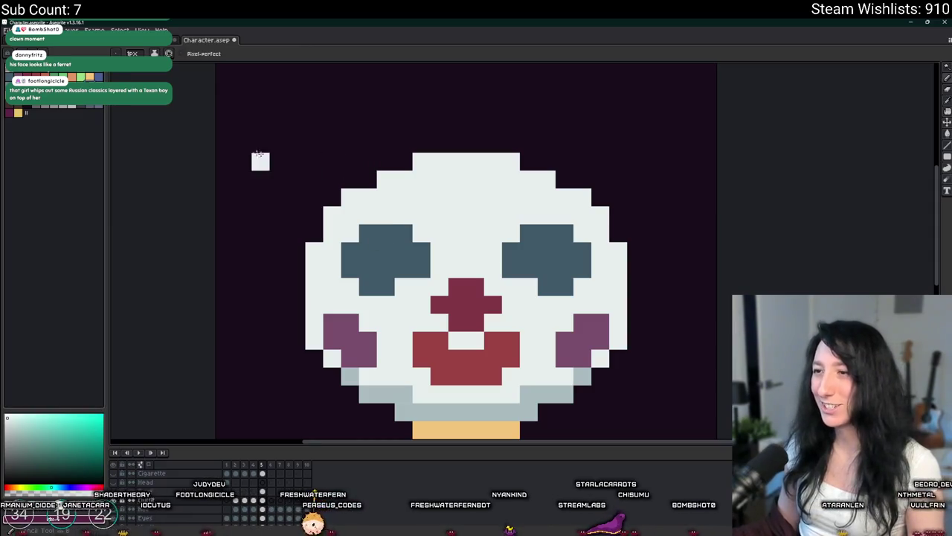
pyautogui.click(46, 105)
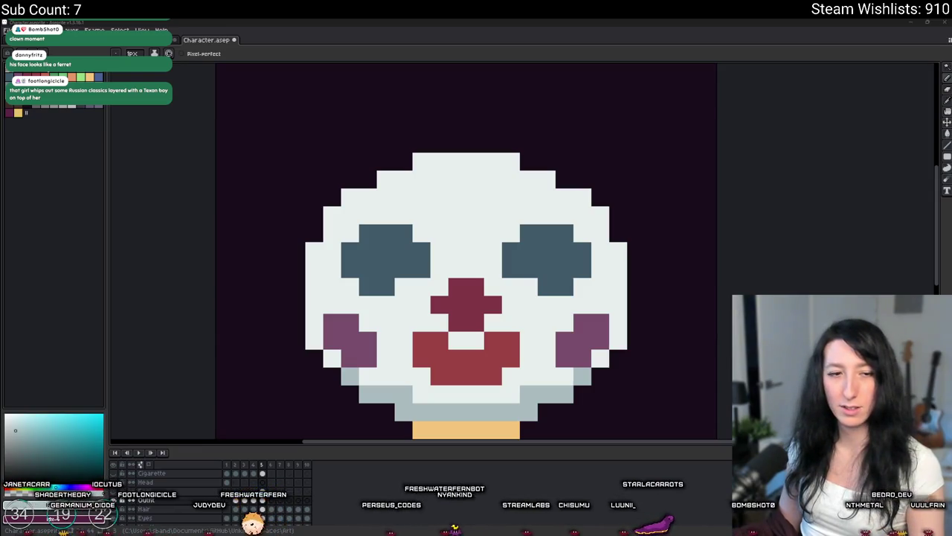
pyautogui.scroll(1, 511, 176)
pyautogui.moveTo(394, 177)
pyautogui.mouseDown()
pyautogui.moveTo(500, 189)
pyautogui.moveTo(522, 178)
pyautogui.mouseUp()
pyautogui.moveTo(364, 226); pyautogui.dragTo(537, 219)
pyautogui.scroll(-3, 537, 219)
pyautogui.scroll(-2, 667, 270)
pyautogui.scroll(1, 461, 246)
pyautogui.press('v')
pyautogui.scroll(-1, 467, 243)
pyautogui.press('b')
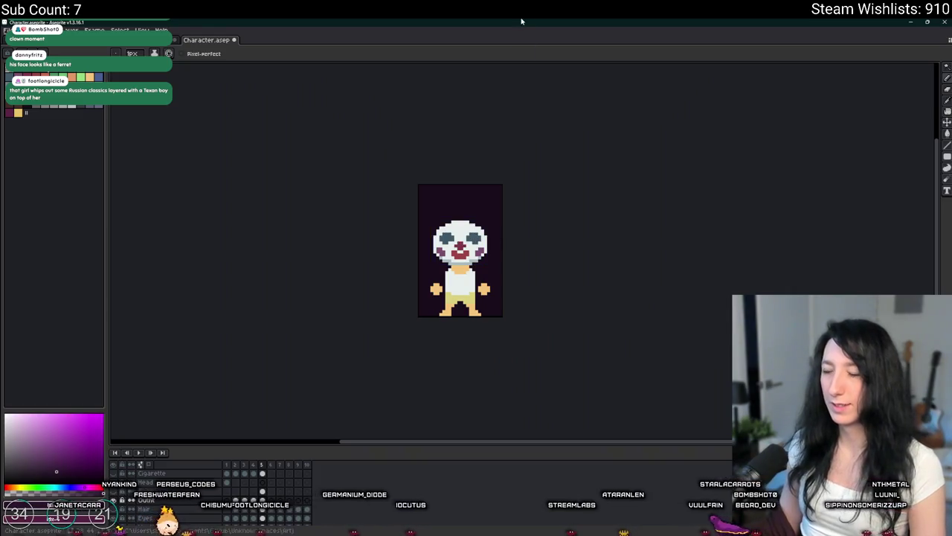
pyautogui.scroll(3, 372, 246)
# Step: Pencil a dark red outline along the shirt and shorts edges
pyautogui.click(428, 240)
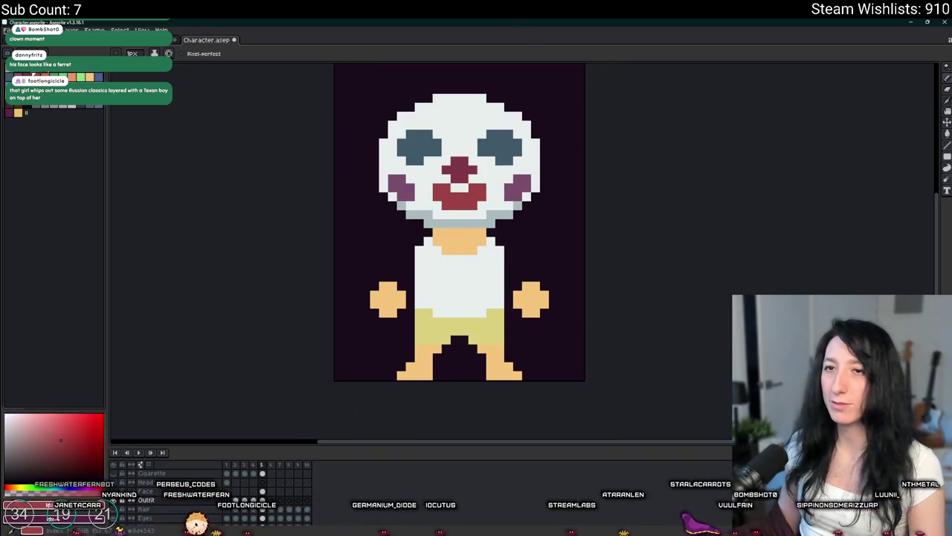
pyautogui.scroll(2, 428, 239)
pyautogui.scroll(-1, 428, 240)
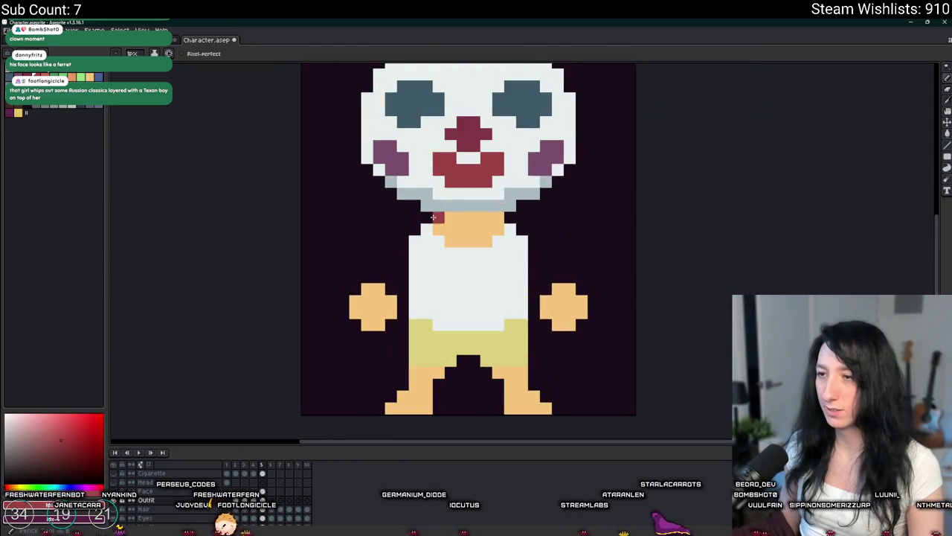
pyautogui.scroll(1, 433, 216)
pyautogui.moveTo(411, 249); pyautogui.dragTo(406, 354)
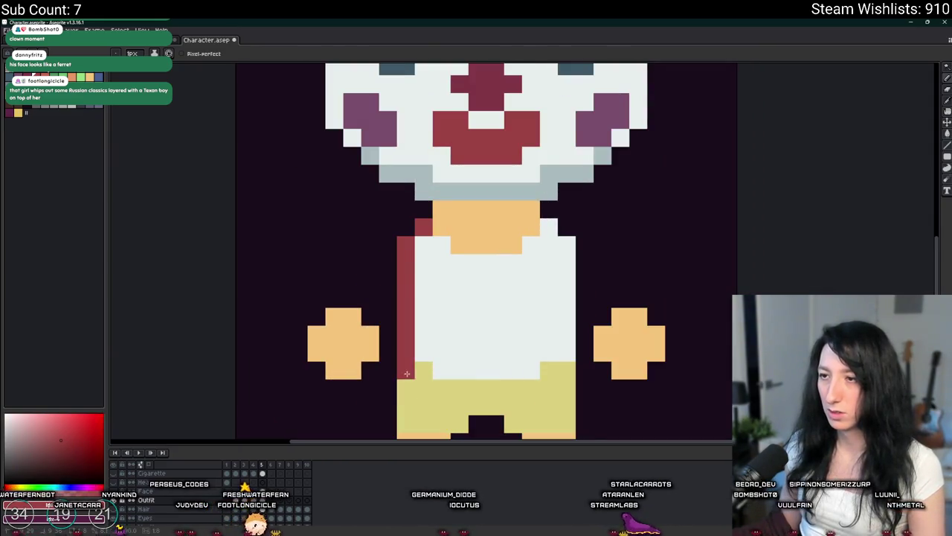
pyautogui.moveTo(405, 402); pyautogui.dragTo(395, 311)
pyautogui.moveTo(396, 274)
pyautogui.mouseDown()
pyautogui.moveTo(393, 349)
pyautogui.moveTo(482, 314)
pyautogui.moveTo(558, 335)
pyautogui.moveTo(560, 162)
pyautogui.moveTo(467, 167)
pyautogui.mouseUp()
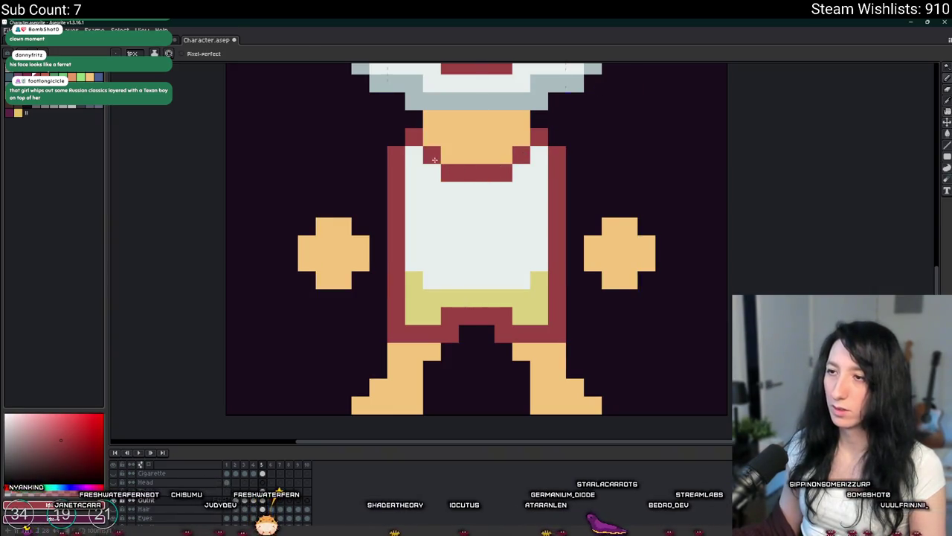
# Step: Bucket-fill the white shirt dark red to make one solid suit
pyautogui.press('g')
pyautogui.click(434, 187)
pyautogui.scroll(-4, 434, 186)
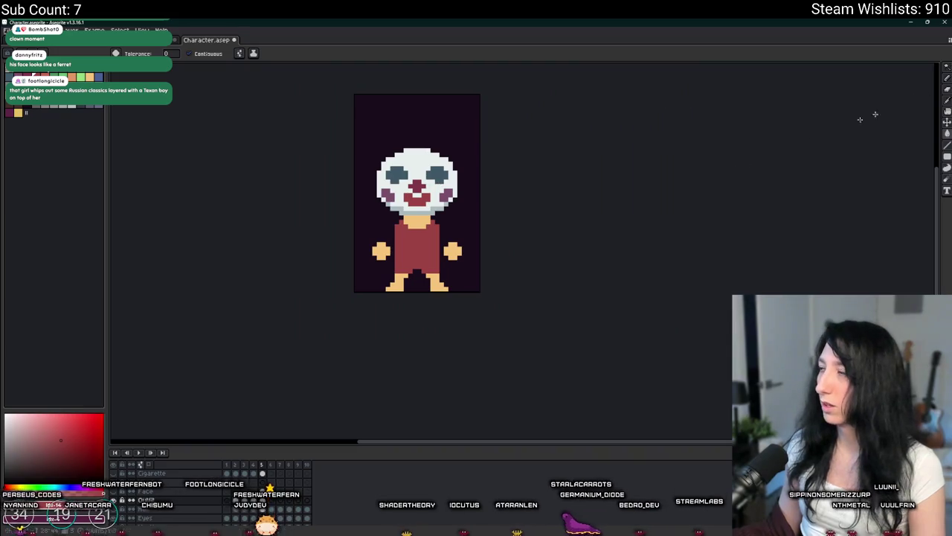
pyautogui.scroll(2, 361, 206)
pyautogui.scroll(2, 361, 206)
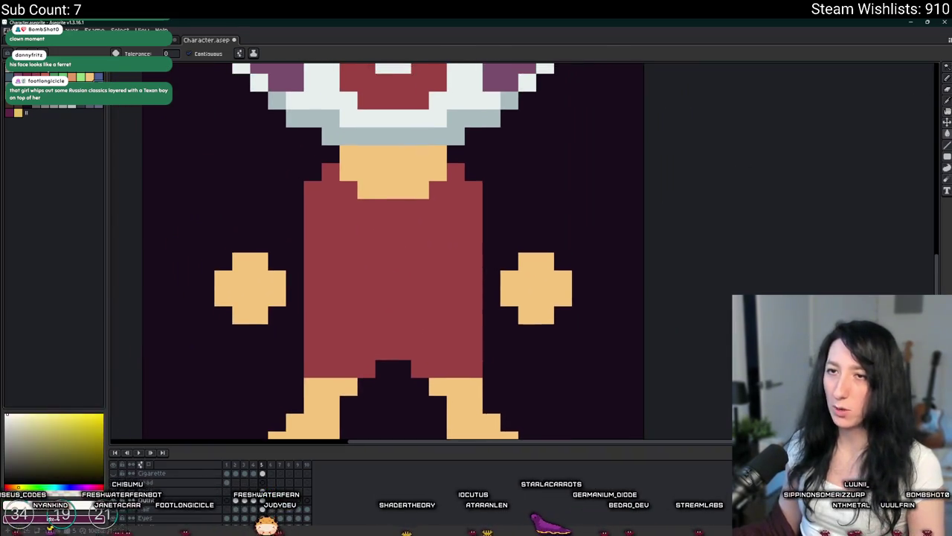
pyautogui.press('b')
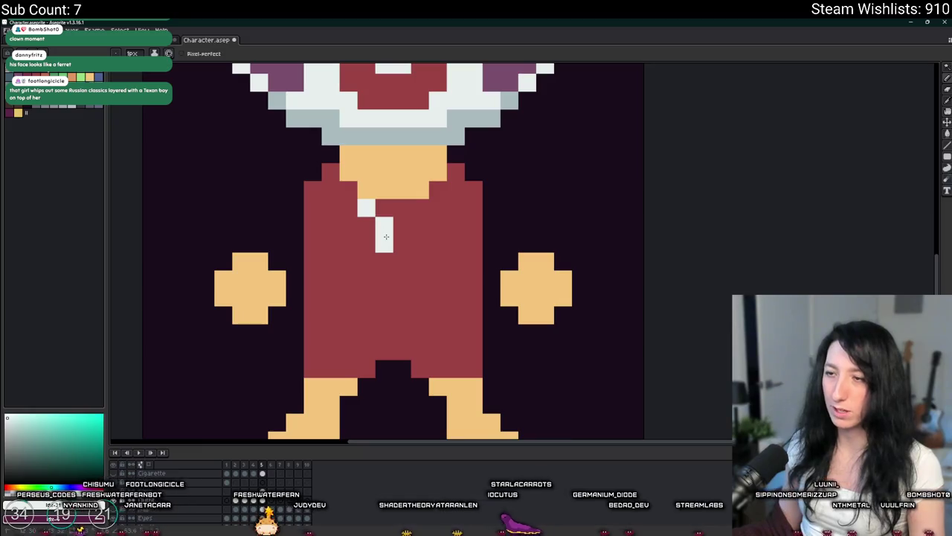
# Step: Pencil white collar pixels in a V under the clown's neck
pyautogui.click(402, 243)
pyautogui.moveTo(420, 226); pyautogui.dragTo(420, 207)
pyautogui.click(366, 225)
pyautogui.scroll(-5, 397, 209)
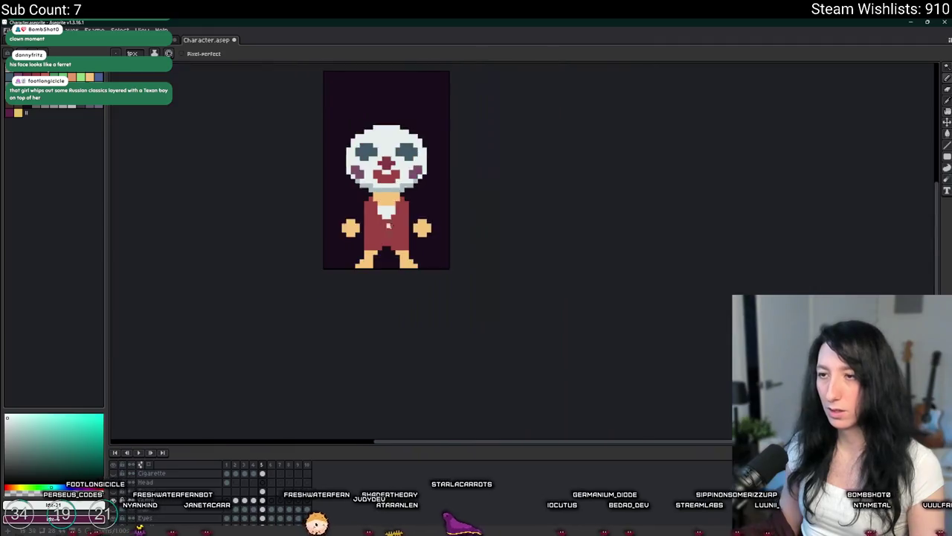
pyautogui.scroll(-1, 398, 116)
pyautogui.scroll(7, 380, 227)
pyautogui.scroll(-2, 380, 227)
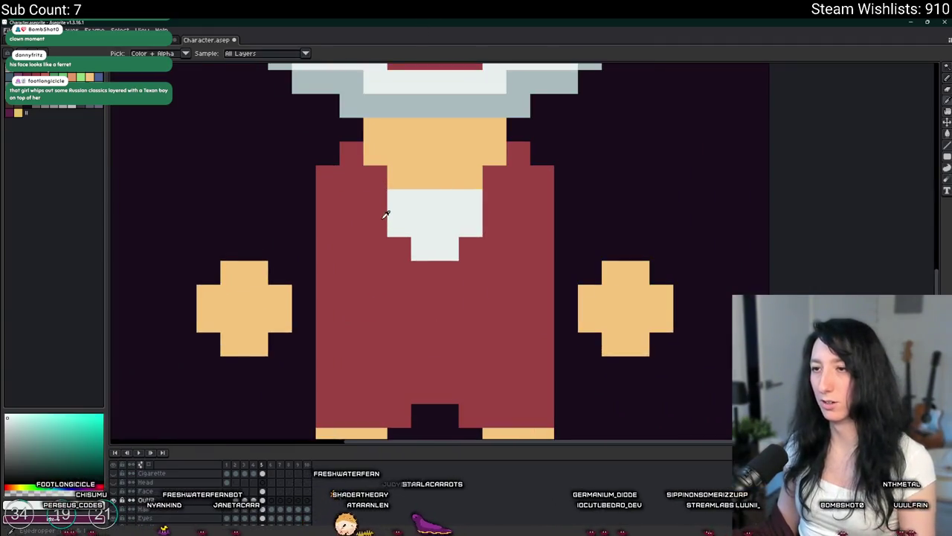
pyautogui.scroll(2, 387, 213)
# Step: Sample the shirt red and paint a red pixel inside the white collar
pyautogui.click(315, 257)
pyautogui.click(350, 235)
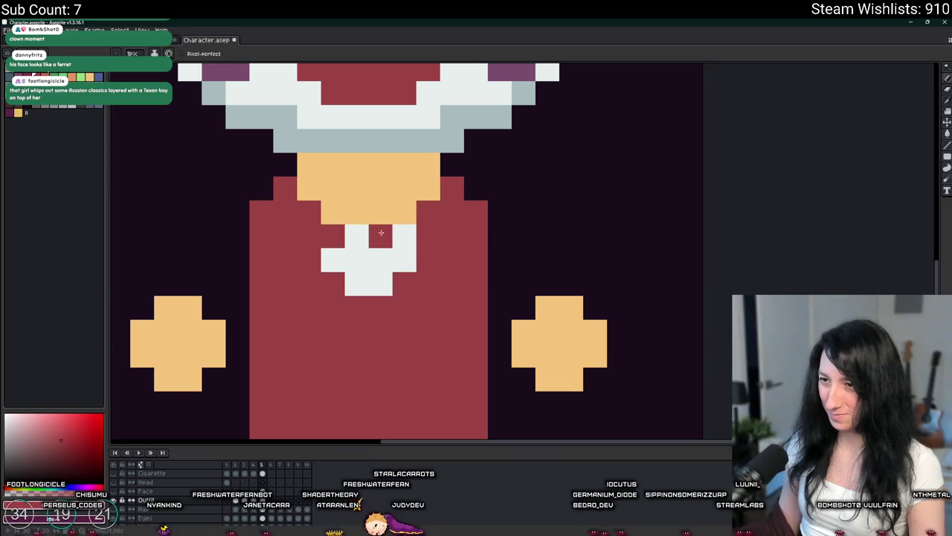
pyautogui.scroll(-5, 424, 264)
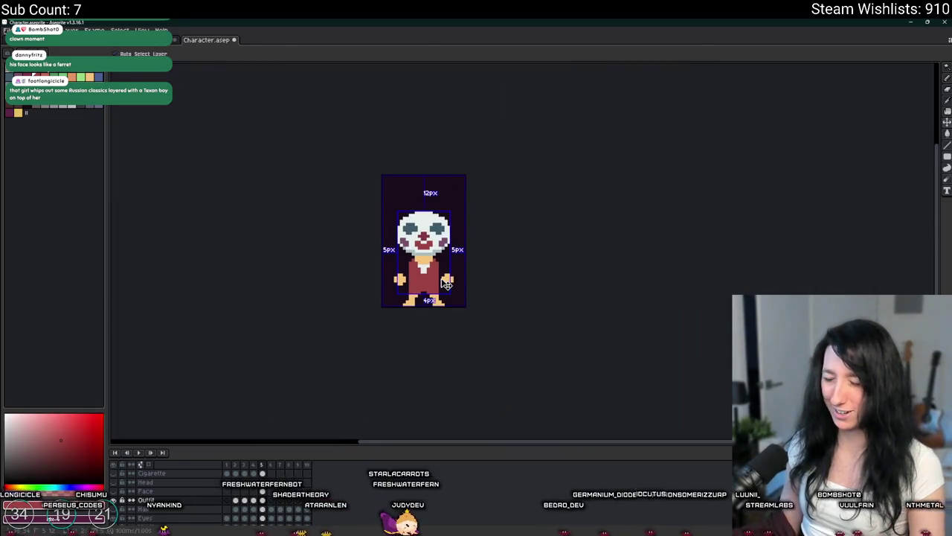
pyautogui.scroll(2, 416, 269)
pyautogui.scroll(2, 413, 269)
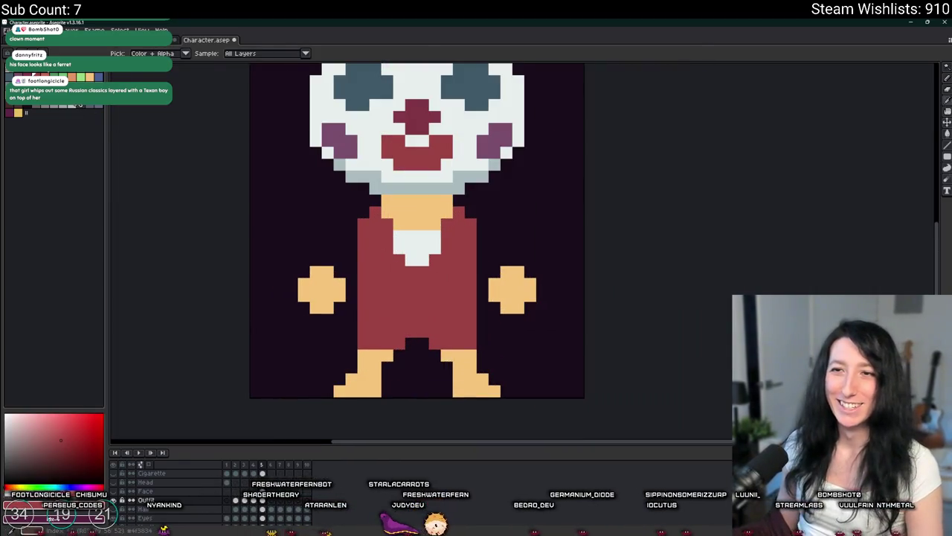
# Step: Try a pale yellow shirt fill and undo it
pyautogui.press('g')
pyautogui.click(447, 291)
pyautogui.scroll(-1, 447, 292)
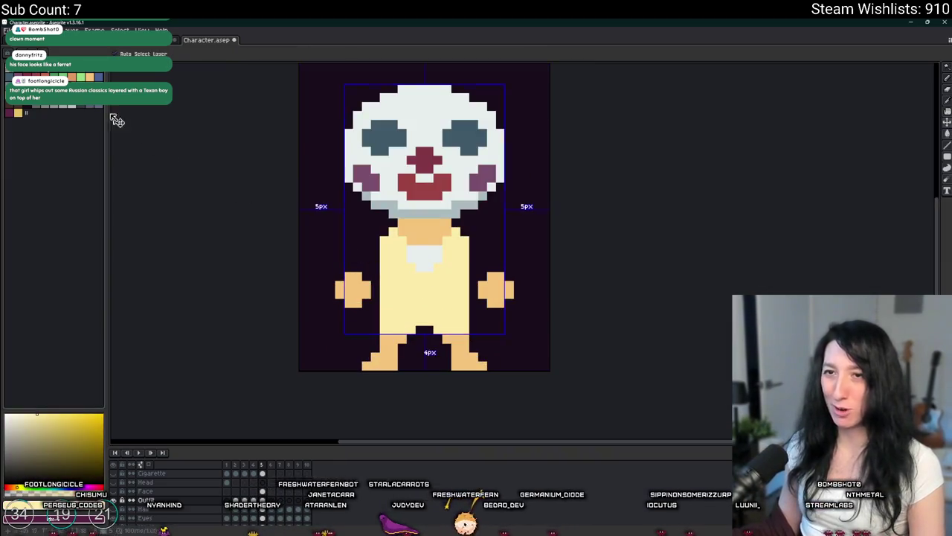
pyautogui.hotkey('ctrl', 'z')
# Step: Refill the shirt with a darker red using the Paint Bucket
pyautogui.click(43, 75)
pyautogui.press('g')
pyautogui.click(422, 294)
pyautogui.scroll(-2, 422, 299)
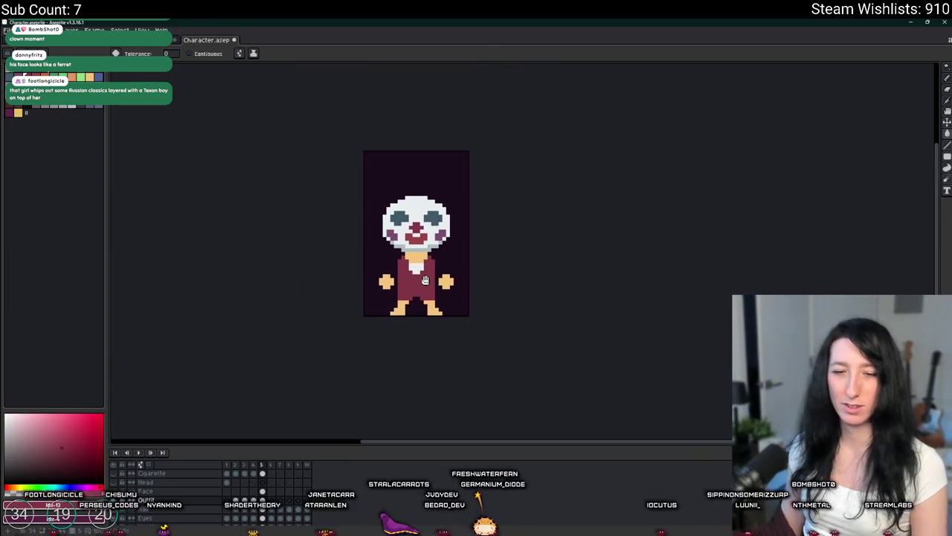
pyautogui.scroll(2, 421, 298)
pyautogui.scroll(2, 422, 299)
pyautogui.scroll(1, 422, 299)
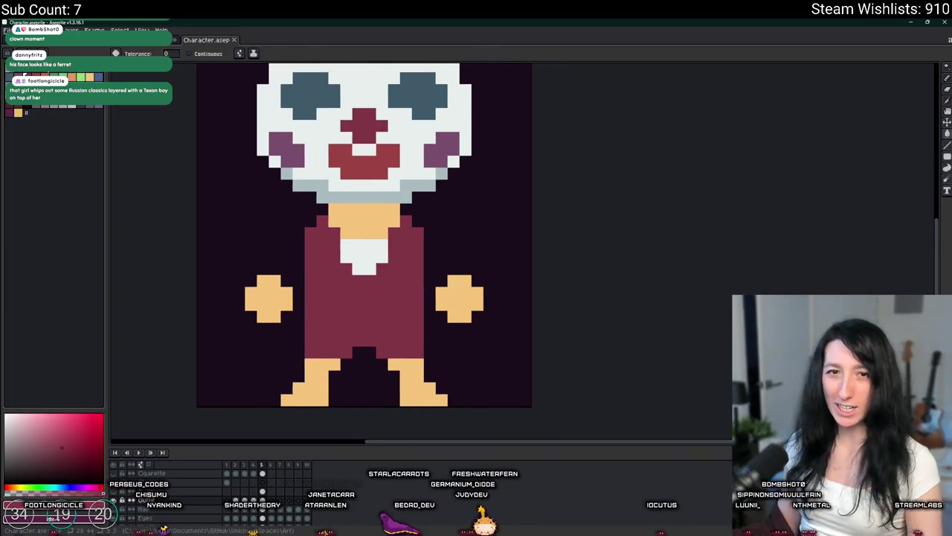
pyautogui.scroll(-1, 272, 240)
pyautogui.scroll(1, 319, 260)
pyautogui.press('i')
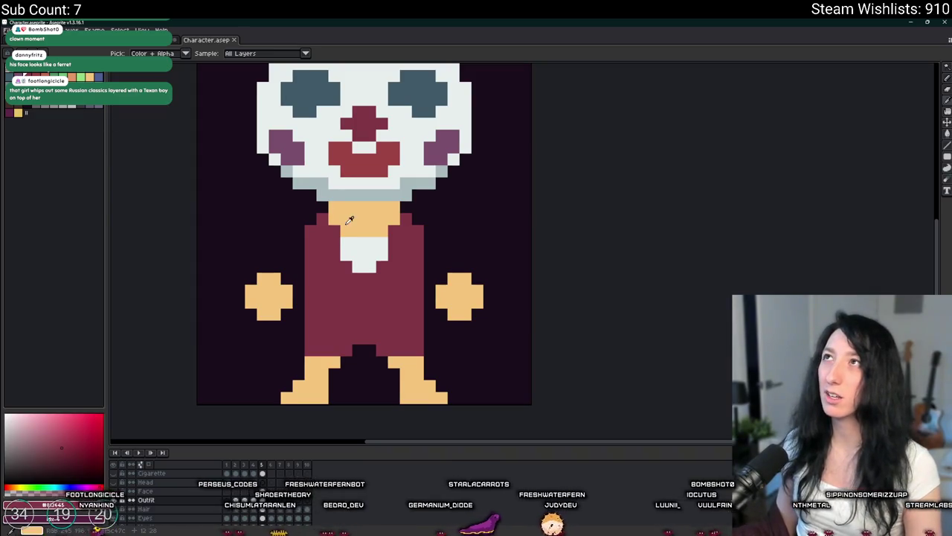
pyautogui.scroll(-2, 347, 219)
# Step: Undo an accidental orange background fill and pencil the legs darker orange
pyautogui.press('g')
pyautogui.click(356, 325)
pyautogui.hotkey('ctrl', 'z')
pyautogui.scroll(1, 331, 324)
pyautogui.press('b')
pyautogui.moveTo(331, 324); pyautogui.dragTo(290, 324)
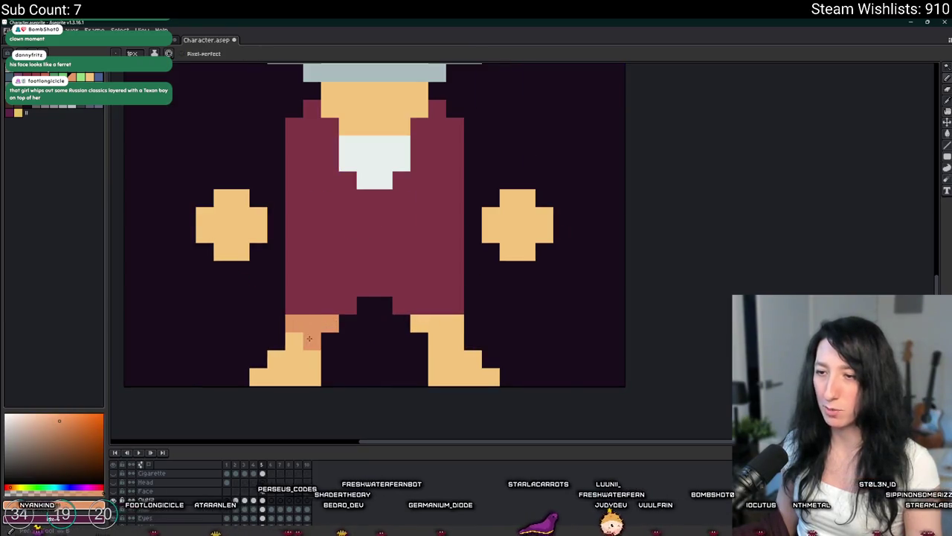
pyautogui.moveTo(312, 376)
pyautogui.mouseDown()
pyautogui.moveTo(270, 365)
pyautogui.moveTo(294, 364)
pyautogui.mouseUp()
pyautogui.moveTo(417, 323)
pyautogui.mouseDown()
pyautogui.moveTo(456, 323)
pyautogui.moveTo(441, 338)
pyautogui.mouseUp()
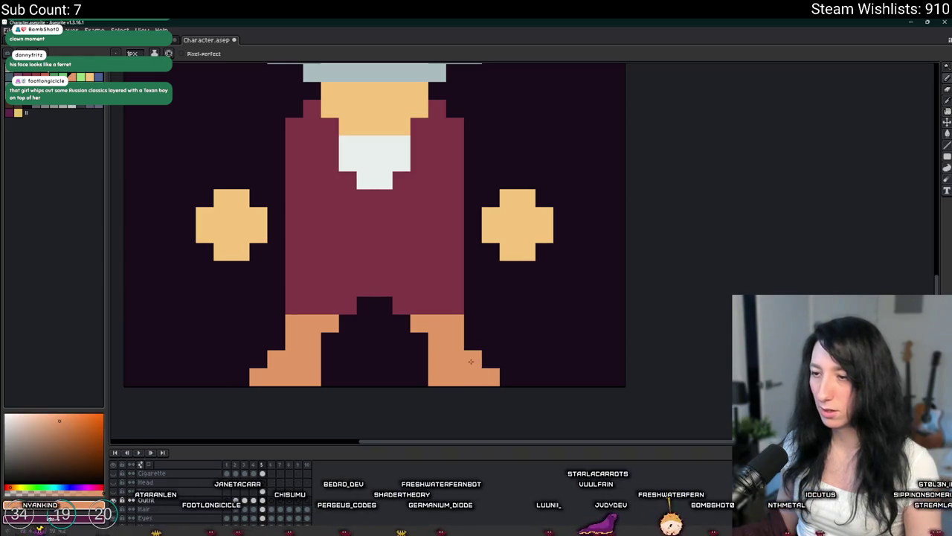
# Step: Add a lighter orange waistband row across the tops of the legs
pyautogui.scroll(-3, 441, 338)
pyautogui.scroll(5, 376, 327)
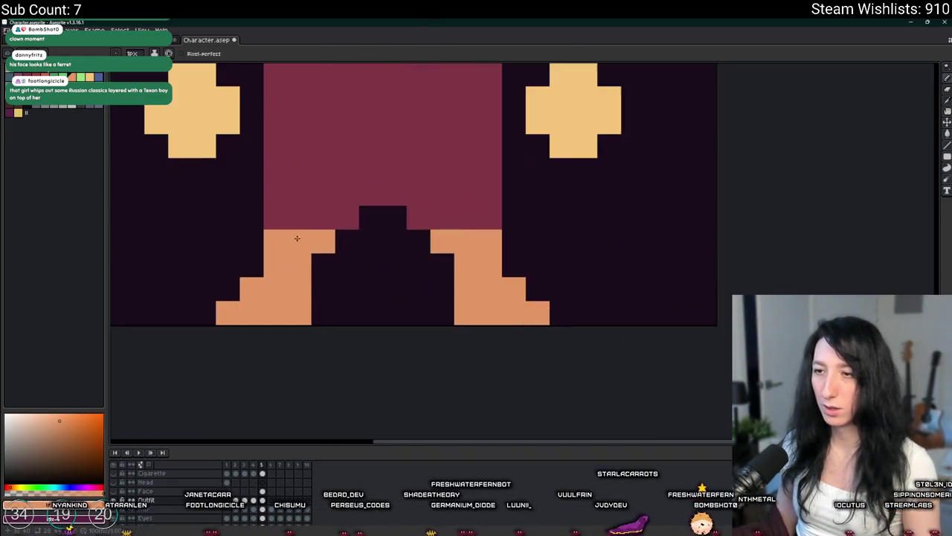
pyautogui.moveTo(294, 195)
pyautogui.mouseDown()
pyautogui.moveTo(470, 200)
pyautogui.moveTo(420, 216)
pyautogui.mouseUp()
pyautogui.scroll(-3, 438, 264)
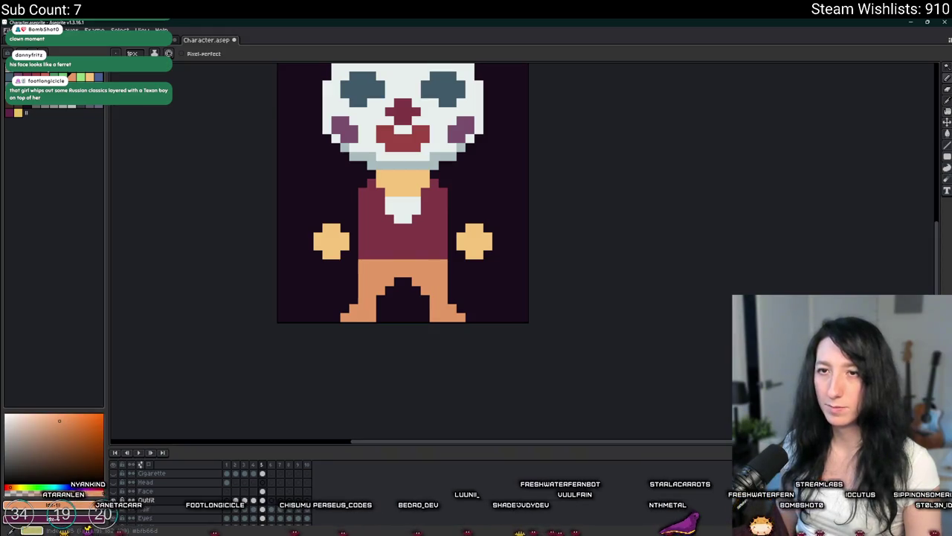
# Step: Bucket-fill the pants olive-yellow below the dark red shirt
pyautogui.press('g')
pyautogui.click(367, 266)
pyautogui.scroll(-1, 367, 266)
pyautogui.scroll(-1, 260, 201)
pyautogui.scroll(1, 163, 141)
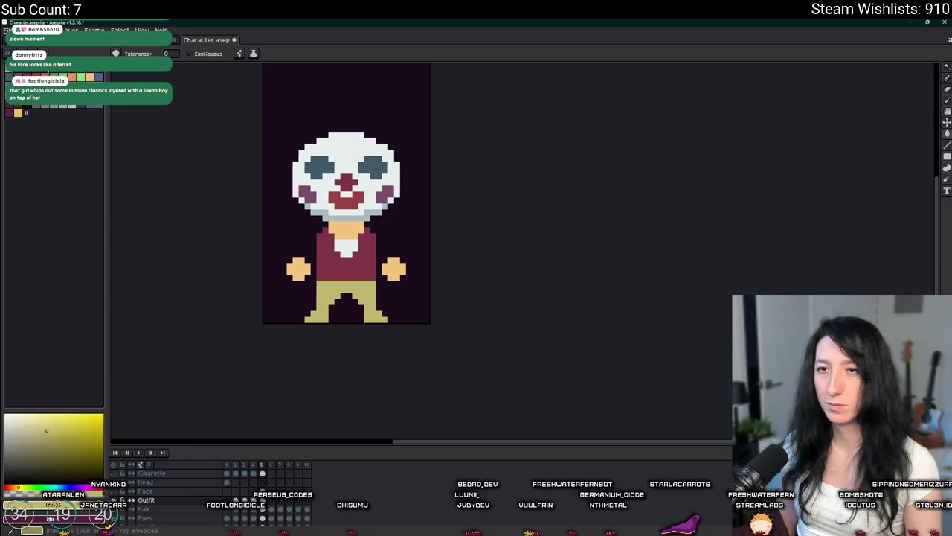
pyautogui.press('b')
pyautogui.scroll(1, 302, 283)
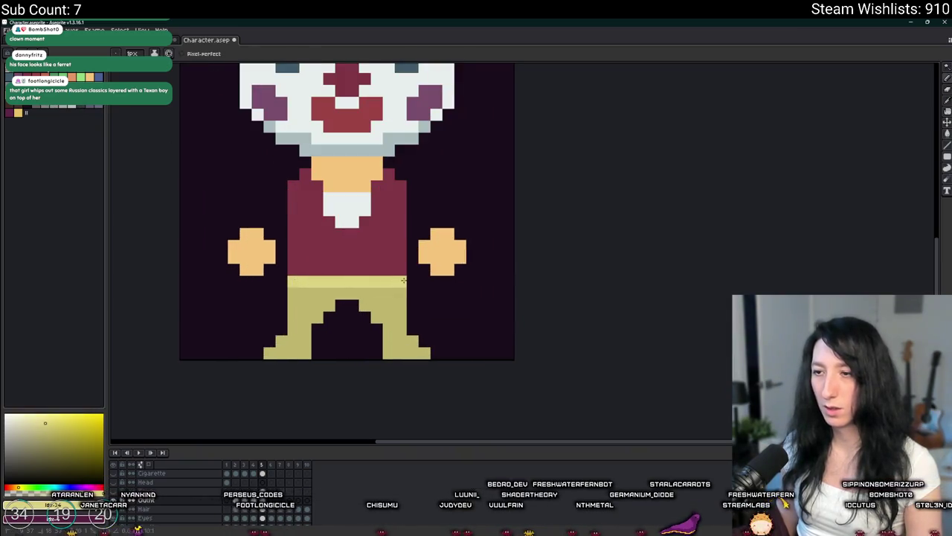
pyautogui.scroll(-1, 404, 279)
pyautogui.scroll(-1, 312, 245)
pyautogui.scroll(1, 221, 203)
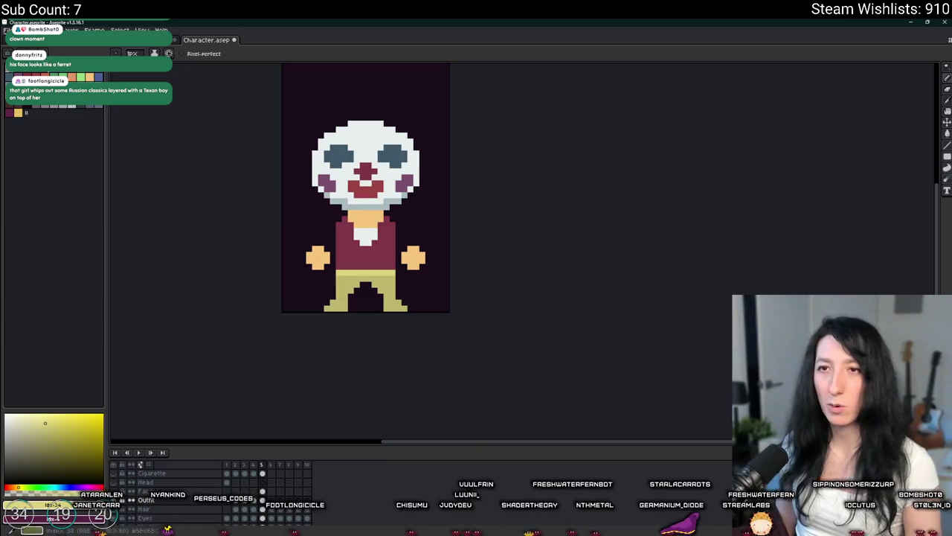
pyautogui.scroll(1, 305, 313)
# Step: Paint the left foot's boot solid maroon
pyautogui.scroll(1, 305, 313)
pyautogui.click(381, 354)
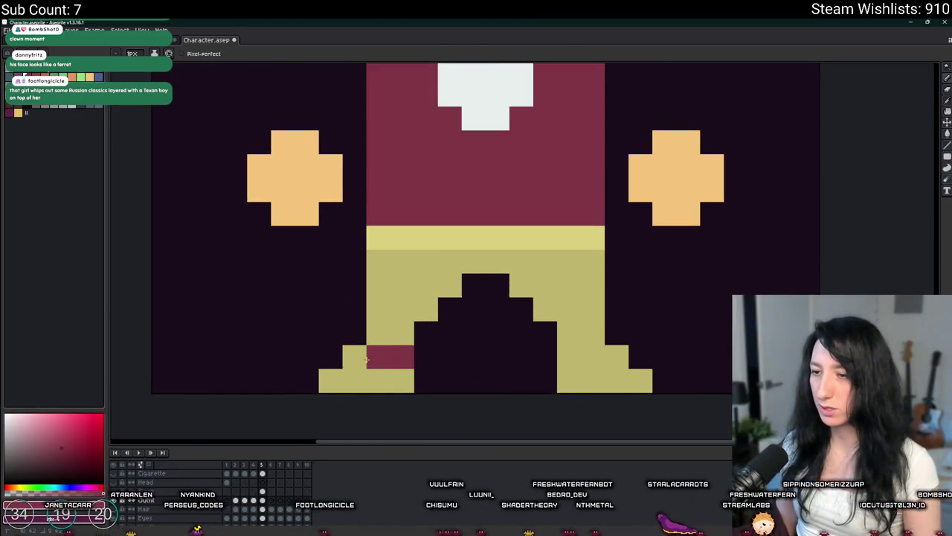
pyautogui.moveTo(368, 359); pyautogui.dragTo(340, 380)
pyautogui.click(290, 378)
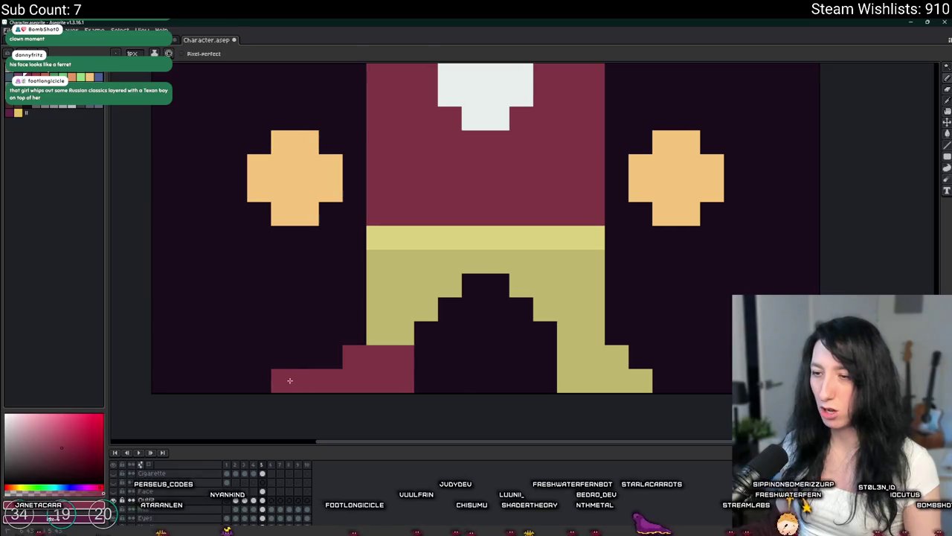
pyautogui.click(325, 361)
pyautogui.click(305, 362)
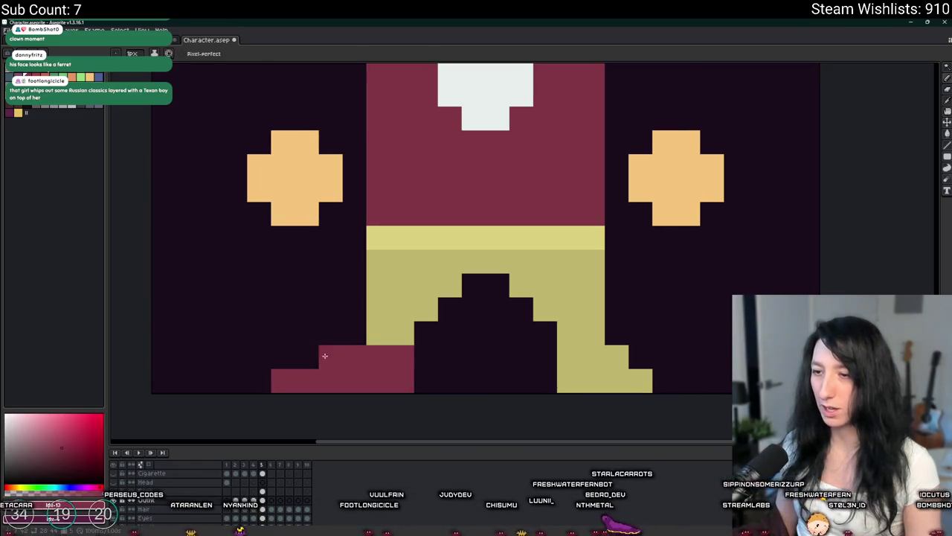
pyautogui.press('w')
pyautogui.click(372, 381)
pyautogui.hotkey('ctrl', 'd')
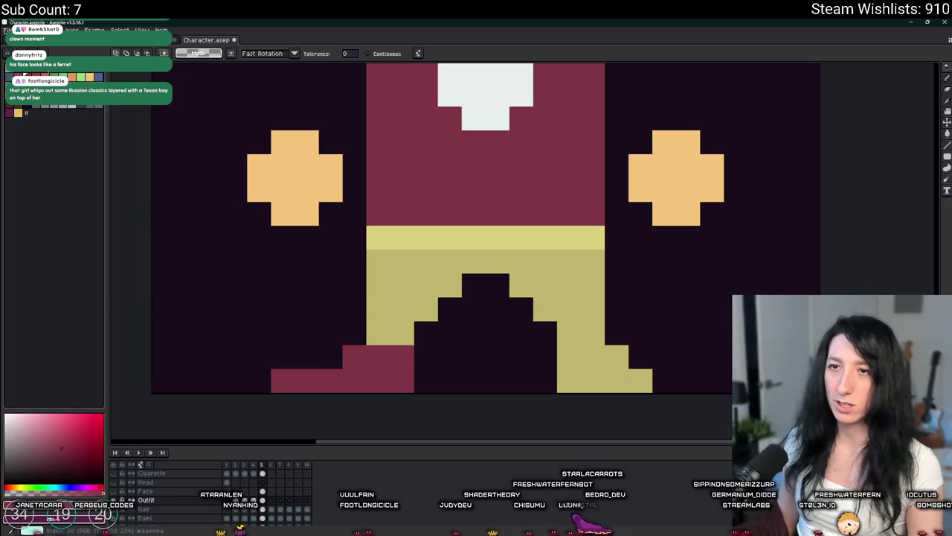
pyautogui.press('b')
# Step: Eyedrop the boot's maroon and paint two maroon pixels on the pants above the foot
pyautogui.scroll(-3, 302, 371)
pyautogui.scroll(-1, 301, 371)
pyautogui.scroll(2, 303, 369)
pyautogui.keyDown('alt'); pyautogui.click(329, 355); pyautogui.keyUp('alt')
pyautogui.scroll(3, 343, 335)
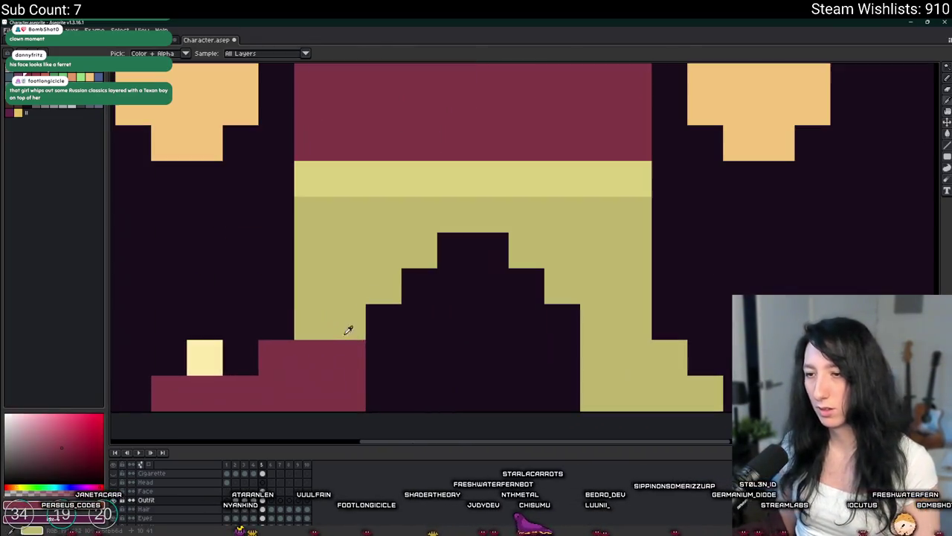
pyautogui.click(347, 330)
pyautogui.click(312, 324)
pyautogui.scroll(-2, 308, 323)
pyautogui.scroll(-3, 316, 334)
pyautogui.scroll(3, 316, 334)
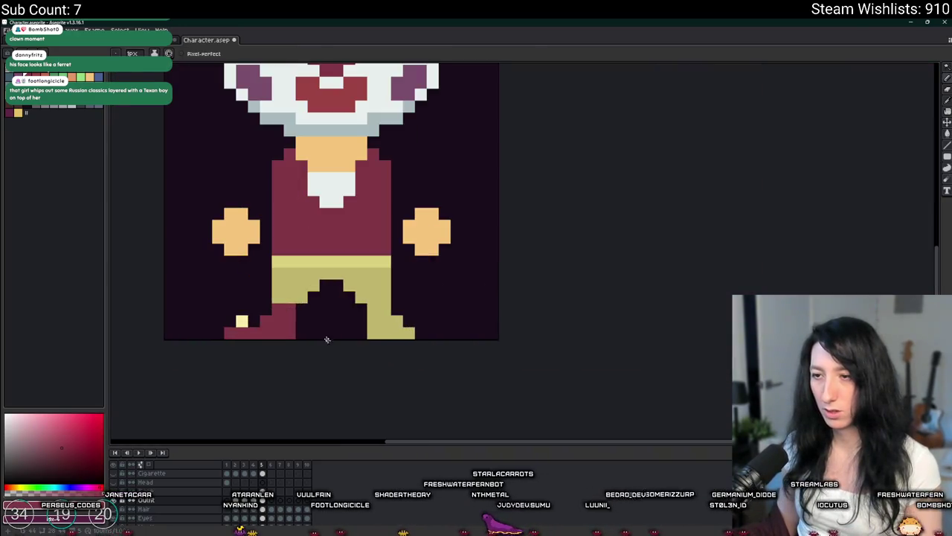
pyautogui.scroll(3, 344, 314)
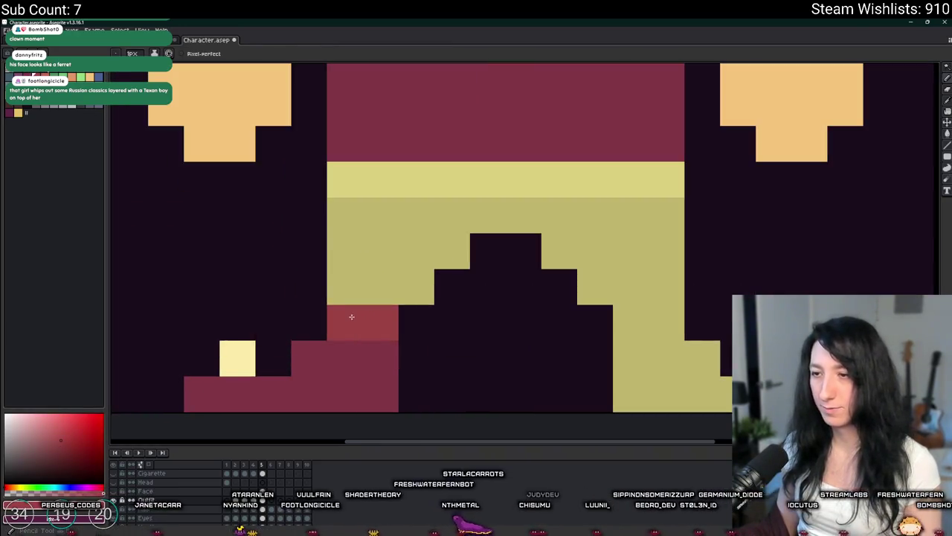
pyautogui.scroll(-5, 361, 337)
# Step: Select the left boot with the Rectangular Marquee and move it into position
pyautogui.press('m')
pyautogui.scroll(1, 361, 337)
pyautogui.scroll(2, 360, 334)
pyautogui.moveTo(364, 330); pyautogui.dragTo(235, 275)
pyautogui.scroll(-2, 271, 294)
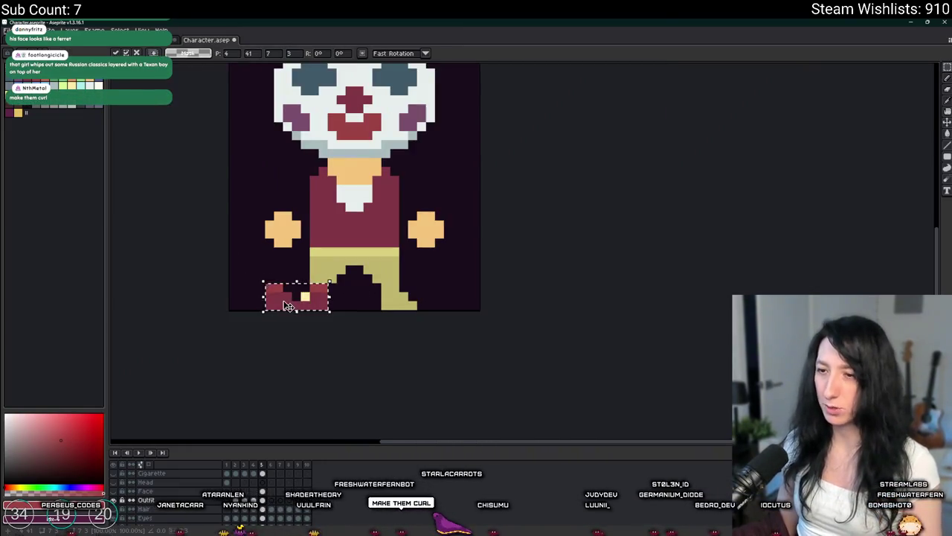
pyautogui.moveTo(289, 306); pyautogui.dragTo(408, 304)
pyautogui.hotkey('ctrl', 'd')
pyautogui.scroll(-3, 419, 246)
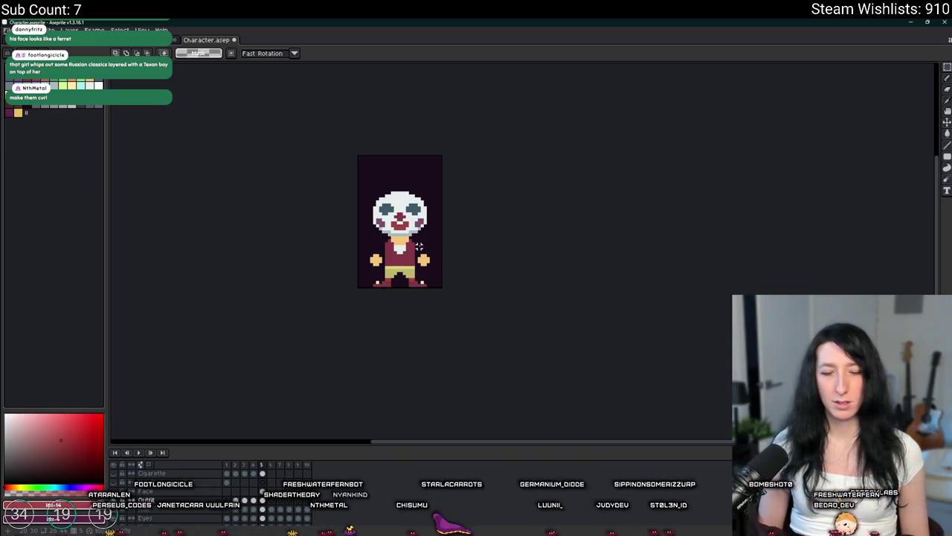
# Step: Nudge the pixels beside the left foot up one pixel and add a maroon pixel
pyautogui.press('i')
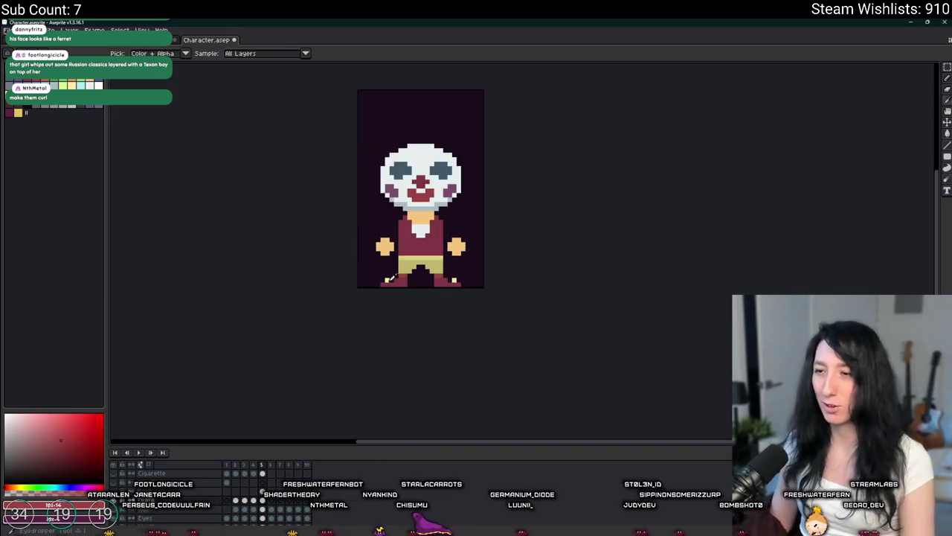
pyautogui.scroll(4, 365, 298)
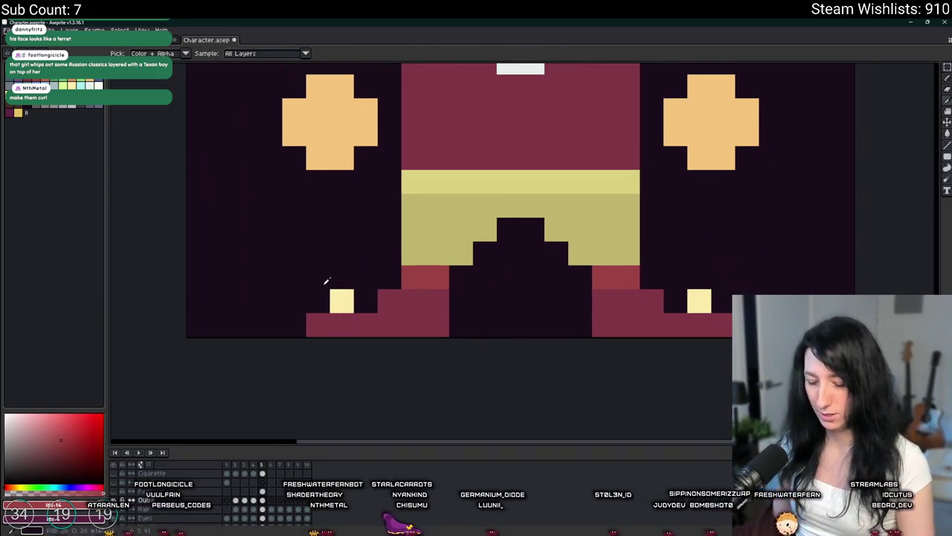
pyautogui.press('m')
pyautogui.moveTo(282, 289); pyautogui.dragTo(341, 351)
pyautogui.press('Up')
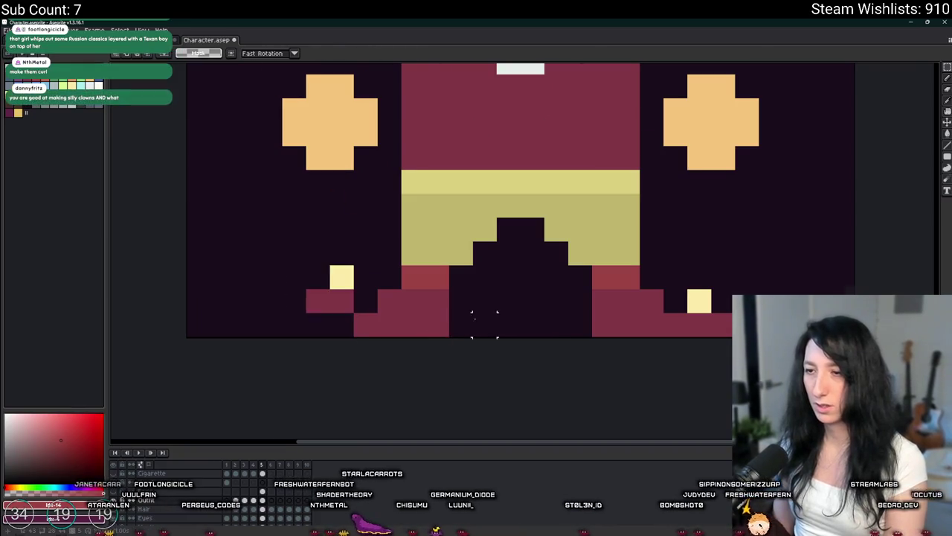
pyautogui.scroll(-2, 475, 318)
pyautogui.scroll(-2, 463, 289)
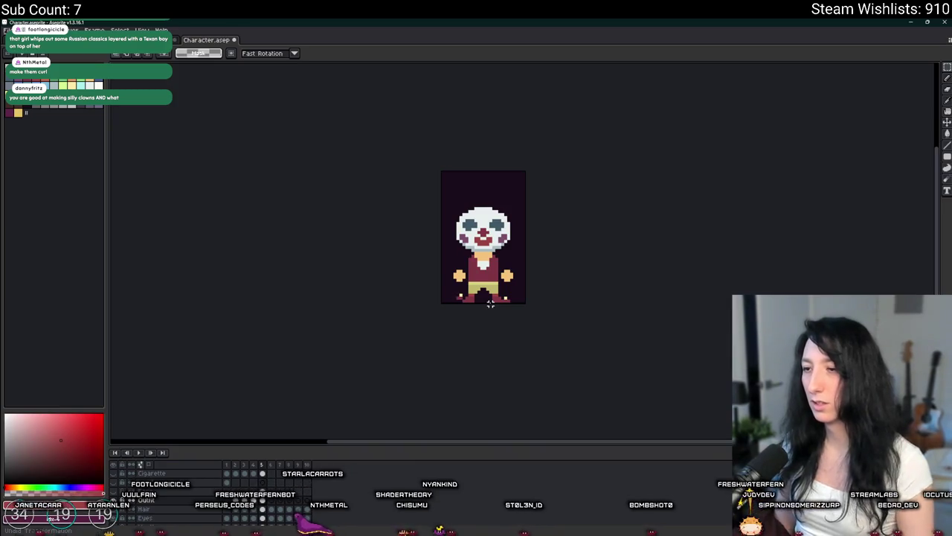
pyautogui.scroll(3, 490, 303)
pyautogui.scroll(2, 482, 316)
pyautogui.click(461, 322)
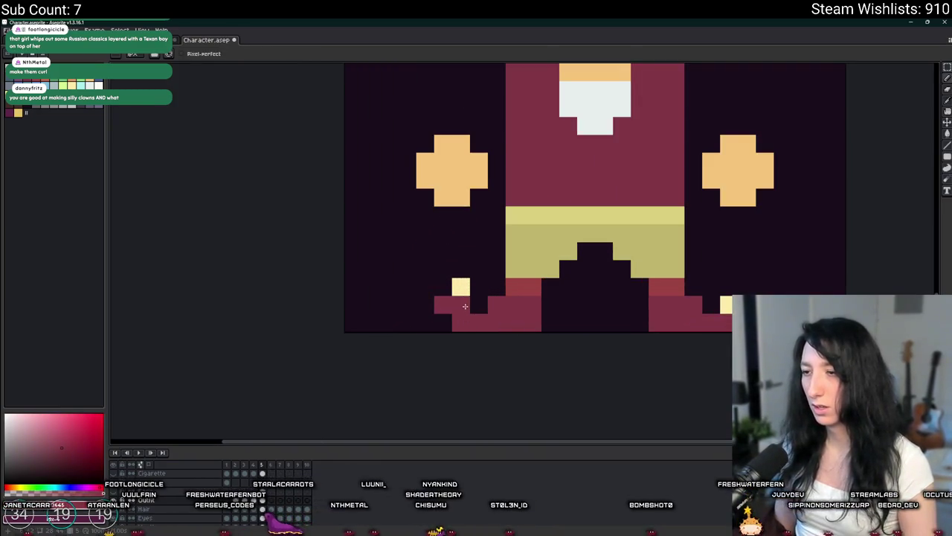
pyautogui.scroll(-3, 465, 306)
pyautogui.scroll(-3, 469, 305)
pyautogui.scroll(3, 476, 303)
pyautogui.scroll(1, 487, 302)
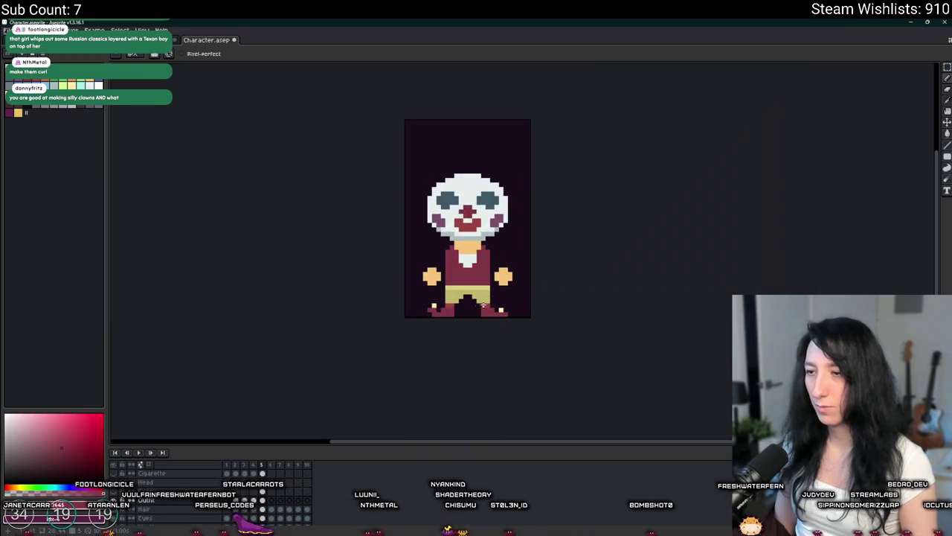
# Step: Shift the left shoe block right and mirror it horizontally
pyautogui.press('m')
pyautogui.scroll(2, 512, 305)
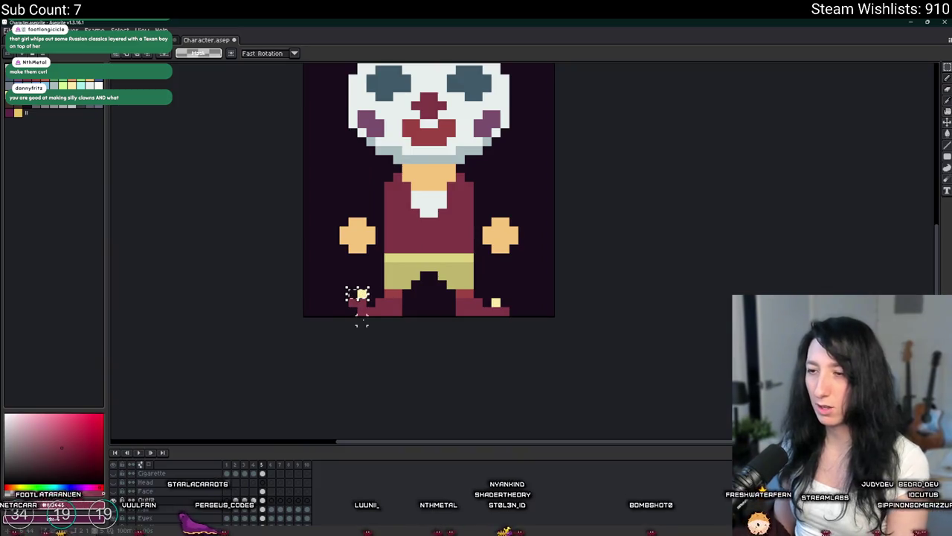
pyautogui.scroll(-3, 360, 297)
pyautogui.scroll(1, 357, 305)
pyautogui.scroll(1, 355, 309)
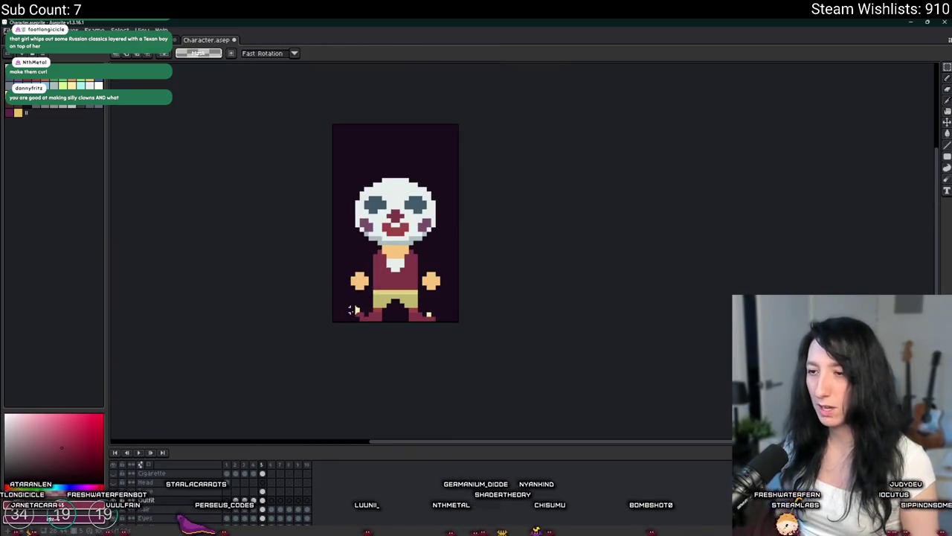
pyautogui.scroll(2, 402, 326)
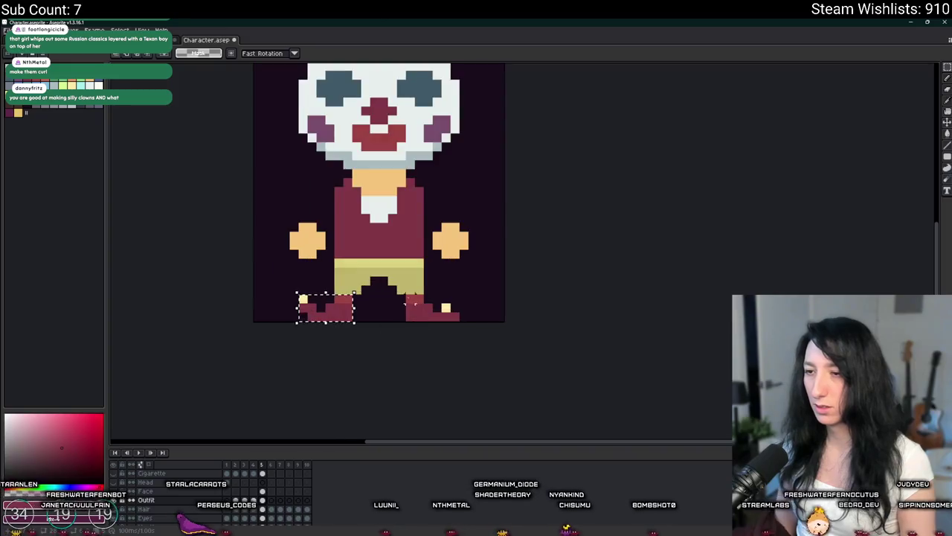
pyautogui.moveTo(296, 291)
pyautogui.mouseDown()
pyautogui.moveTo(355, 323)
pyautogui.moveTo(412, 311)
pyautogui.moveTo(342, 308)
pyautogui.mouseUp()
pyautogui.hotkey('shift', 'h')
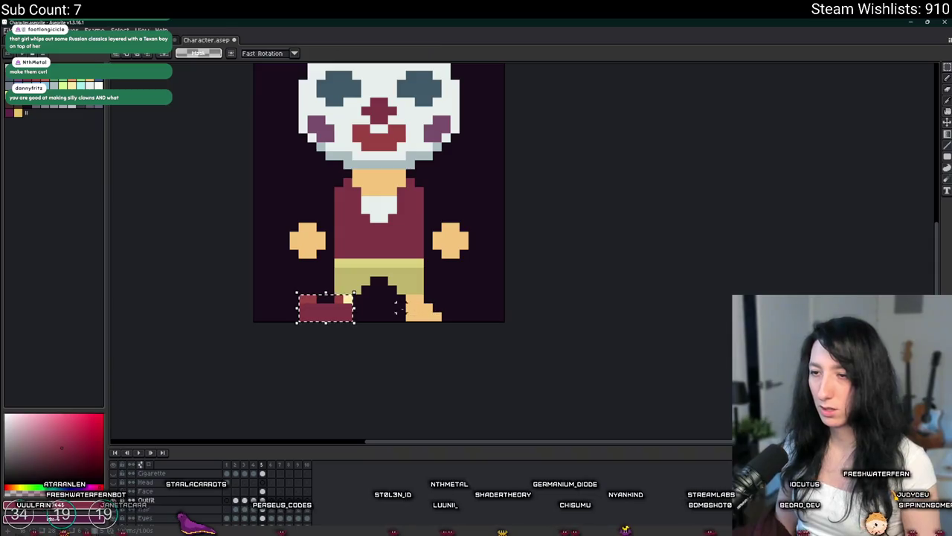
pyautogui.hotkey('ctrl', 'd')
# Step: Copy the left shoe onto the right foot, flipped horizontally to match
pyautogui.moveTo(289, 292)
pyautogui.mouseDown()
pyautogui.moveTo(350, 322)
pyautogui.moveTo(399, 308)
pyautogui.mouseUp()
pyautogui.hotkey('shift', 'h')
pyautogui.hotkey('ctrl', 'd')
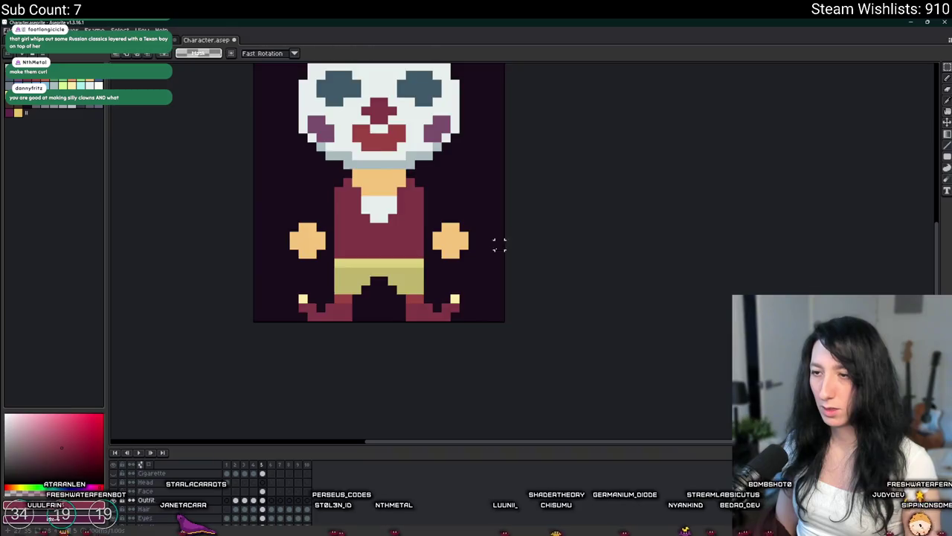
# Step: Inspect the matching shoes and eyedrop the red shading colour from the sprite
pyautogui.scroll(-3, 495, 246)
pyautogui.scroll(1, 459, 263)
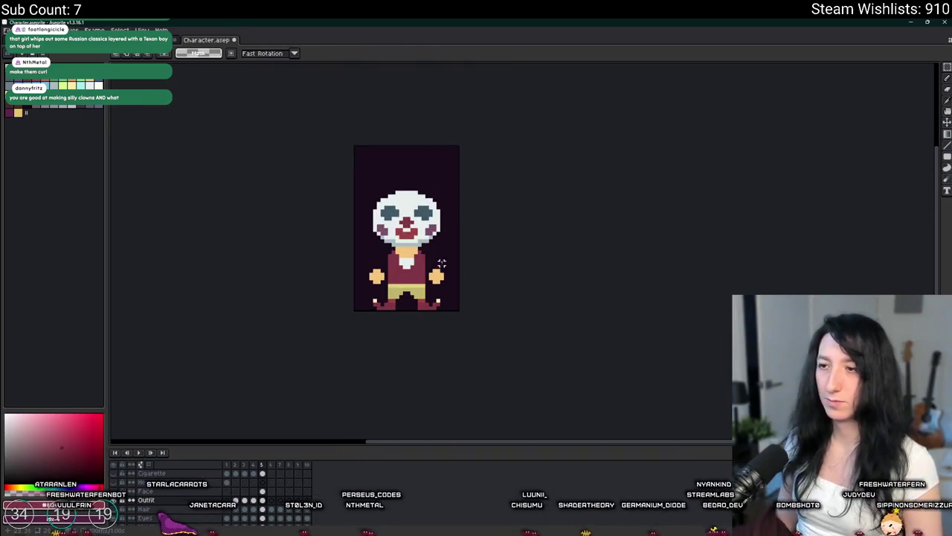
pyautogui.scroll(1, 431, 263)
pyautogui.scroll(2, 402, 264)
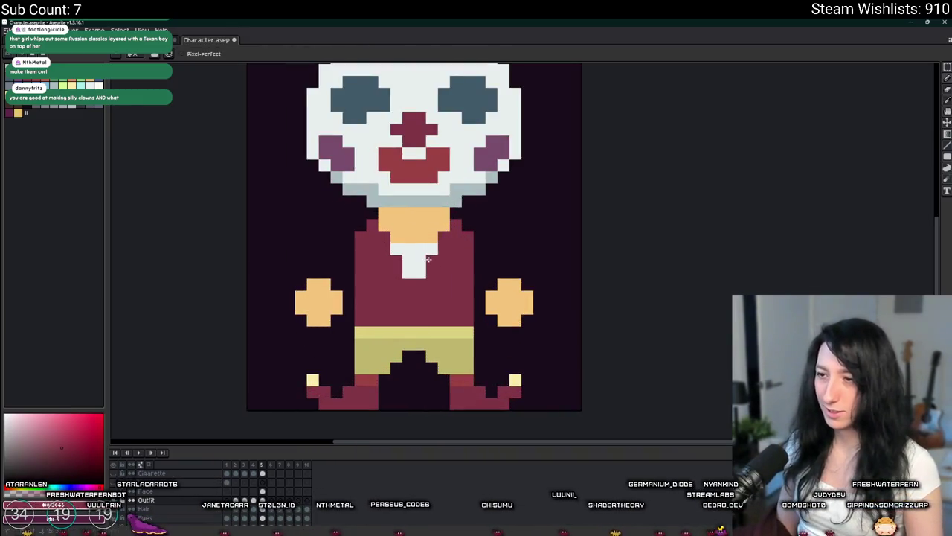
pyautogui.scroll(-3, 443, 283)
pyautogui.scroll(2, 462, 283)
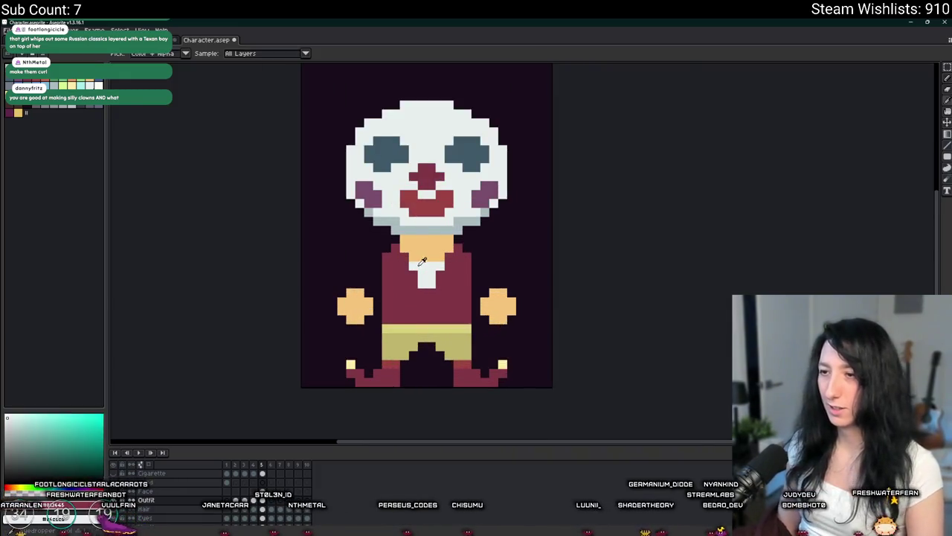
pyautogui.scroll(2, 402, 253)
pyautogui.scroll(-2, 473, 247)
pyautogui.scroll(-2, 472, 253)
pyautogui.scroll(-1, 521, 283)
pyautogui.scroll(1, 461, 279)
pyautogui.scroll(-1, 569, 319)
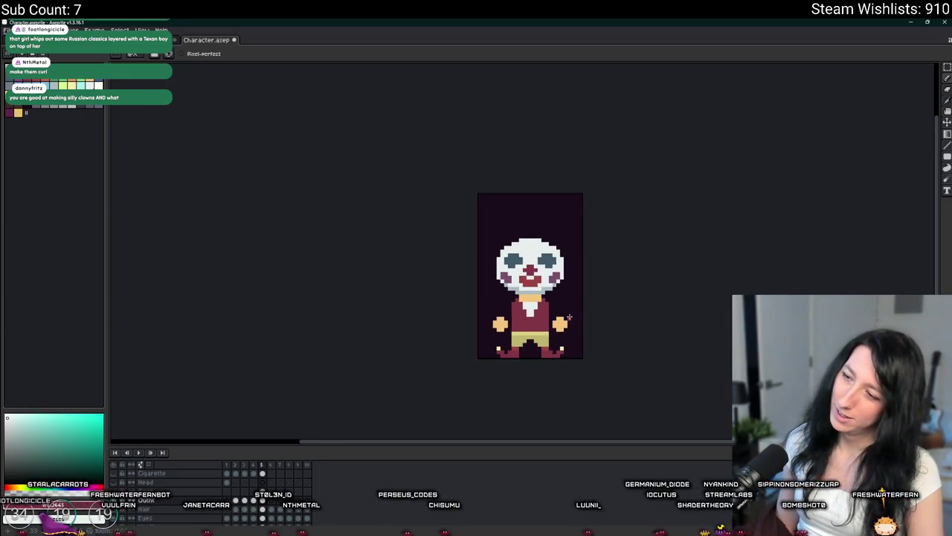
pyautogui.scroll(1, 569, 320)
pyautogui.scroll(4, 476, 298)
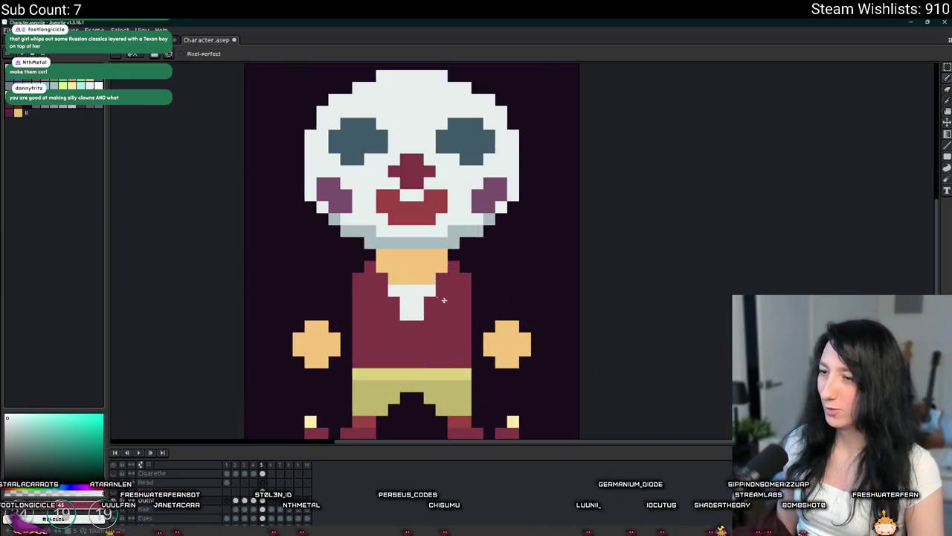
pyautogui.scroll(2, 380, 282)
pyautogui.keyDown('alt'); pyautogui.click(441, 111); pyautogui.keyUp('alt')
# Step: Shade both shirt shoulders and both sides of the white collar with red pixels
pyautogui.click(366, 253)
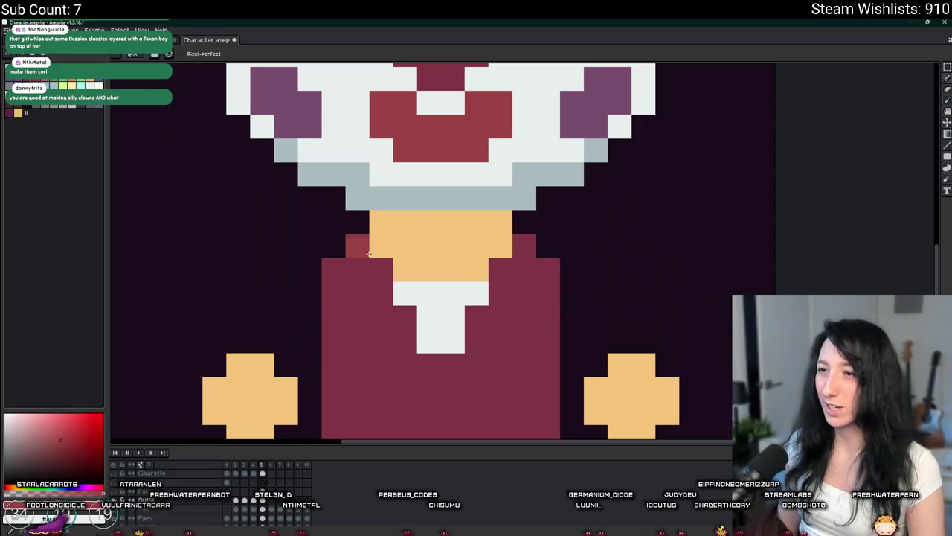
pyautogui.click(328, 268)
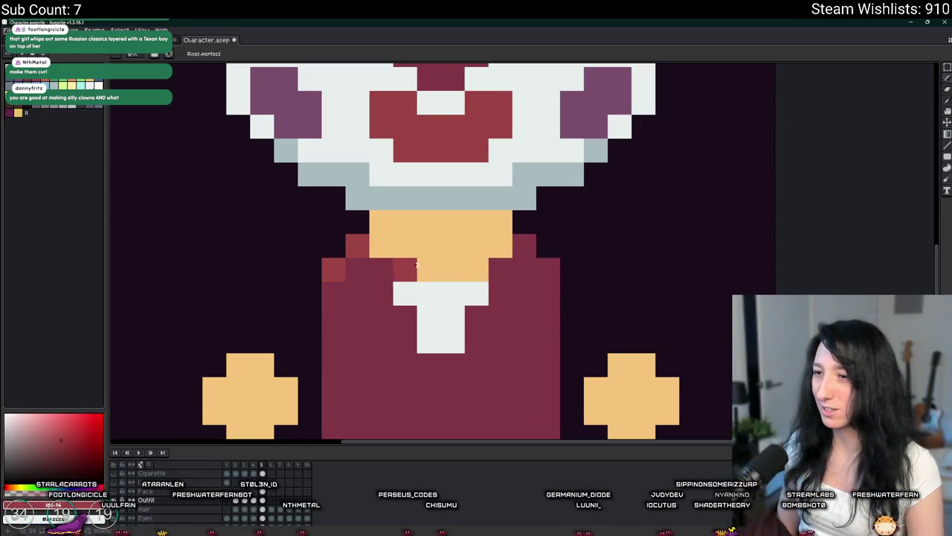
pyautogui.click(524, 245)
pyautogui.click(543, 268)
pyautogui.scroll(-4, 544, 268)
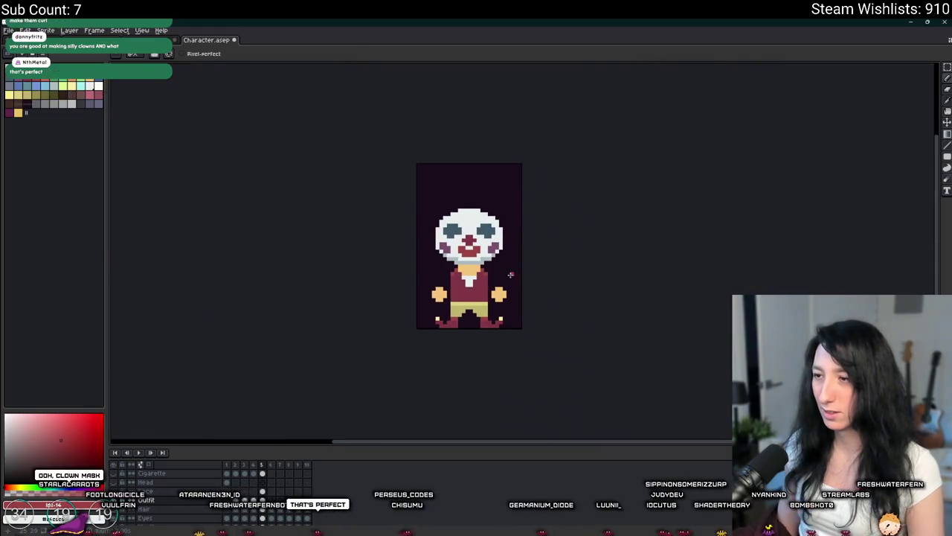
pyautogui.scroll(2, 447, 279)
pyautogui.scroll(2, 446, 279)
pyautogui.moveTo(424, 250); pyautogui.dragTo(423, 268)
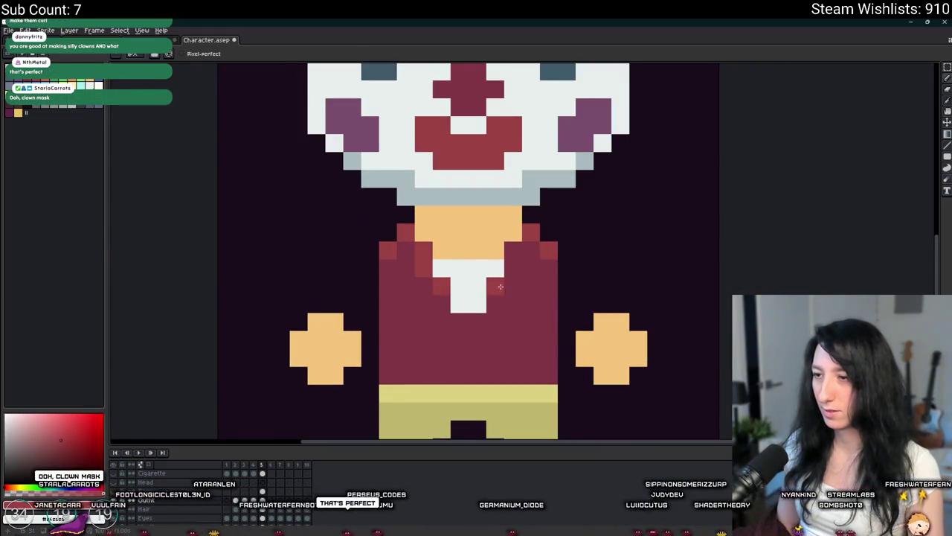
pyautogui.moveTo(496, 286); pyautogui.dragTo(513, 250)
pyautogui.scroll(-4, 520, 282)
pyautogui.scroll(4, 498, 297)
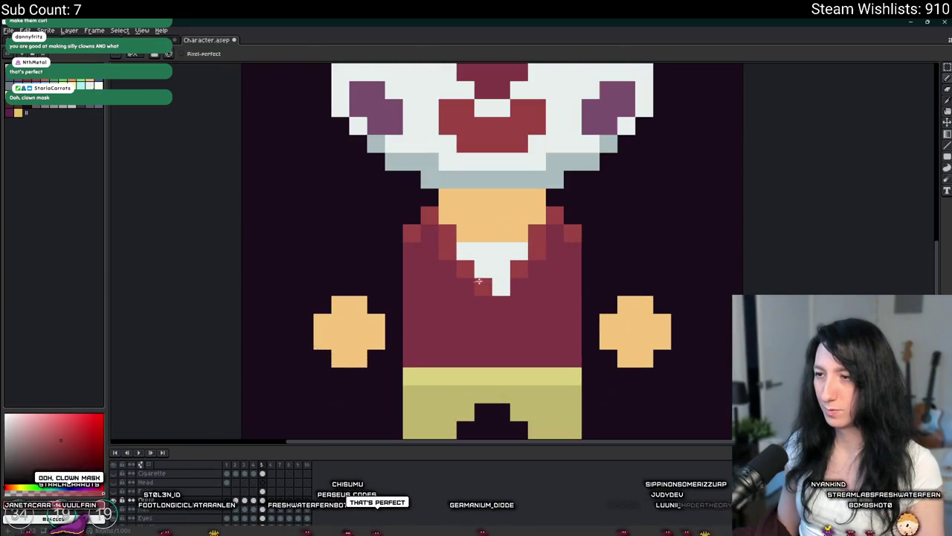
# Step: Check the layer bounds, save the sprite, and play its animation
pyautogui.scroll(-2, 497, 302)
pyautogui.scroll(-1, 578, 307)
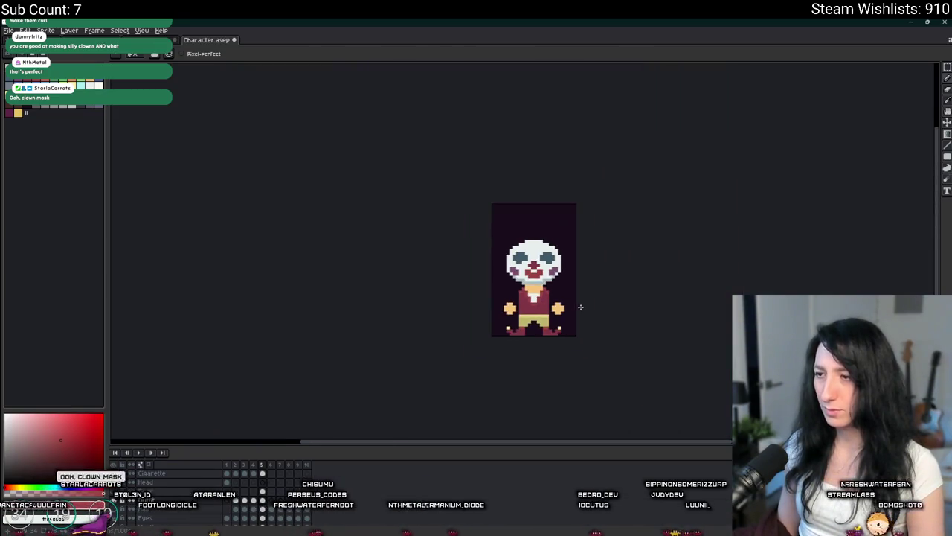
pyautogui.scroll(1, 441, 283)
pyautogui.press('ctrl')
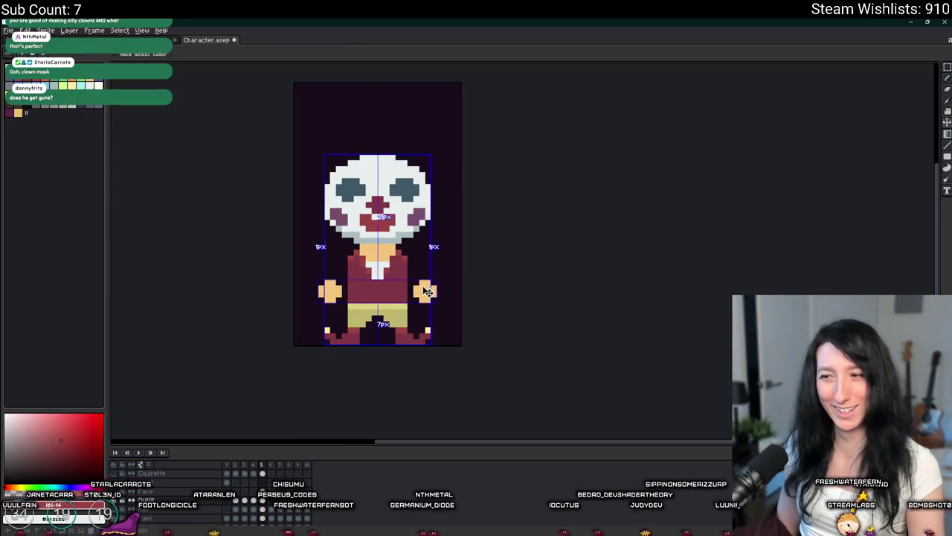
pyautogui.scroll(3, 401, 240)
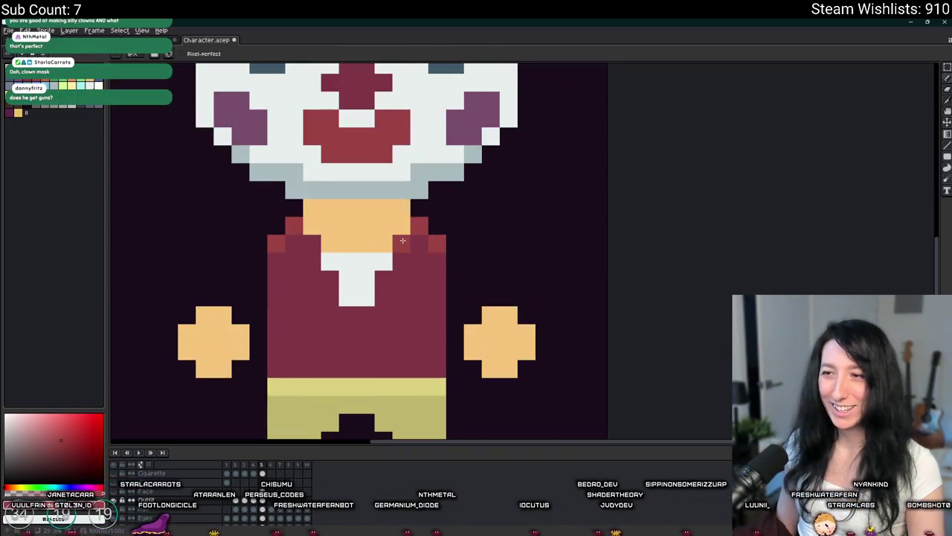
pyautogui.scroll(-5, 391, 263)
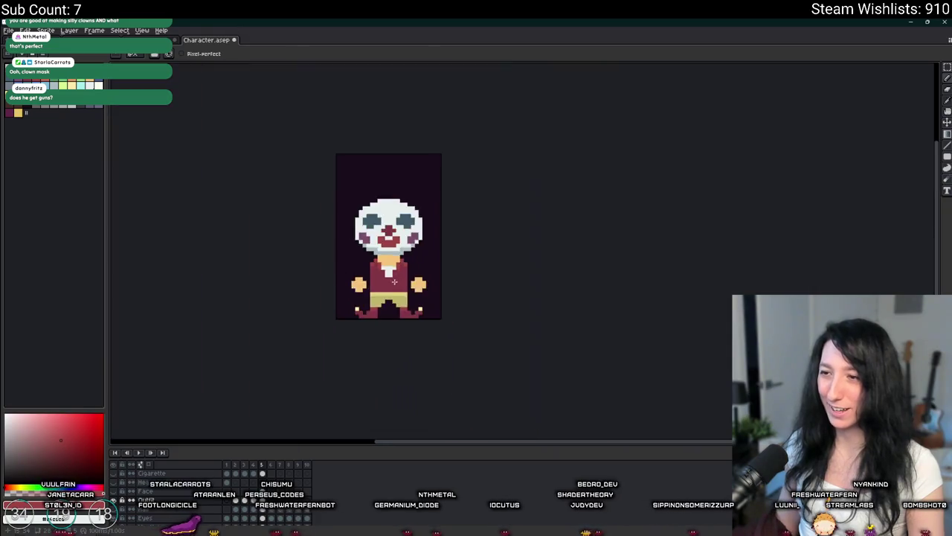
pyautogui.scroll(3, 400, 259)
pyautogui.scroll(-3, 371, 259)
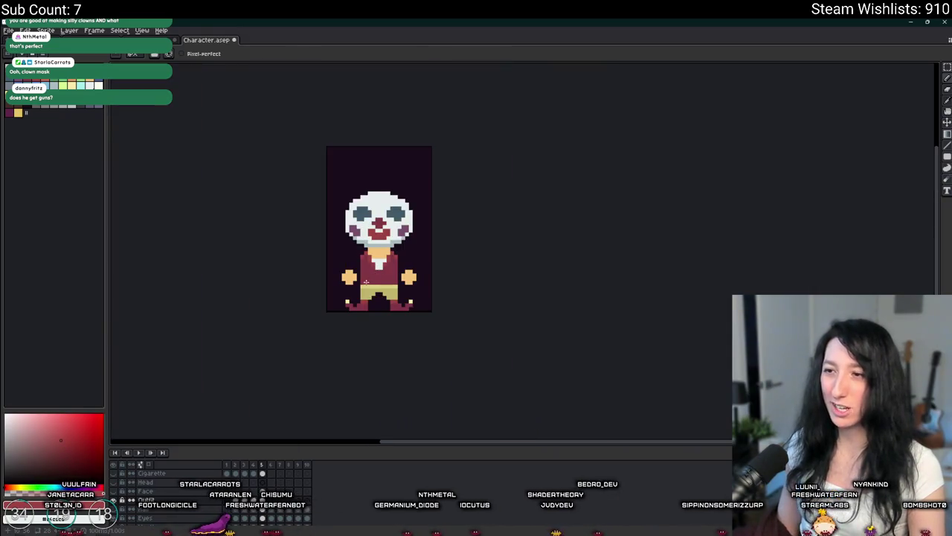
pyautogui.scroll(1, 368, 261)
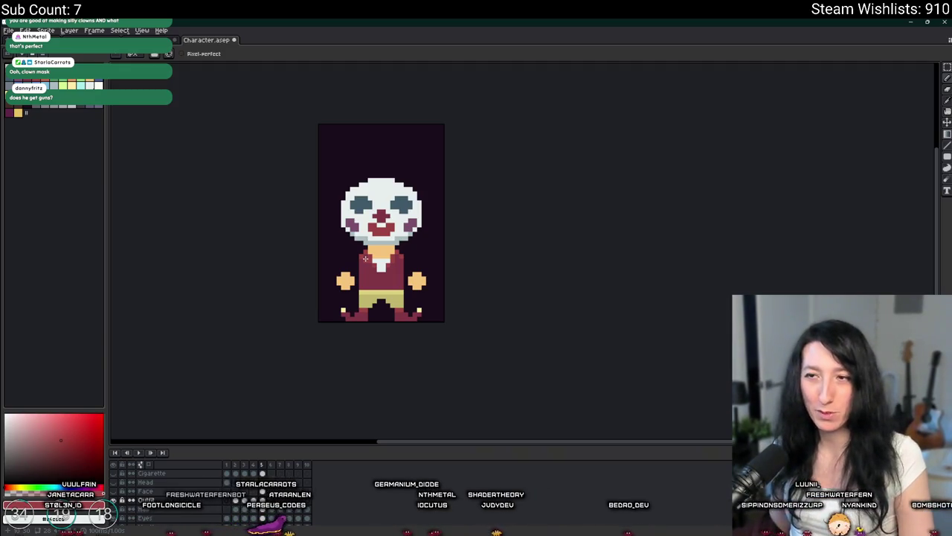
pyautogui.hotkey('ctrl', 's')
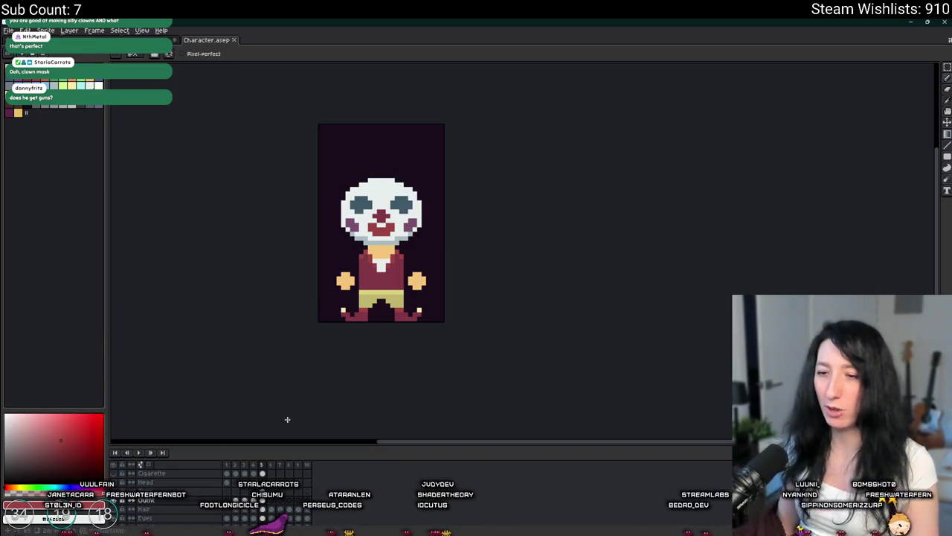
pyautogui.press('Return')
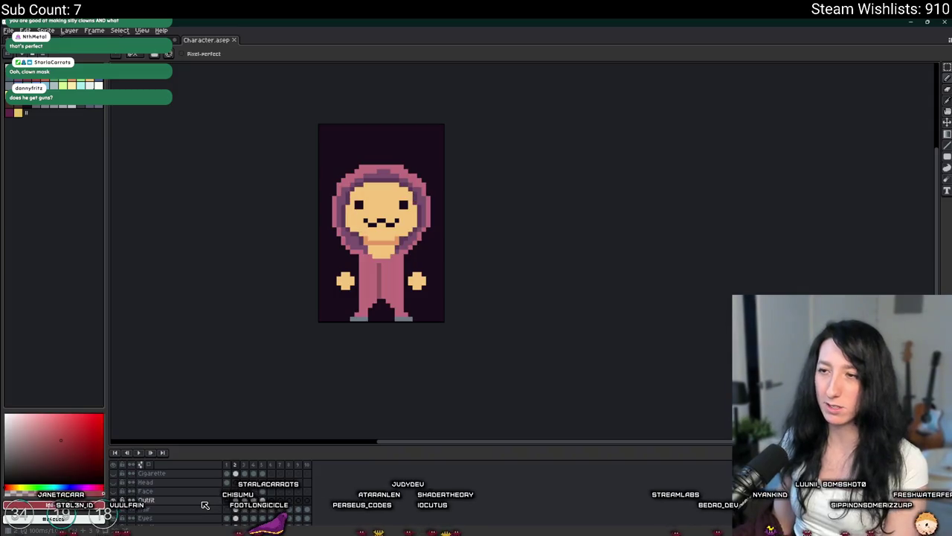
pyautogui.scroll(-3, 279, 342)
pyautogui.scroll(-2, 275, 347)
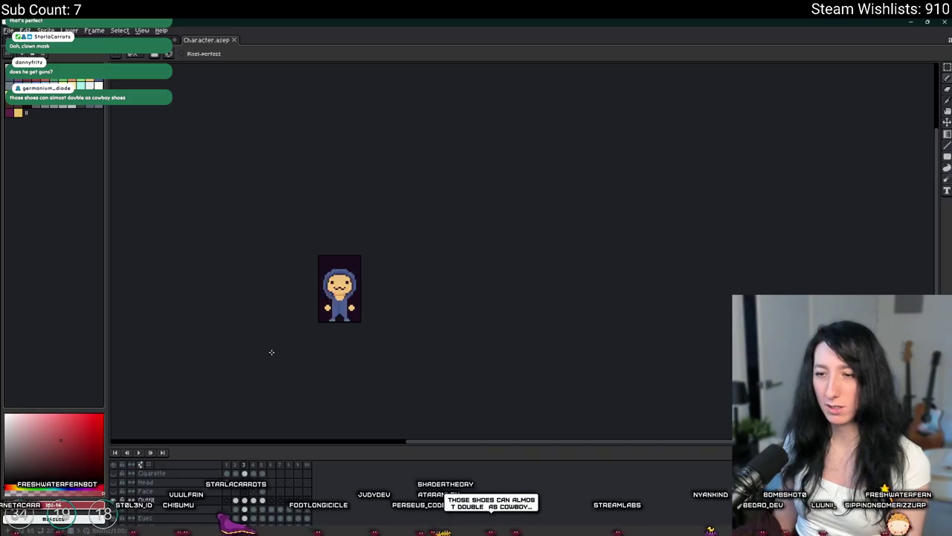
pyautogui.scroll(1, 283, 327)
pyautogui.scroll(1, 293, 308)
pyautogui.scroll(1, 383, 213)
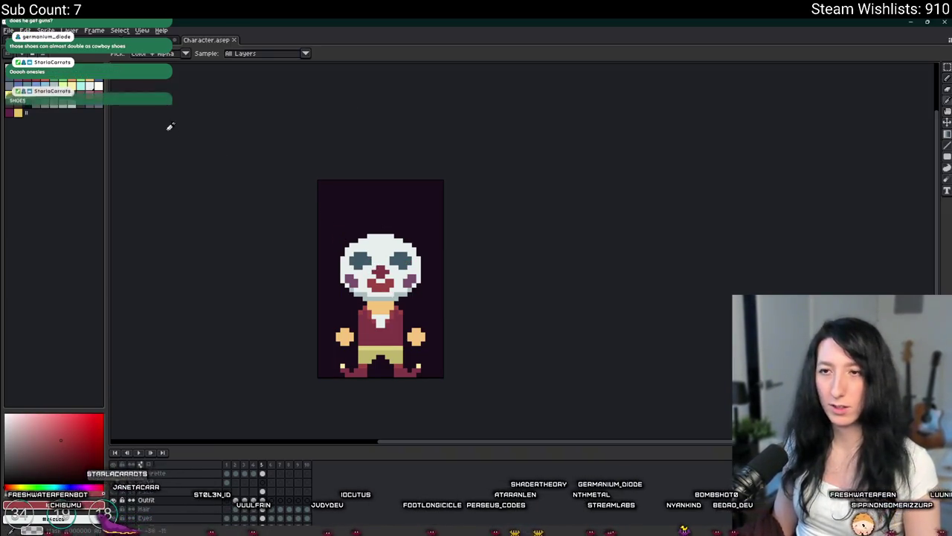
# Step: Draw a curly hair outline over the head and fill it solid maroon
pyautogui.press('b')
pyautogui.scroll(3, 463, 374)
pyautogui.scroll(-3, 462, 374)
pyautogui.hscroll(3, 372, 297)
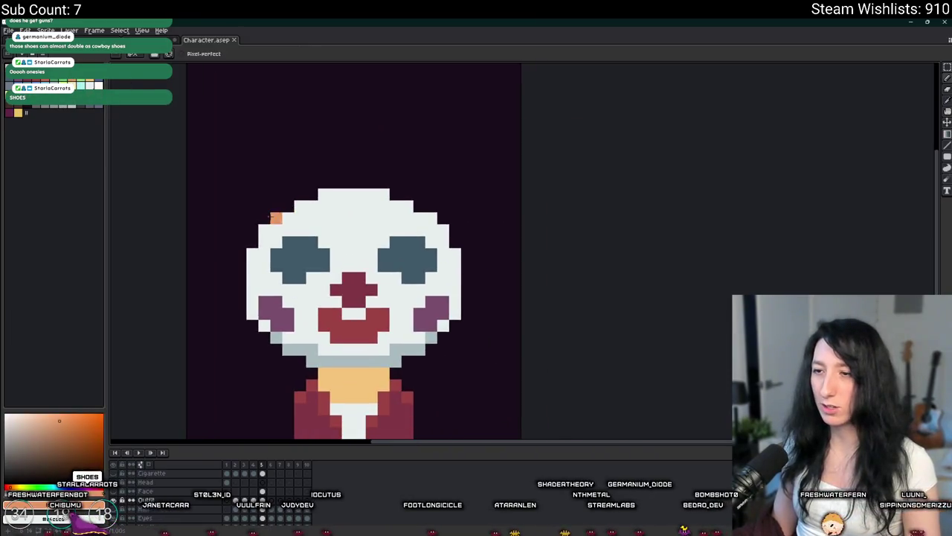
pyautogui.click(253, 228)
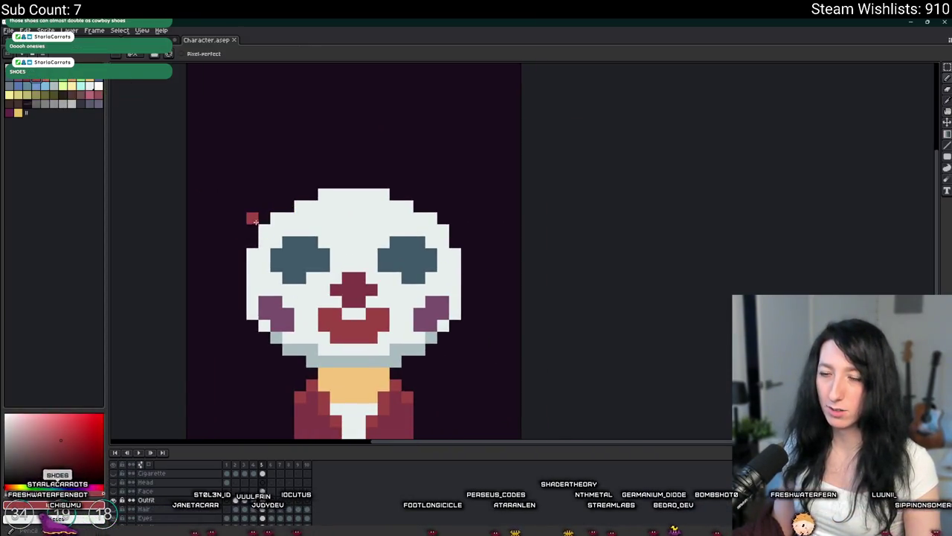
pyautogui.moveTo(224, 224)
pyautogui.mouseDown()
pyautogui.moveTo(280, 139)
pyautogui.moveTo(432, 174)
pyautogui.mouseUp()
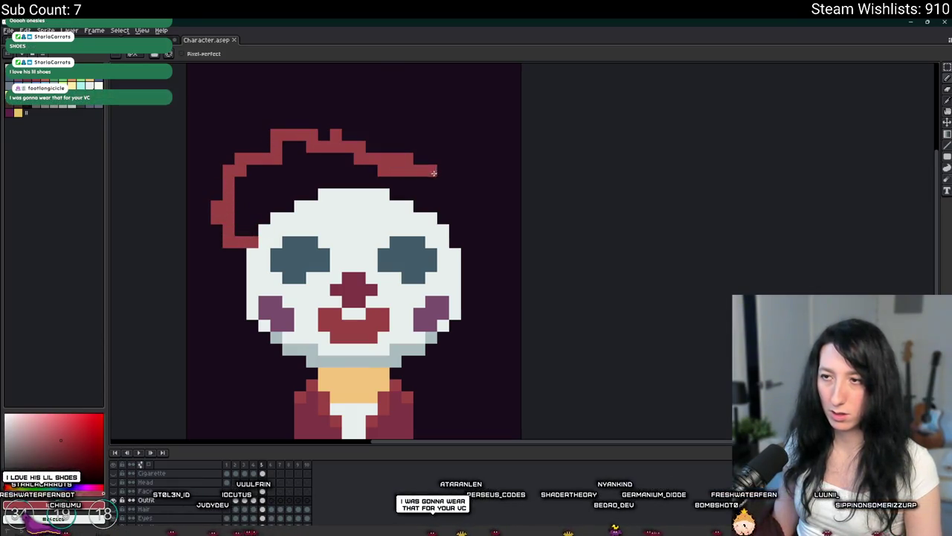
pyautogui.click(467, 251)
# Step: Add a curl bump atop the hair, set the brush to 1px, and select the hair
pyautogui.scroll(-4, 467, 251)
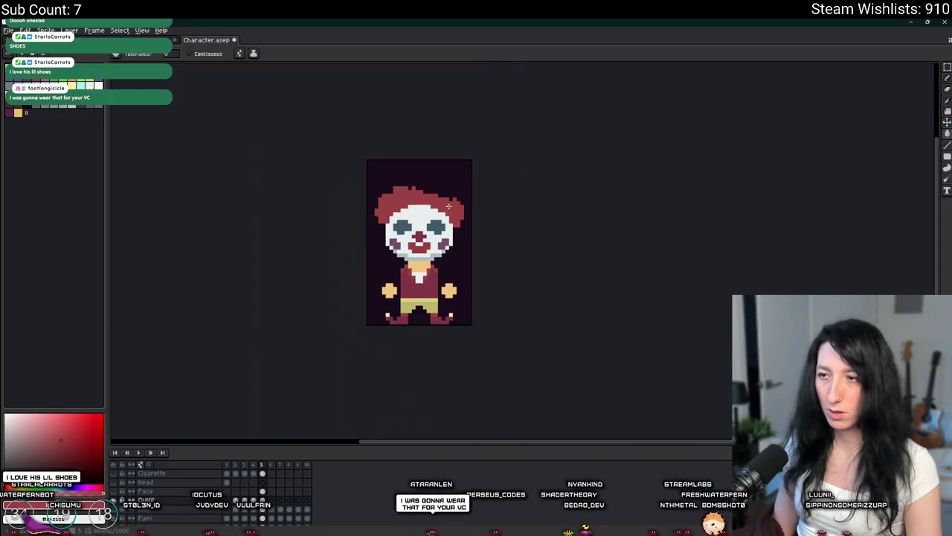
pyautogui.scroll(3, 450, 193)
pyautogui.moveTo(438, 170); pyautogui.dragTo(381, 163)
pyautogui.scroll(-5, 374, 169)
pyautogui.scroll(4, 345, 179)
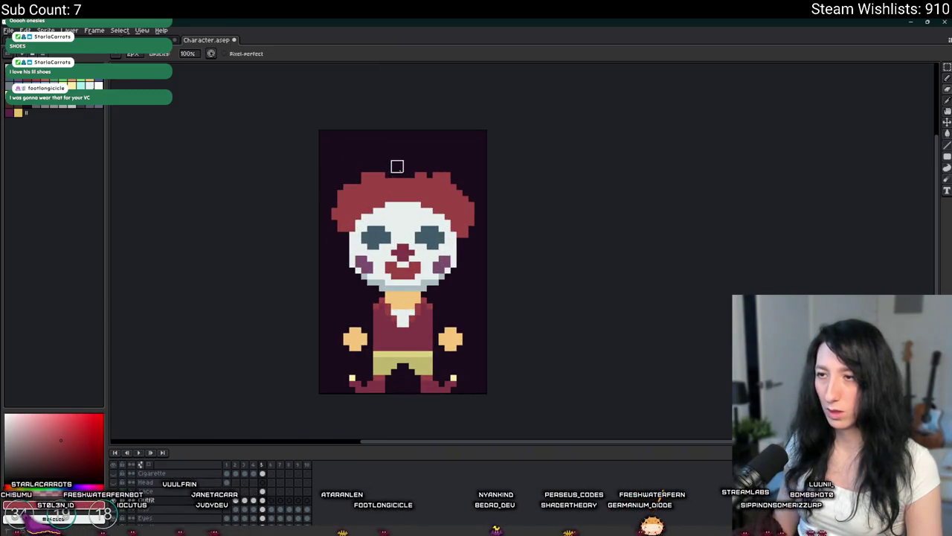
pyautogui.press('-')
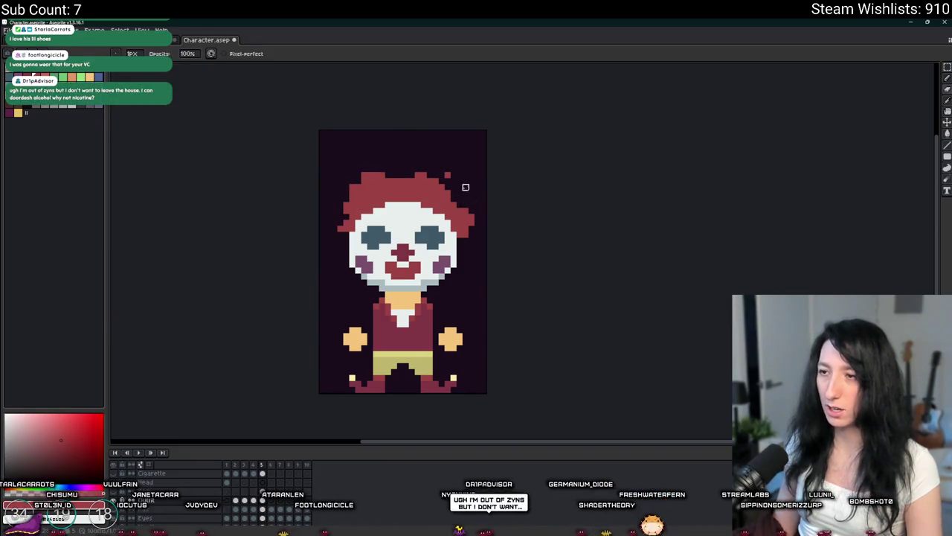
pyautogui.scroll(-2, 322, 204)
pyautogui.scroll(2, 401, 212)
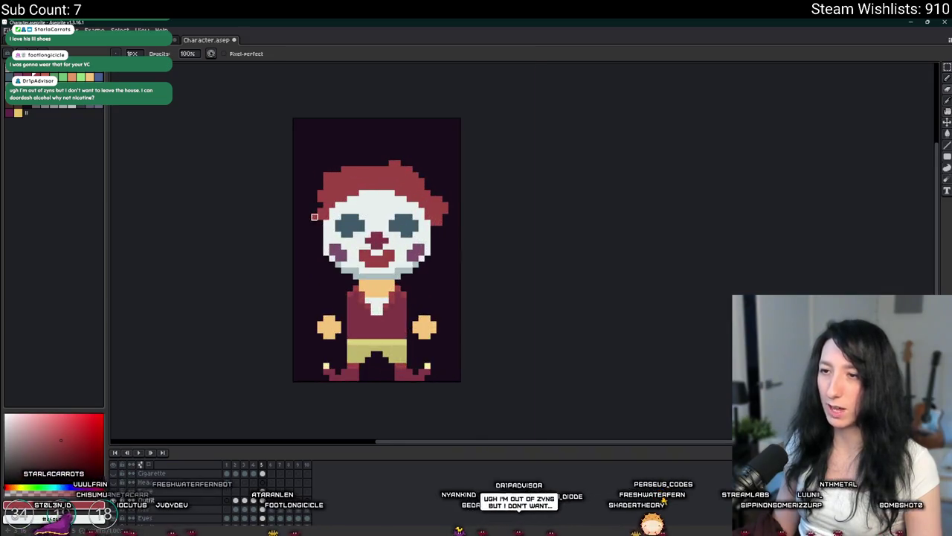
pyautogui.scroll(2, 485, 216)
pyautogui.scroll(-1, 505, 227)
pyautogui.scroll(-1, 484, 234)
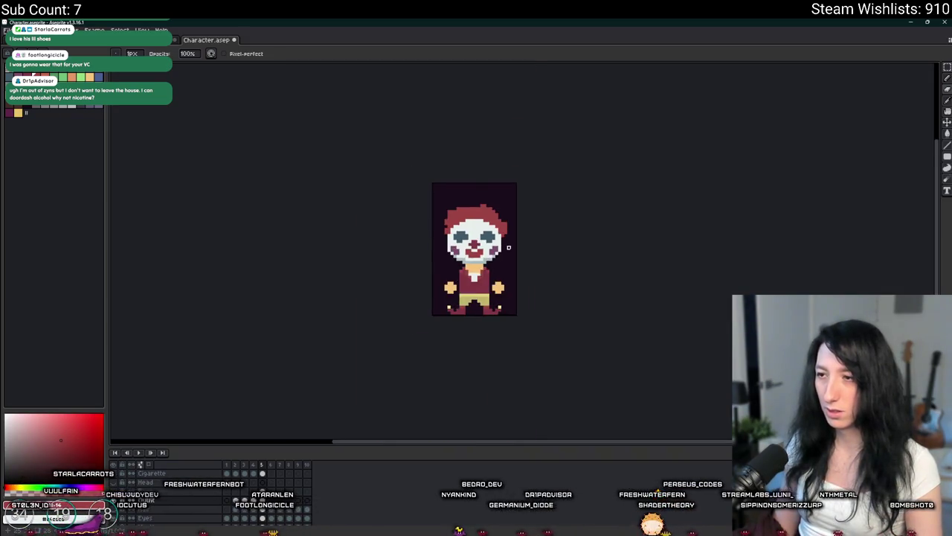
pyautogui.scroll(-1, 465, 242)
pyautogui.scroll(2, 458, 245)
pyautogui.scroll(2, 416, 193)
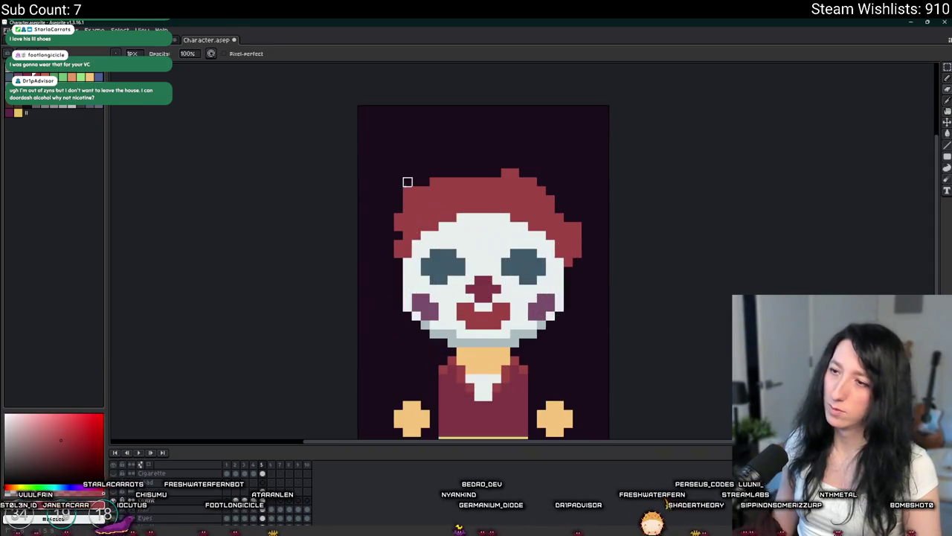
pyautogui.scroll(-2, 389, 234)
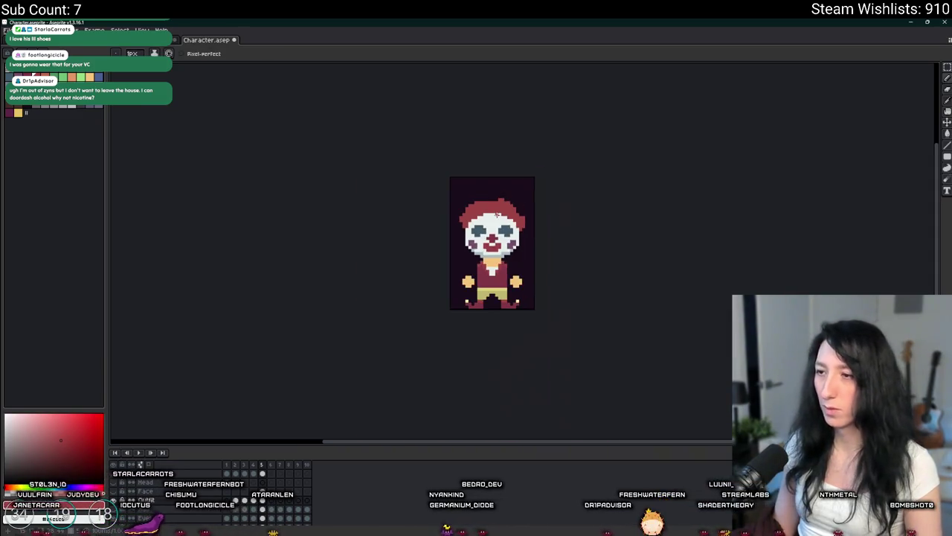
pyautogui.press('w')
pyautogui.click(499, 209)
# Step: Delete the selected hair from the clown's body layer
pyautogui.press('Delete')
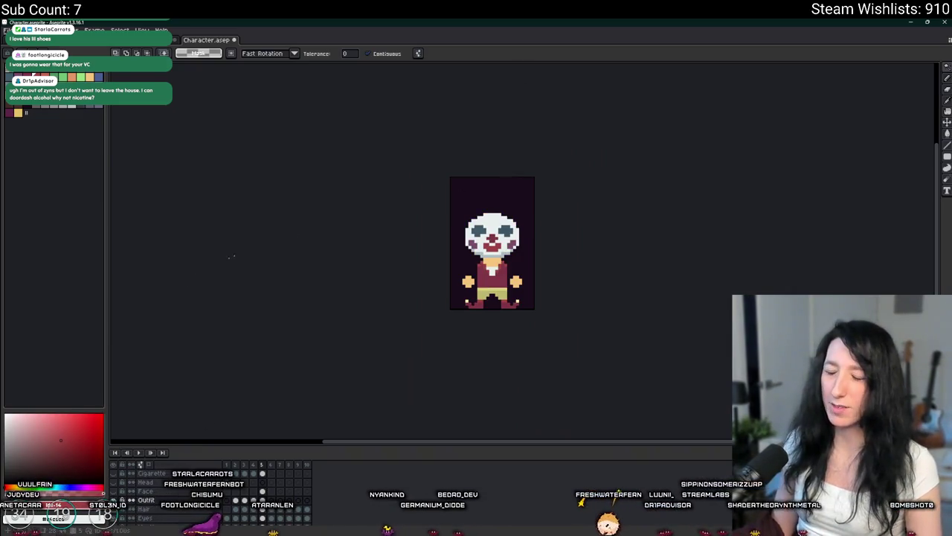
pyautogui.scroll(1, 511, 204)
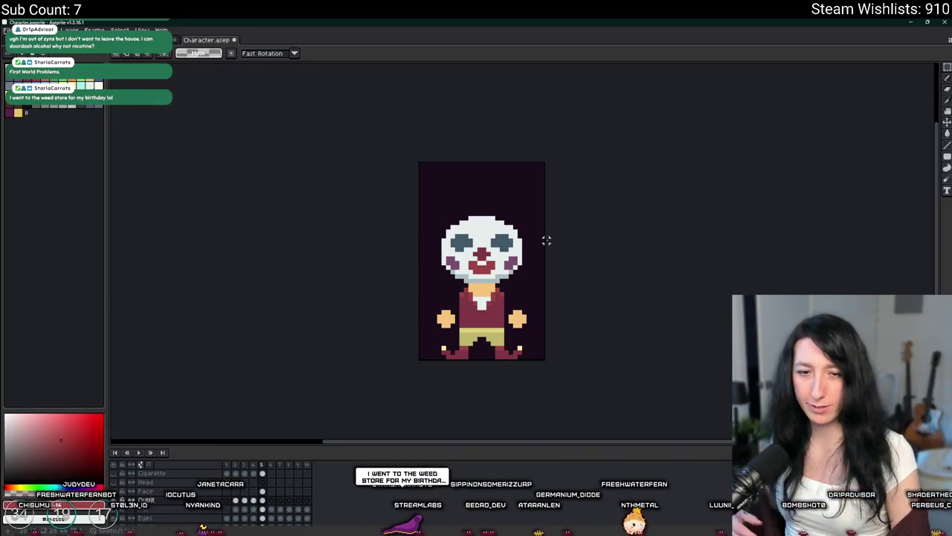
pyautogui.scroll(-1, 506, 195)
pyautogui.scroll(-1, 506, 195)
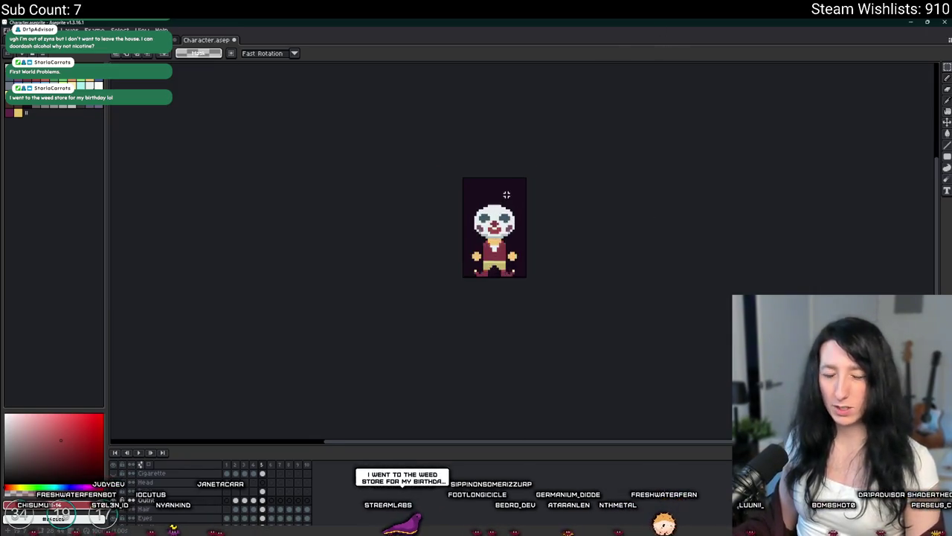
pyautogui.scroll(2, 505, 195)
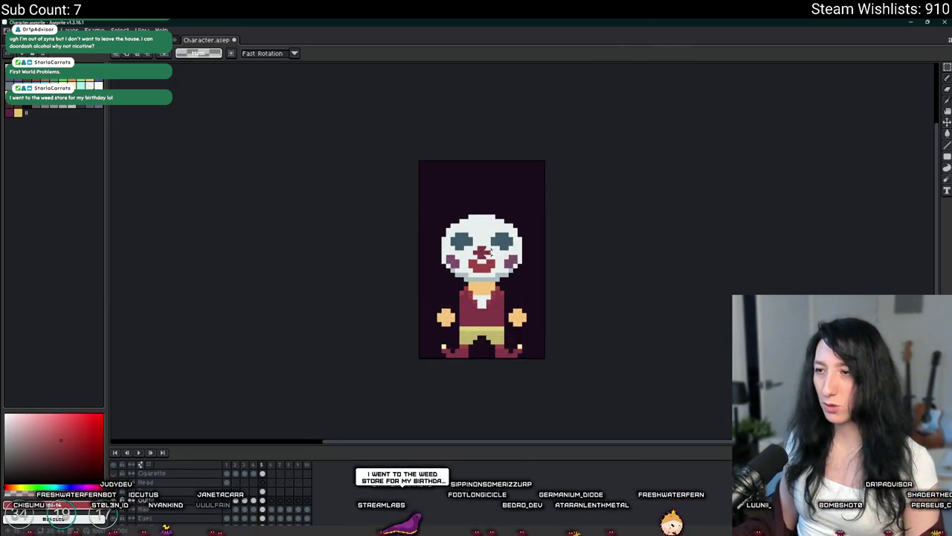
# Step: Hide the dark background layer and show only the head, face, outfit and feet layers
pyautogui.click(117, 513)
pyautogui.moveTo(340, 302); pyautogui.dragTo(324, 314)
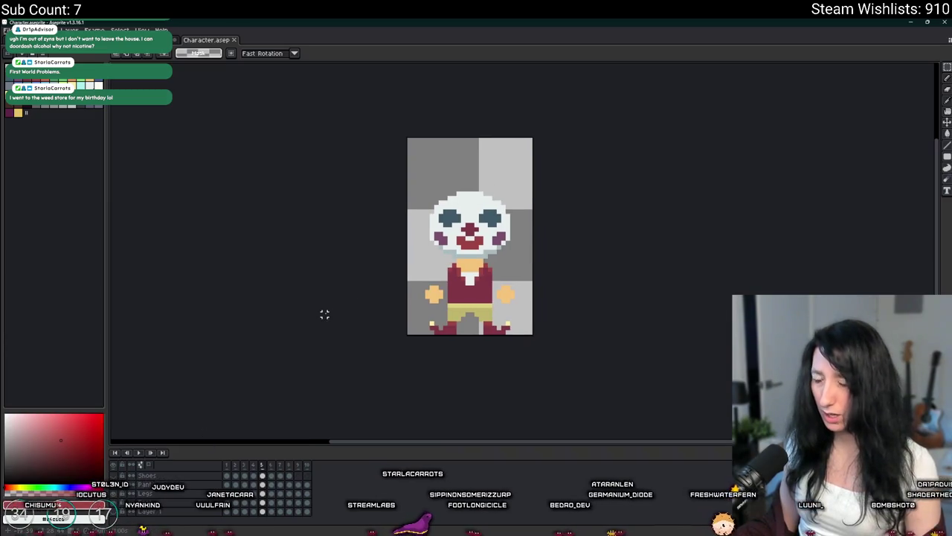
pyautogui.scroll(3, 127, 477)
pyautogui.click(117, 466)
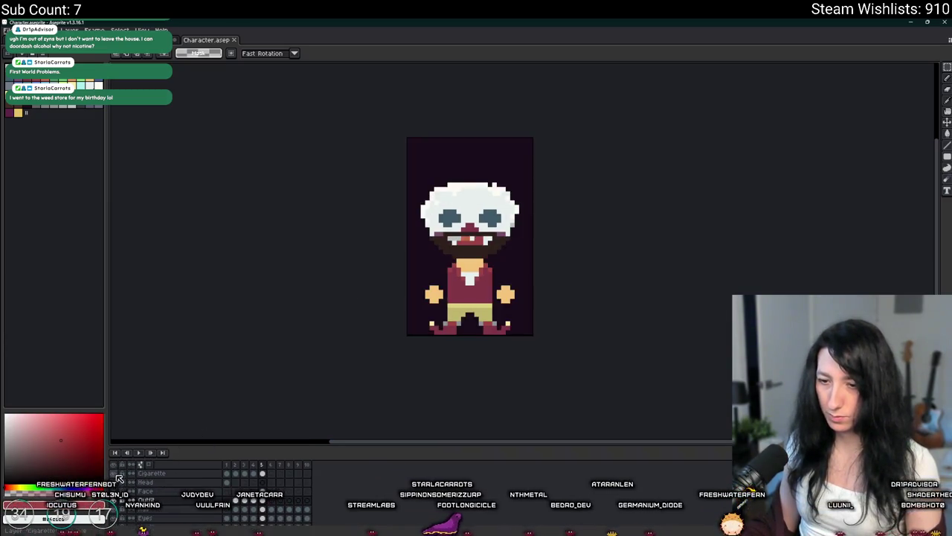
pyautogui.click(117, 466)
pyautogui.moveTo(117, 482); pyautogui.dragTo(115, 504)
# Step: Open and close the export settings, then switch to GameMaker's scr_outfits script and back
pyautogui.hotkey('ctrl', 'alt', 'shift', 's')
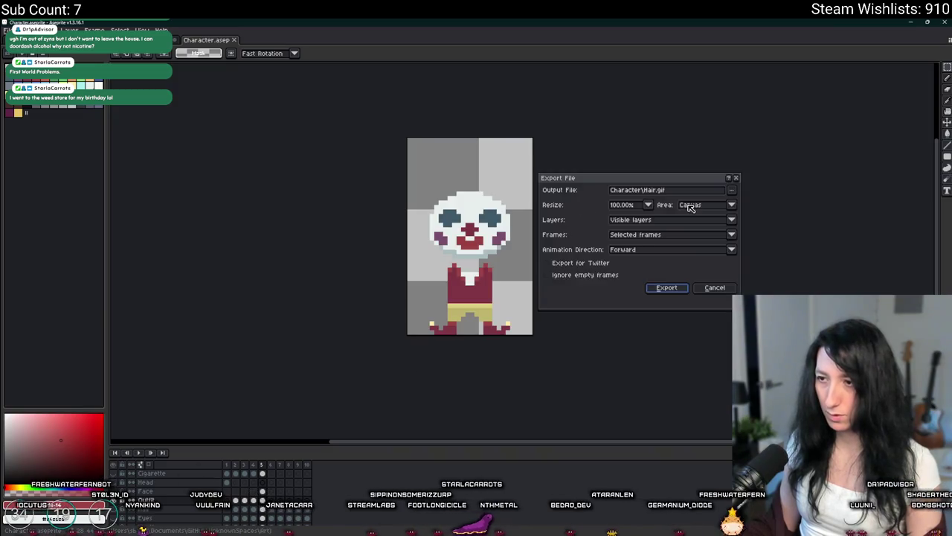
pyautogui.click(705, 285)
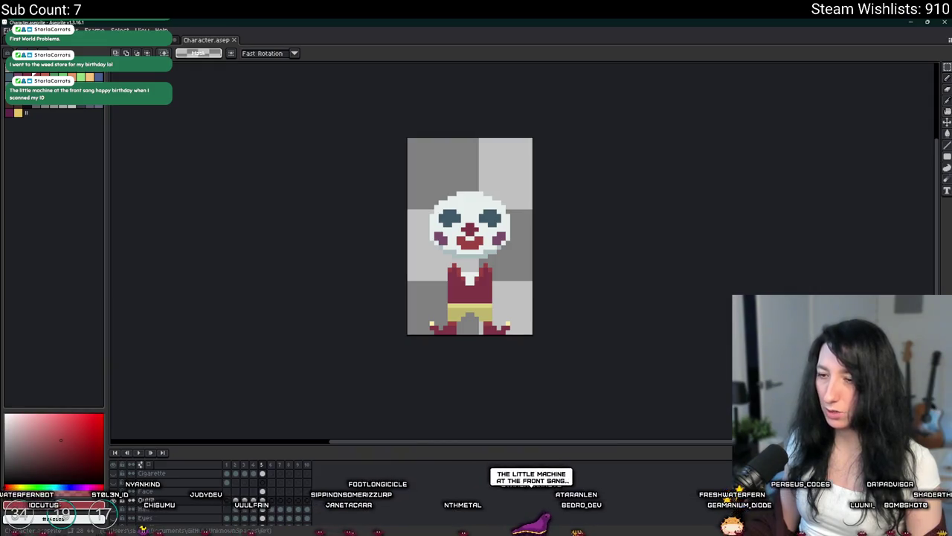
pyautogui.hotkey('alt', 'Tab')
pyautogui.hotkey('alt', 'Tab')
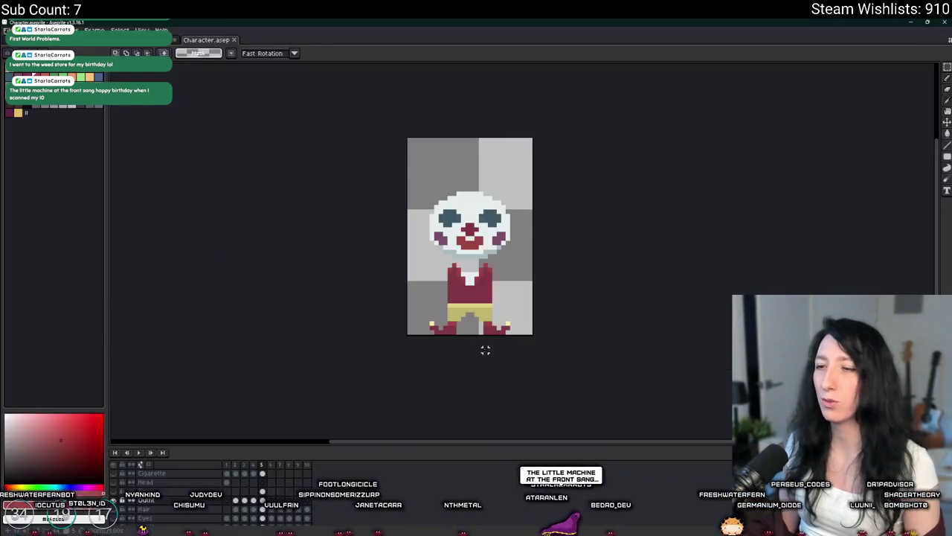
pyautogui.hotkey('alt', 'Tab')
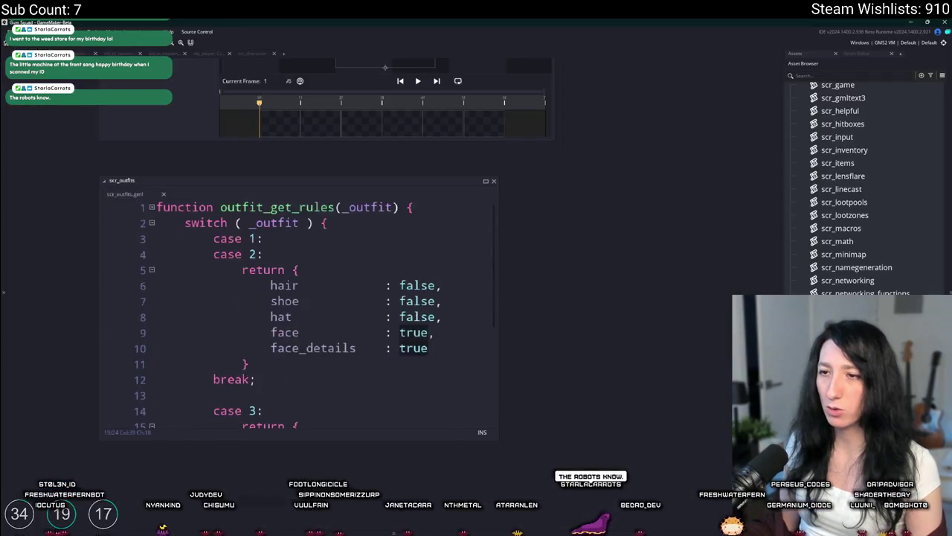
# Step: Duplicate the case 3 block in scr_outfits to create case 4 below it
pyautogui.scroll(-4, 415, 340)
pyautogui.moveTo(496, 442); pyautogui.dragTo(629, 485)
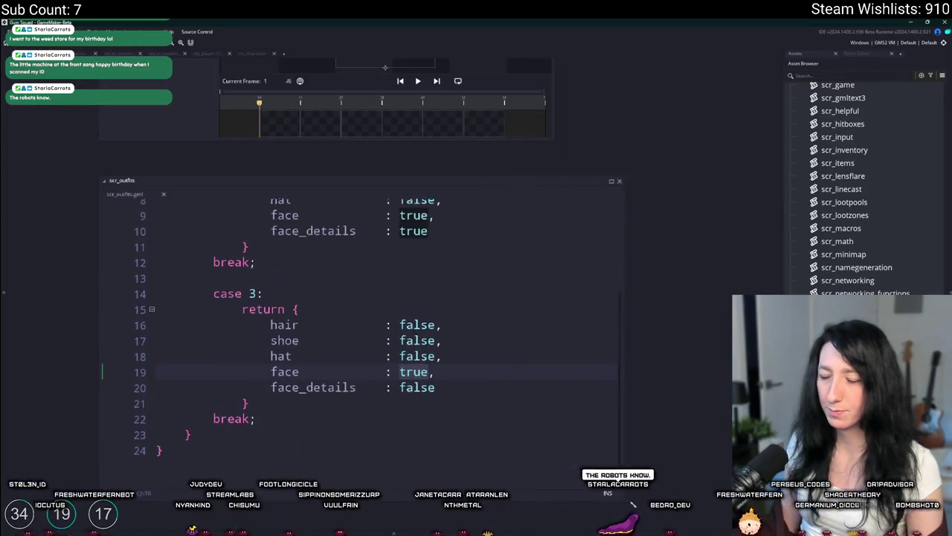
pyautogui.moveTo(269, 410); pyautogui.dragTo(160, 292)
pyautogui.click(270, 410)
pyautogui.moveTo(269, 410); pyautogui.dragTo(213, 294)
pyautogui.hotkey('ctrl', 'c')
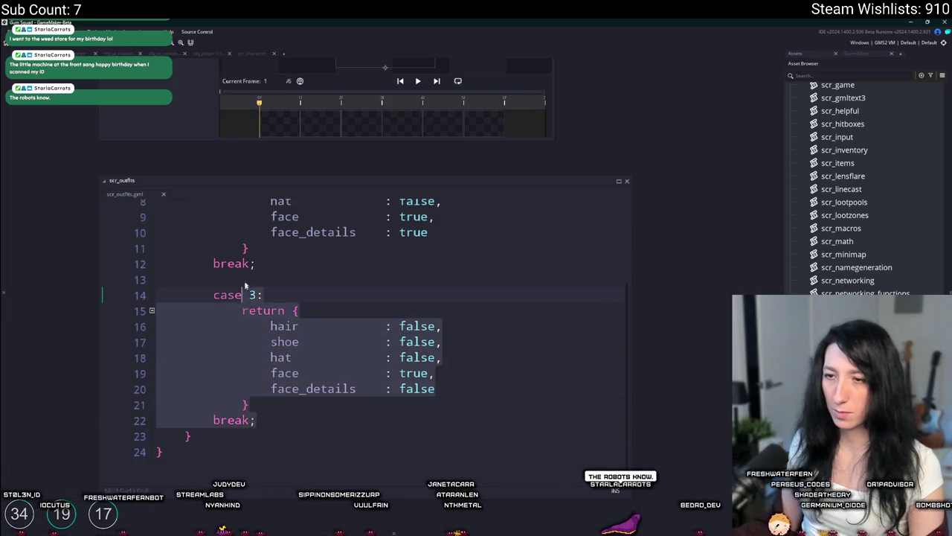
pyautogui.hotkey('ctrl', 'd')
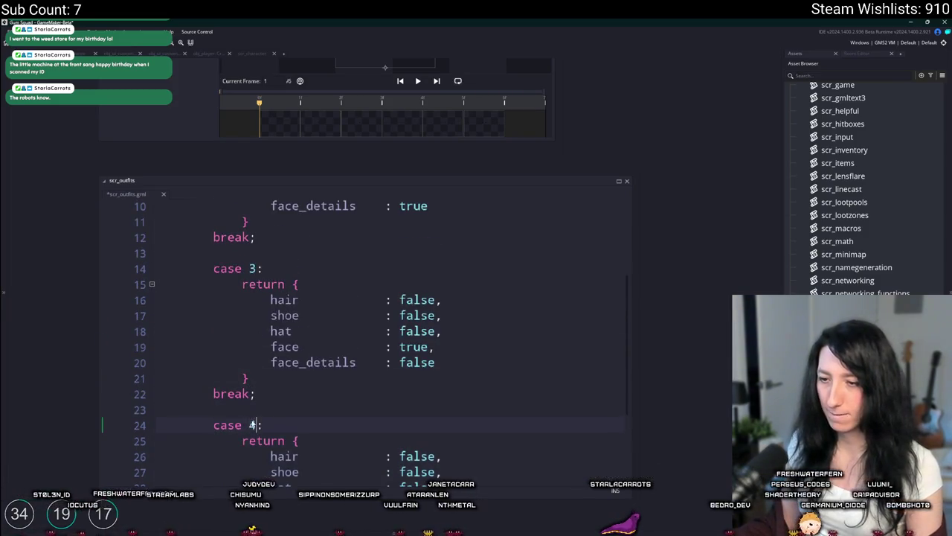
# Step: Start a return statement after the switch's closing brace
pyautogui.scroll(-3, 300, 403)
pyautogui.moveTo(440, 384); pyautogui.dragTo(279, 324)
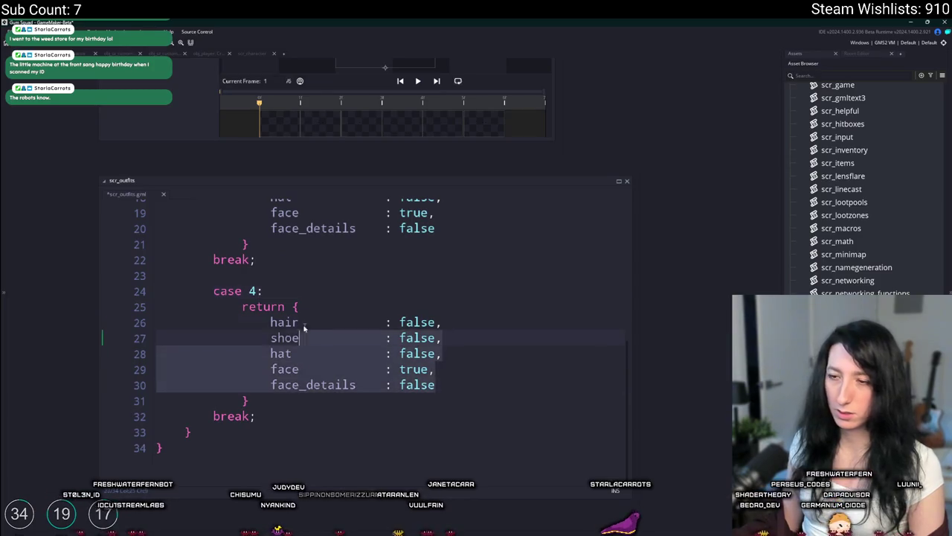
pyautogui.click(250, 435)
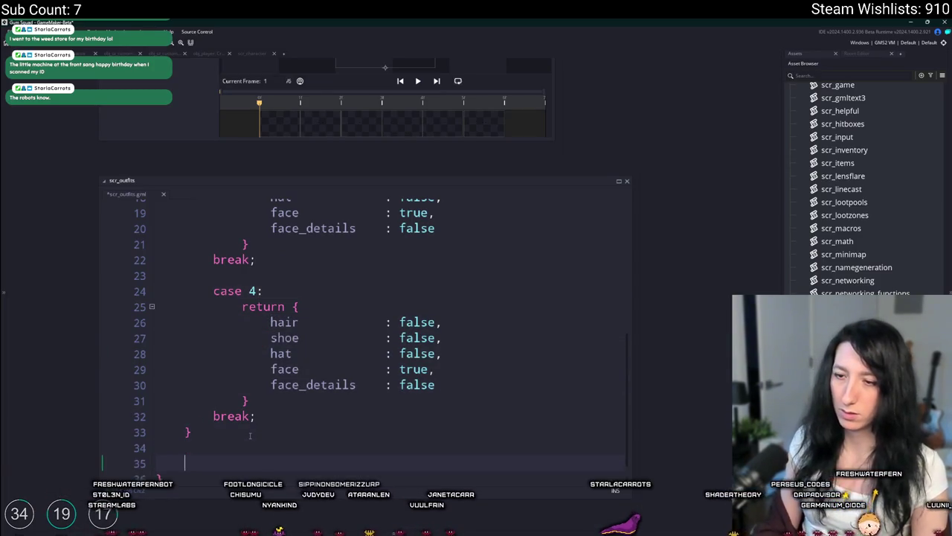
pyautogui.write('retir')
pyautogui.press('BackSpace')
pyautogui.press('BackSpace')
pyautogui.write('urn')
pyautogui.hotkey('ctrl', 'v')
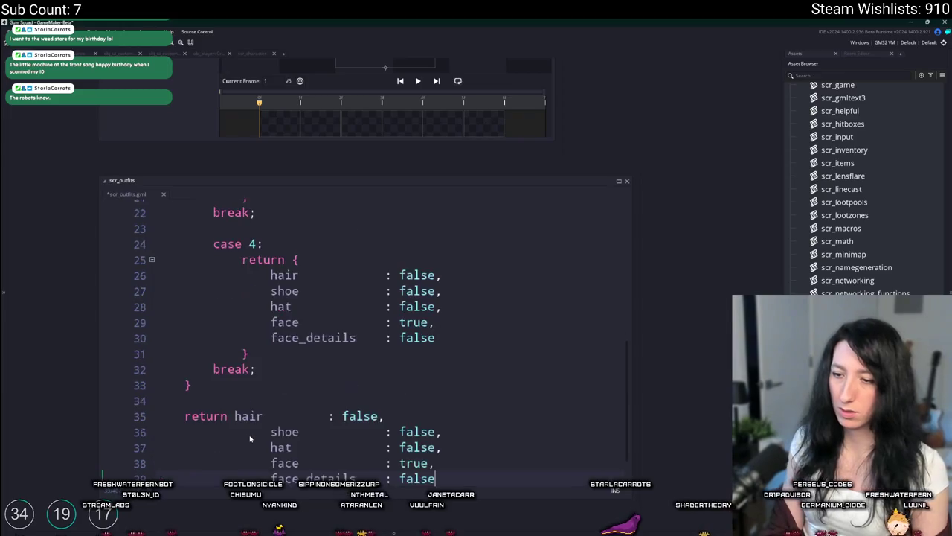
pyautogui.hotkey('ctrl', 'z')
# Step: Paste case 4's property block under the new return and outdent it
pyautogui.moveTo(265, 376); pyautogui.dragTo(241, 283)
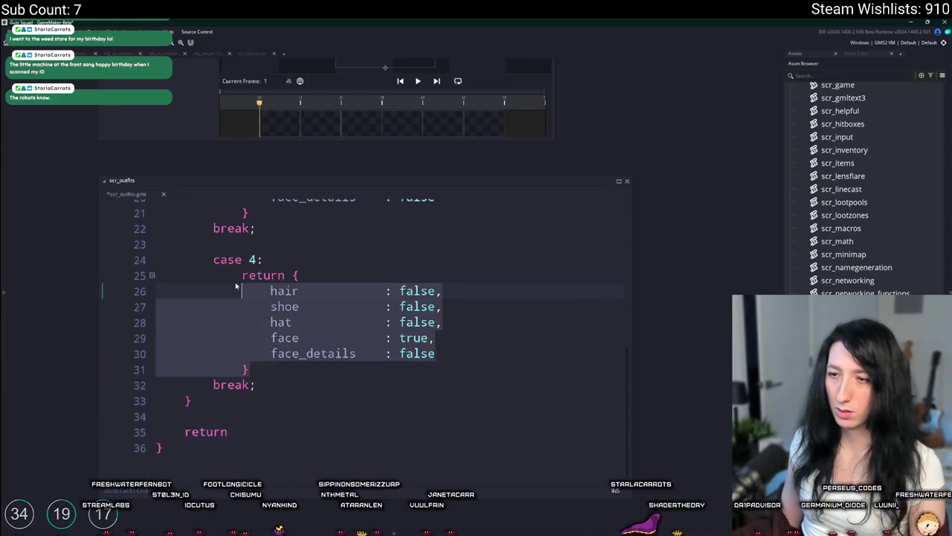
pyautogui.click(178, 436)
pyautogui.hotkey('ctrl', 'v')
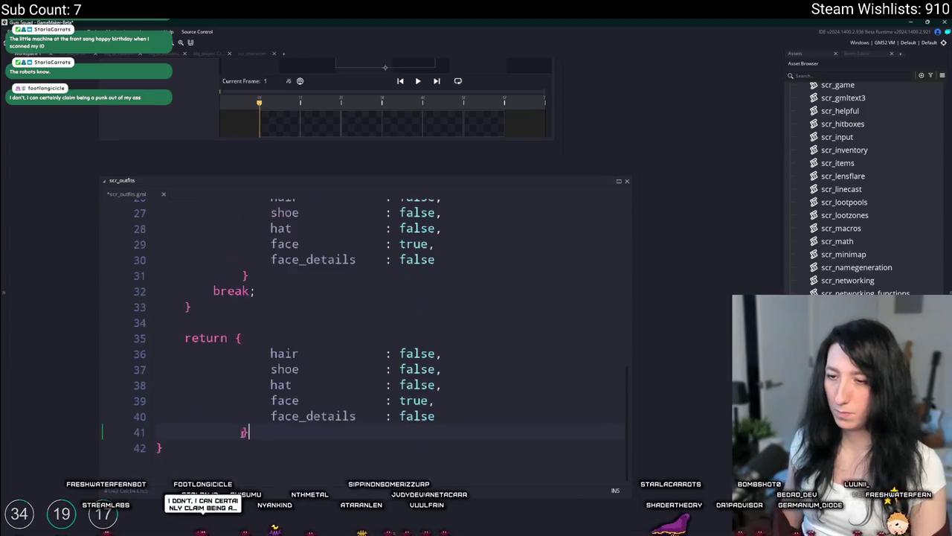
pyautogui.moveTo(179, 436); pyautogui.dragTo(160, 349)
pyautogui.hotkey('shift', 'Tab')
pyautogui.hotkey('shift', 'Tab')
# Step: Change the shoe and face_details values in the fallback return block to true
pyautogui.click(342, 369)
pyautogui.press('Down')
pyautogui.press('Down')
pyautogui.press('Down')
pyautogui.press('End')
pyautogui.press('BackSpace')
pyautogui.press('BackSpace')
pyautogui.press('BackSpace')
pyautogui.write('true')
pyautogui.moveTo(378, 385); pyautogui.dragTo(342, 354)
pyautogui.write('true')
# Step: Set hair and hat to true in case 4
pyautogui.scroll(4, 387, 376)
pyautogui.doubleClick(418, 375)
pyautogui.write('true')
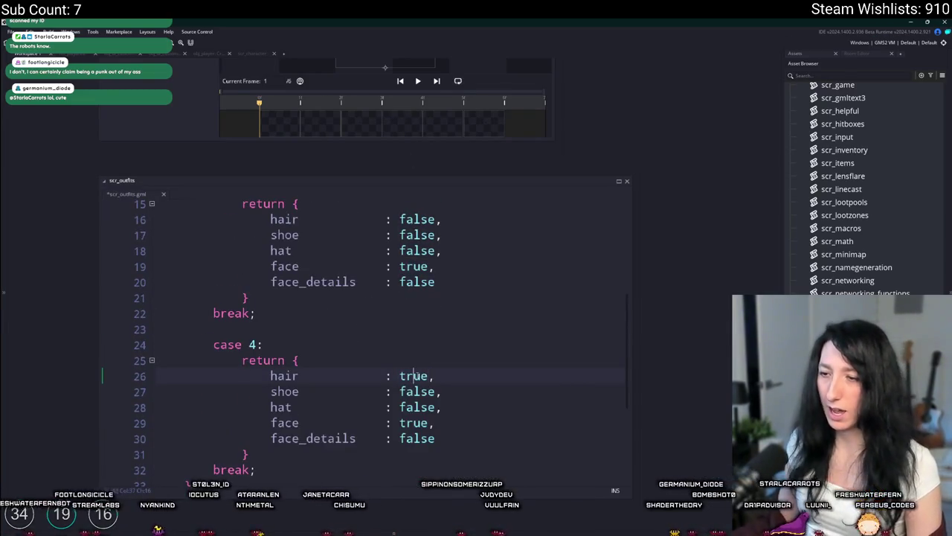
pyautogui.click(416, 407)
pyautogui.doubleClick(416, 407)
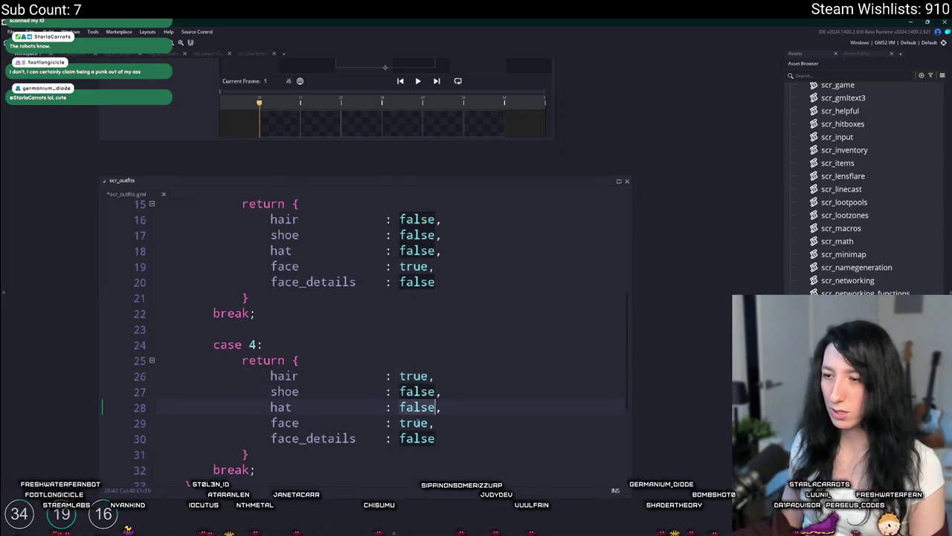
pyautogui.write('true')
pyautogui.doubleClick(413, 422)
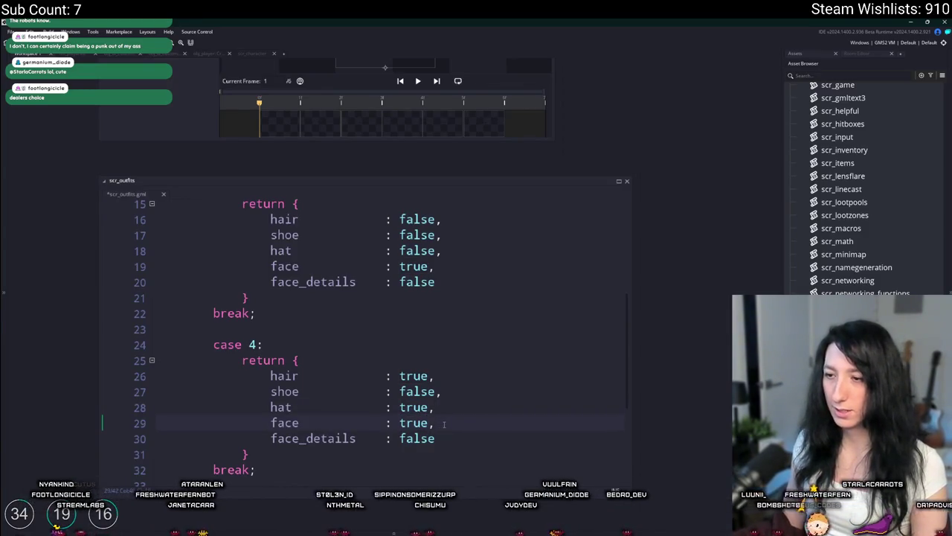
pyautogui.press('Down')
pyautogui.click(476, 409)
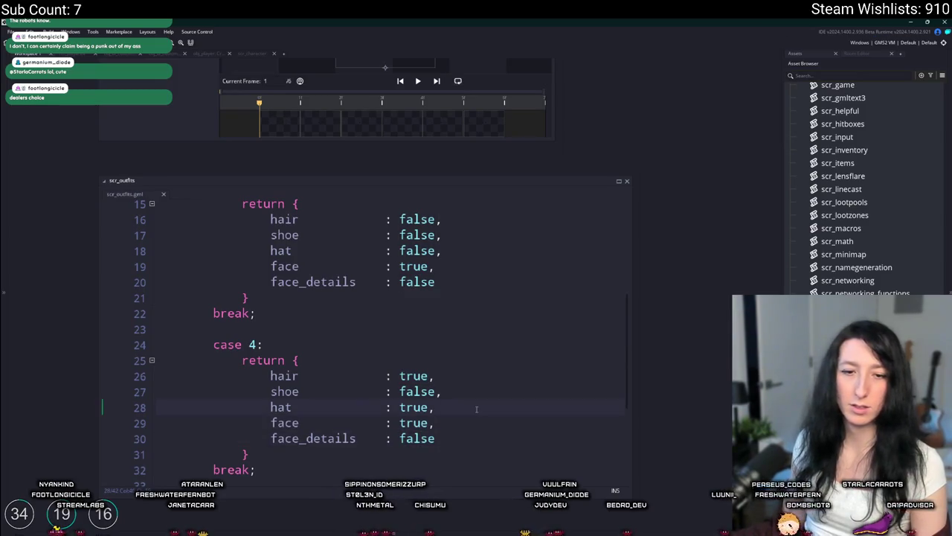
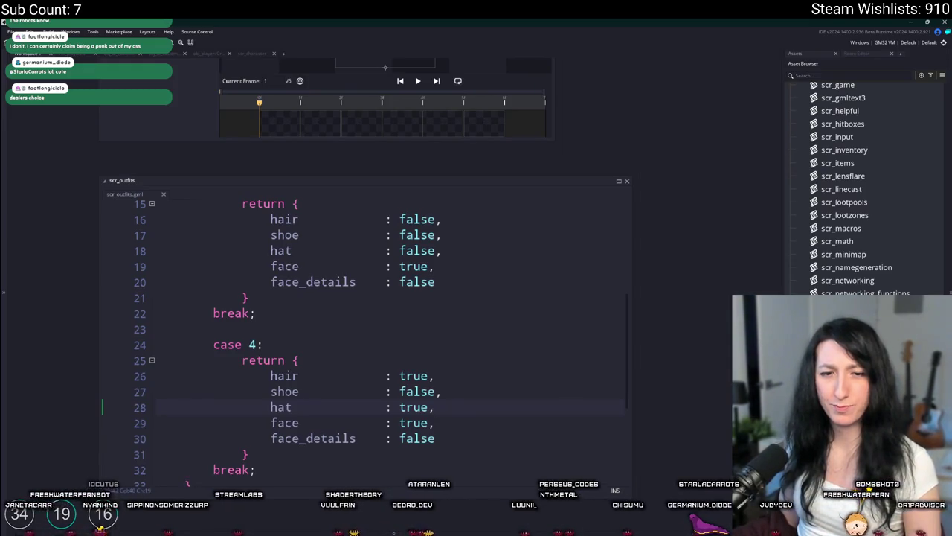
# Step: Review the case 4 block of scr_outfits, then bring the Aseprite clown sprite forward
pyautogui.scroll(3, 473, 304)
pyautogui.scroll(-5, 474, 304)
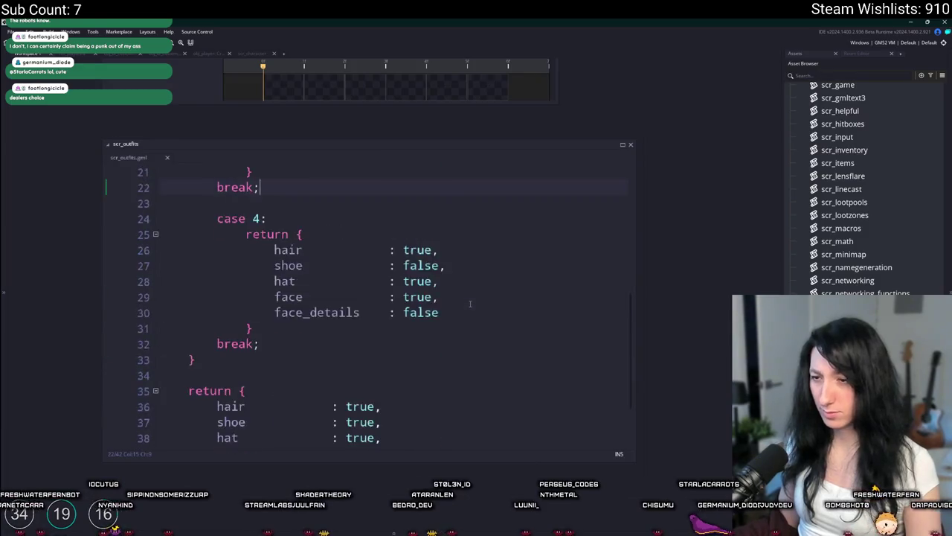
pyautogui.hotkey('alt', 'Tab')
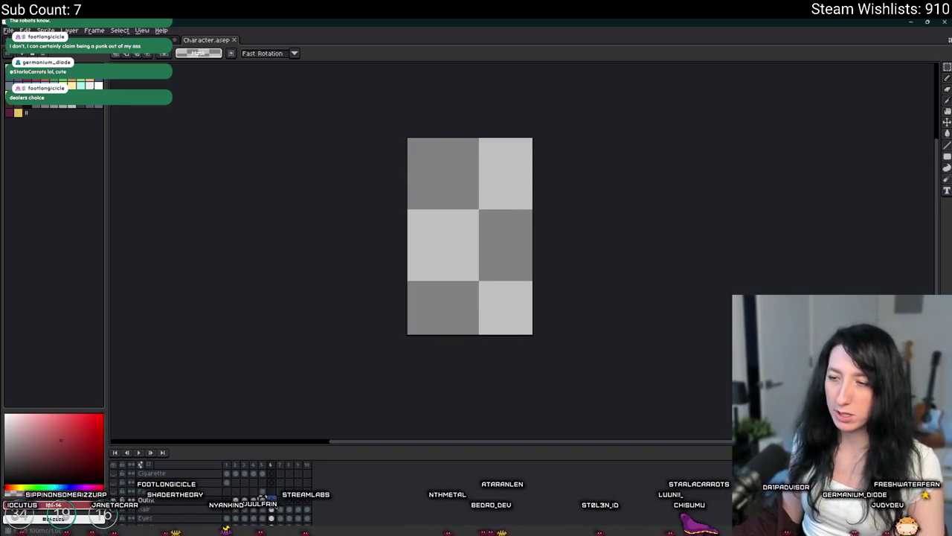
# Step: Show the background, hands and neck layers and hide the larger head layer
pyautogui.scroll(1, 457, 316)
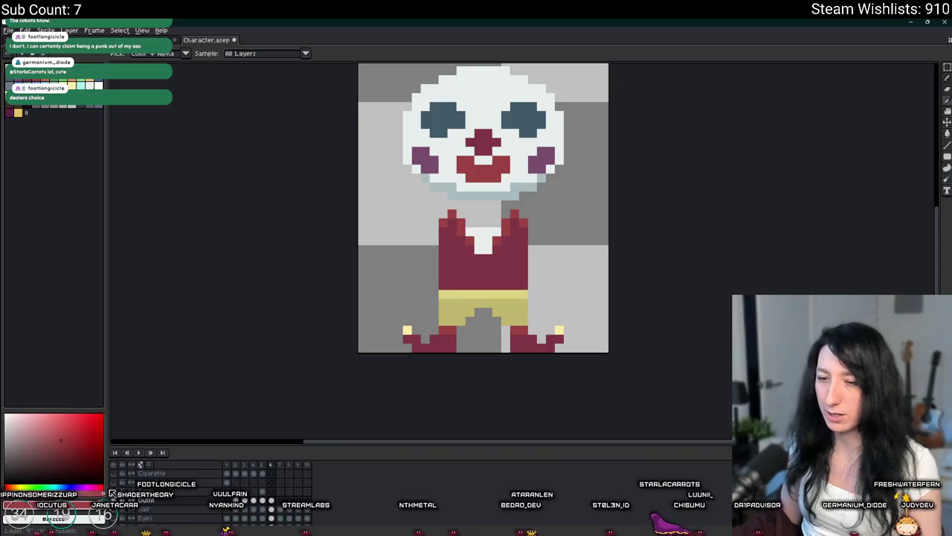
pyautogui.click(115, 465)
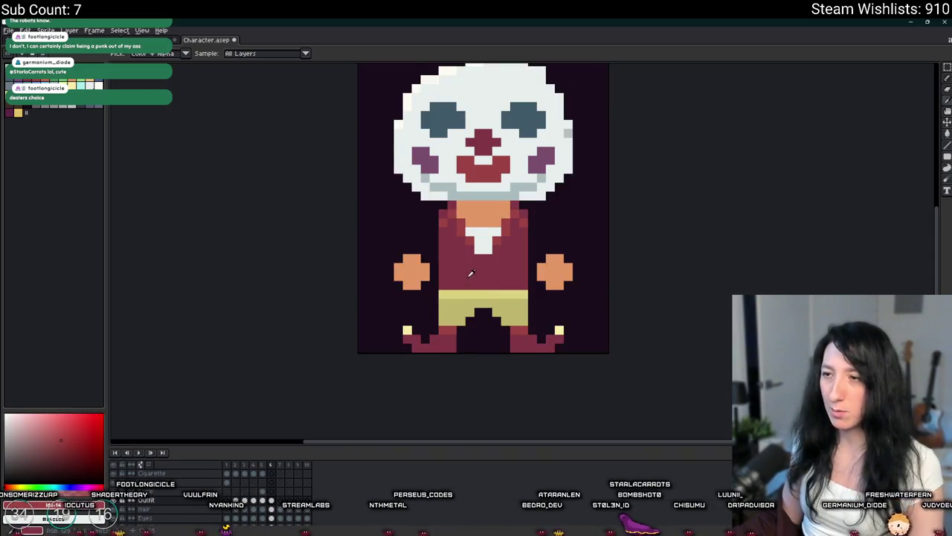
pyautogui.moveTo(471, 274); pyautogui.dragTo(462, 292)
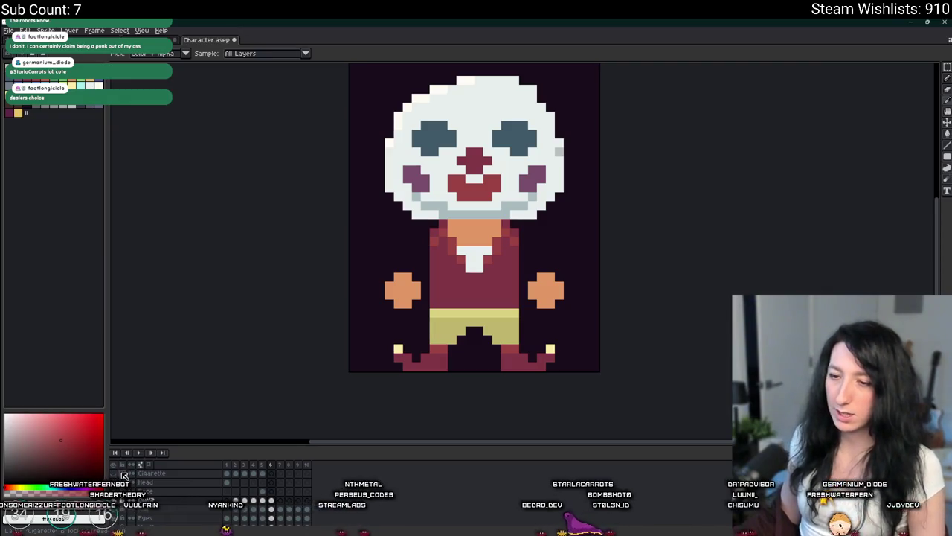
pyautogui.click(116, 510)
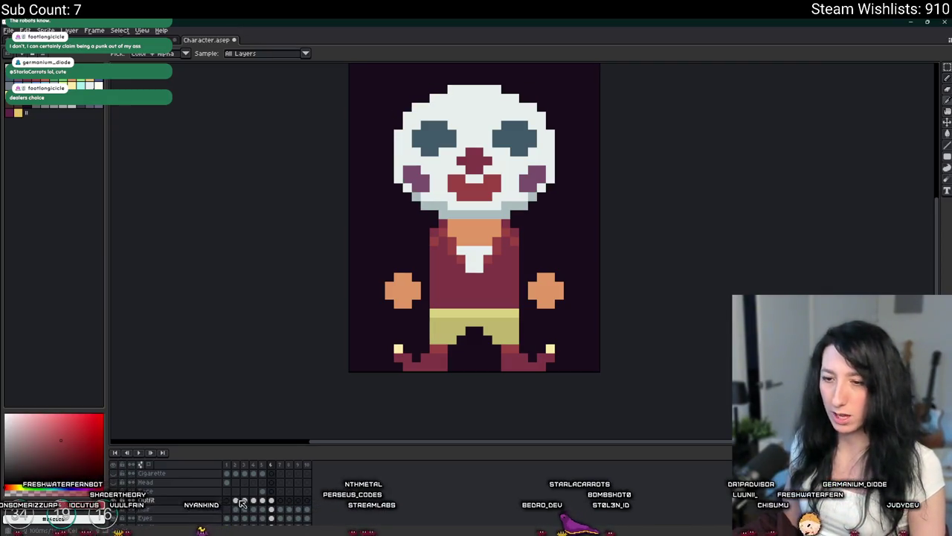
pyautogui.scroll(-1, 446, 246)
pyautogui.scroll(-1, 446, 246)
# Step: Compare the hooded frame with the clown frame, then return to GameMaker's scr_outfits
pyautogui.press('Left')
pyautogui.press('Left')
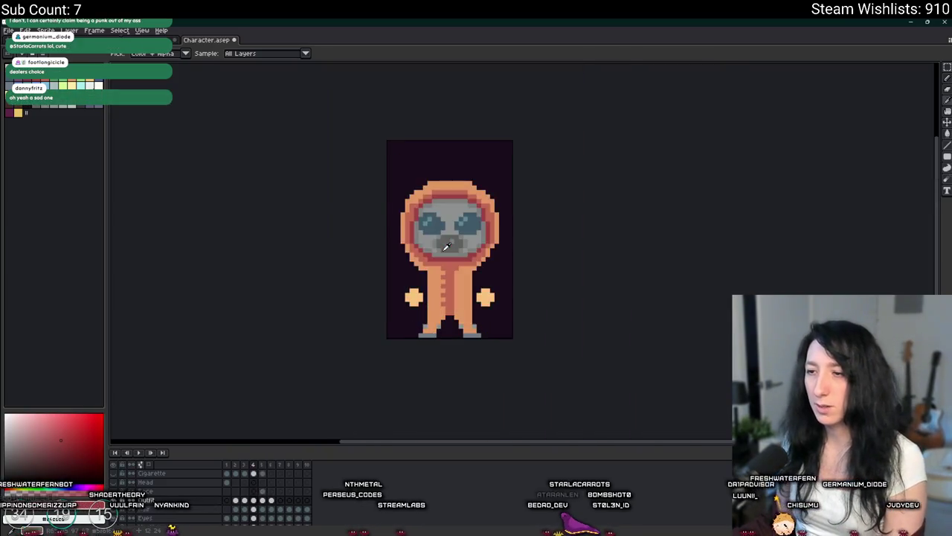
pyautogui.press('Right')
pyautogui.press('Right')
pyautogui.scroll(-3, 171, 491)
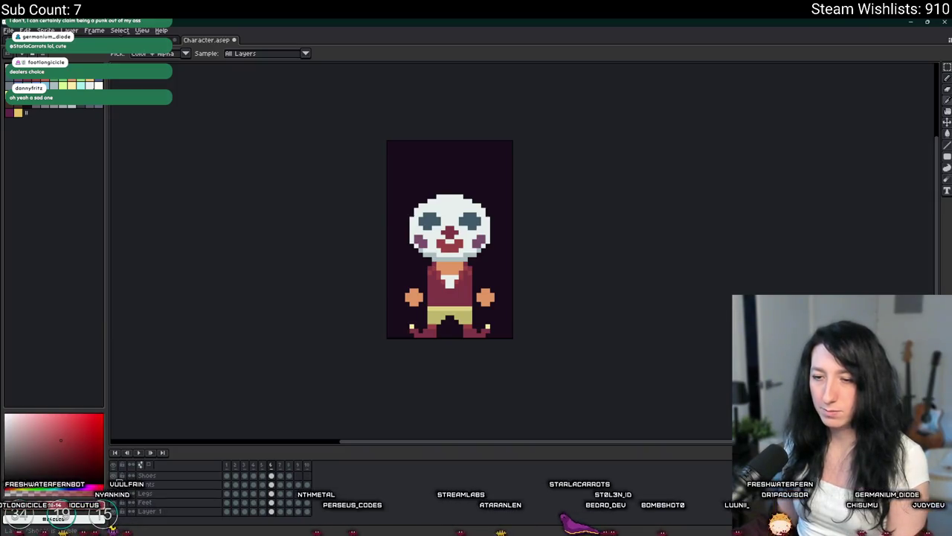
pyautogui.scroll(3, 119, 482)
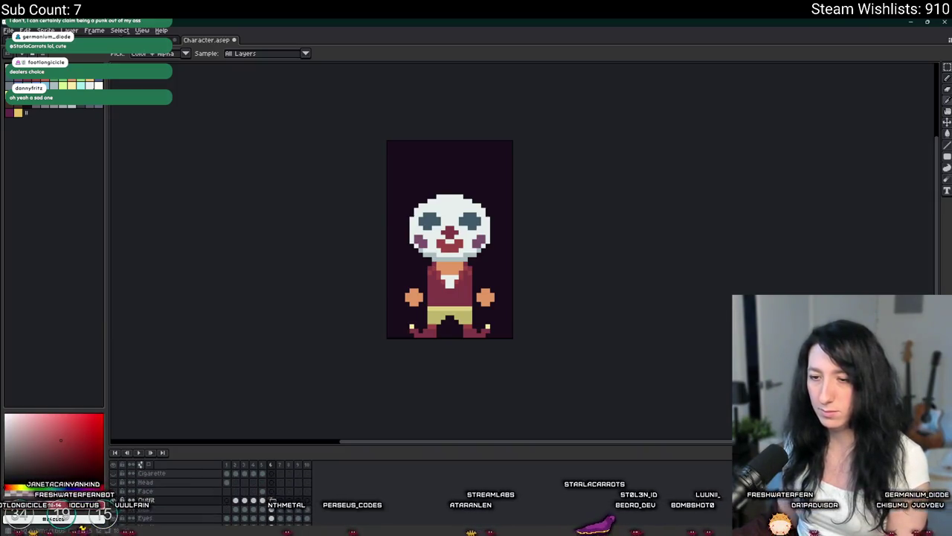
pyautogui.scroll(4, 450, 275)
pyautogui.scroll(-3, 450, 276)
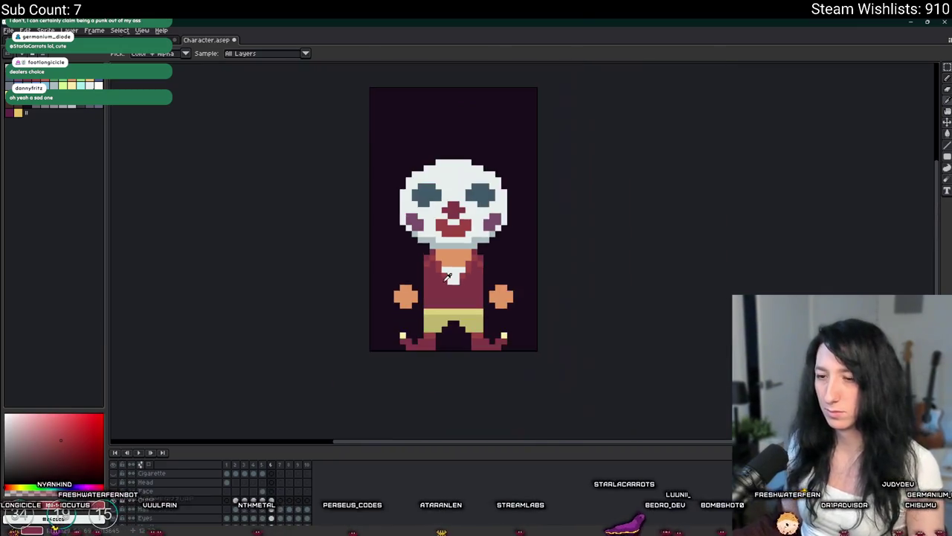
pyautogui.scroll(-1, 119, 513)
pyautogui.scroll(-2, 119, 515)
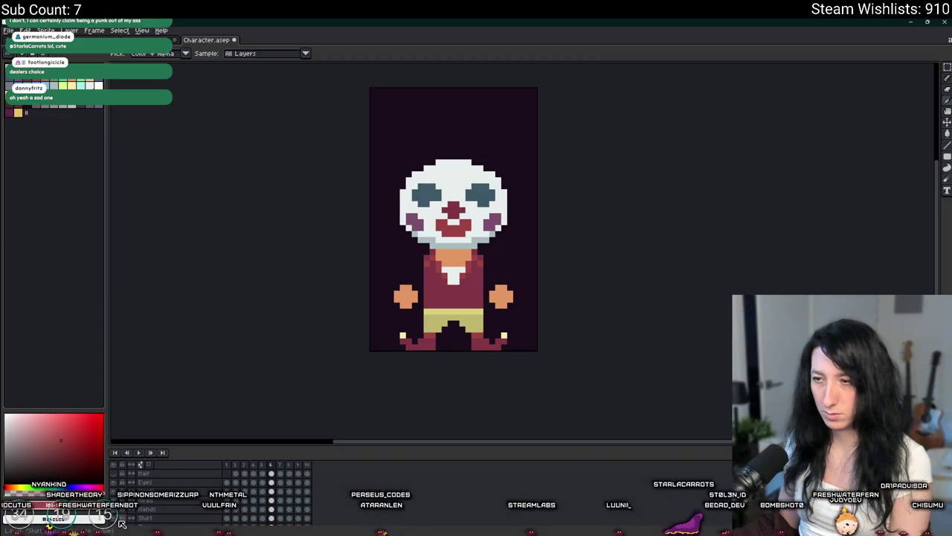
pyautogui.hotkey('alt', 'Tab')
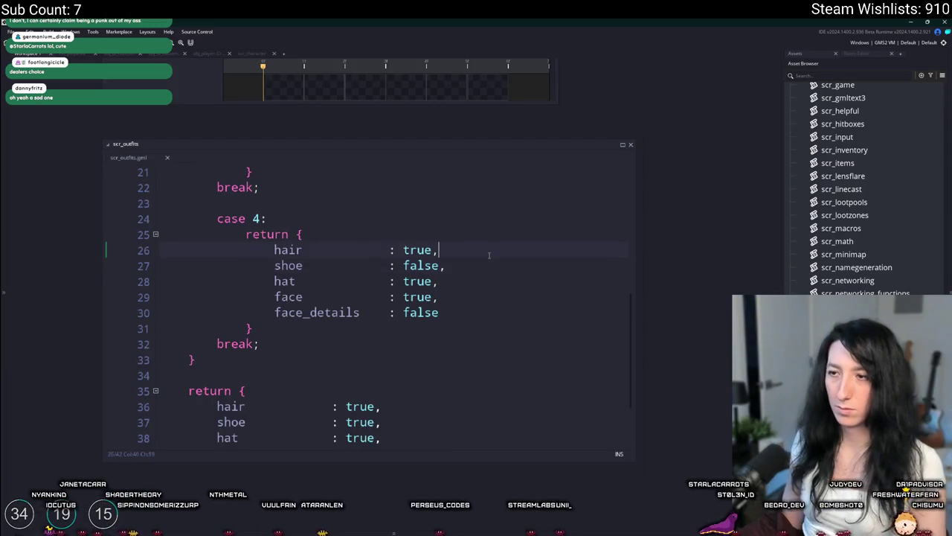
# Step: Add shirt and pants entries below hair in case 4 of scr_outfits
pyautogui.press('Return')
pyautogui.write('shirt           : false,')
pyautogui.press('Return')
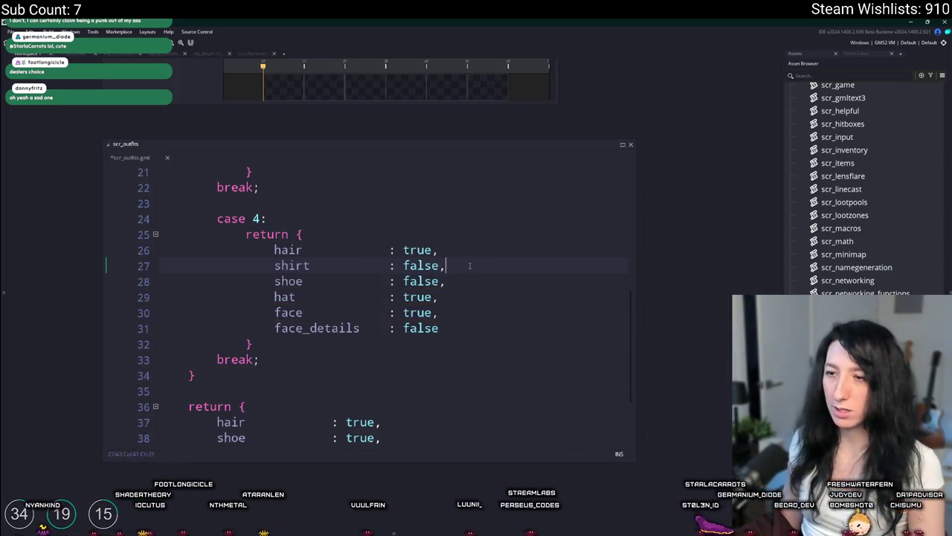
pyautogui.hotkey('ctrl', 'd')
pyautogui.doubleClick(291, 281)
pyautogui.write('pant                : false,')
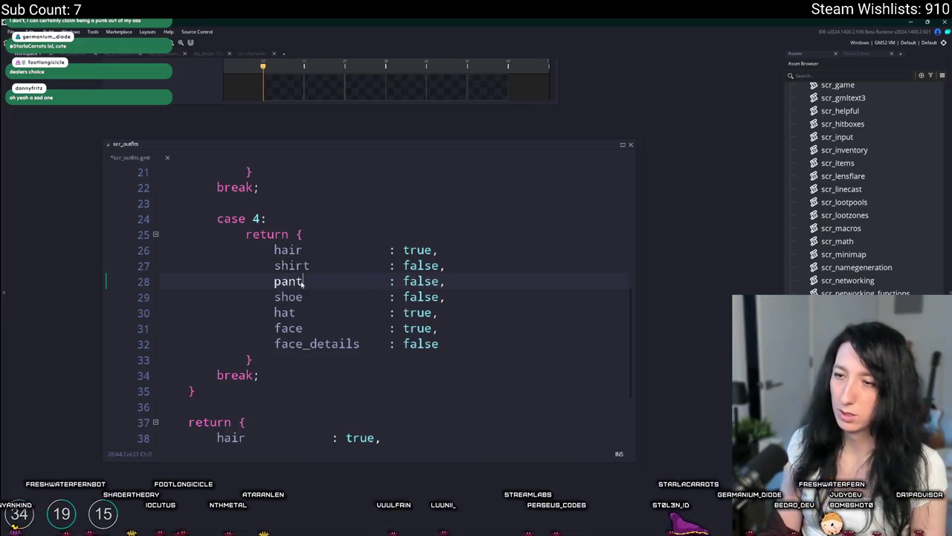
pyautogui.write('s')
# Step: Copy the shirt and pants entries into the default return, setting both to true
pyautogui.moveTo(445, 281); pyautogui.dragTo(266, 268)
pyautogui.hotkey('ctrl', 'c')
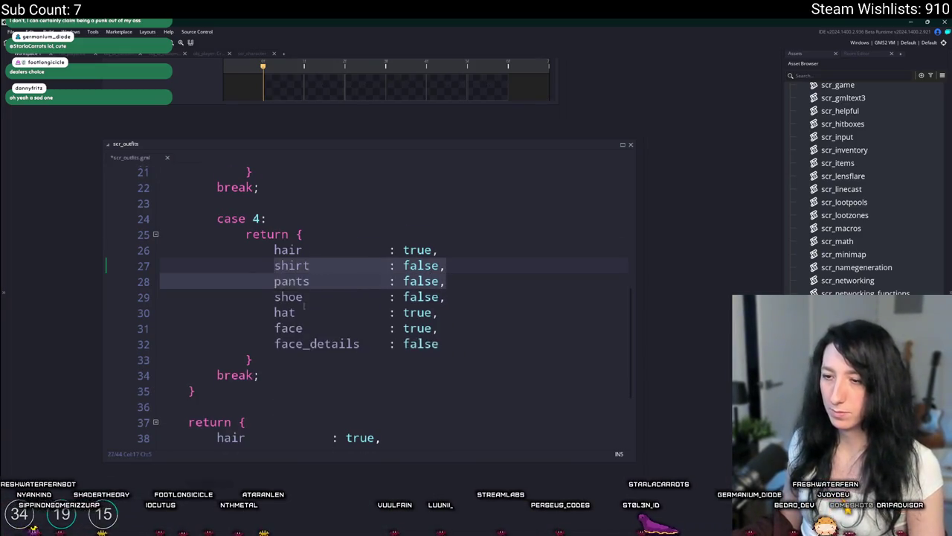
pyautogui.scroll(-2, 410, 389)
pyautogui.click(436, 362)
pyautogui.press('Return')
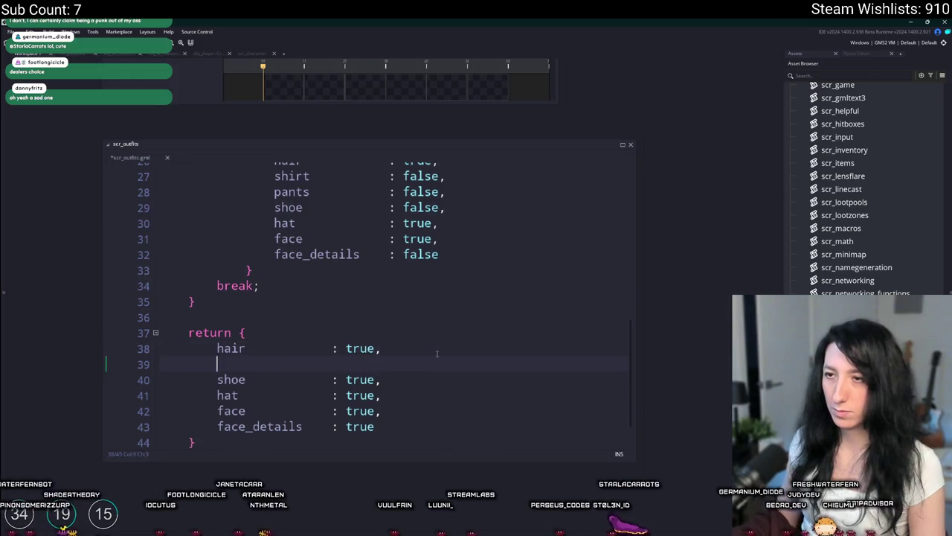
pyautogui.scroll(1, 437, 354)
pyautogui.hotkey('ctrl', 'v')
pyautogui.click(273, 415)
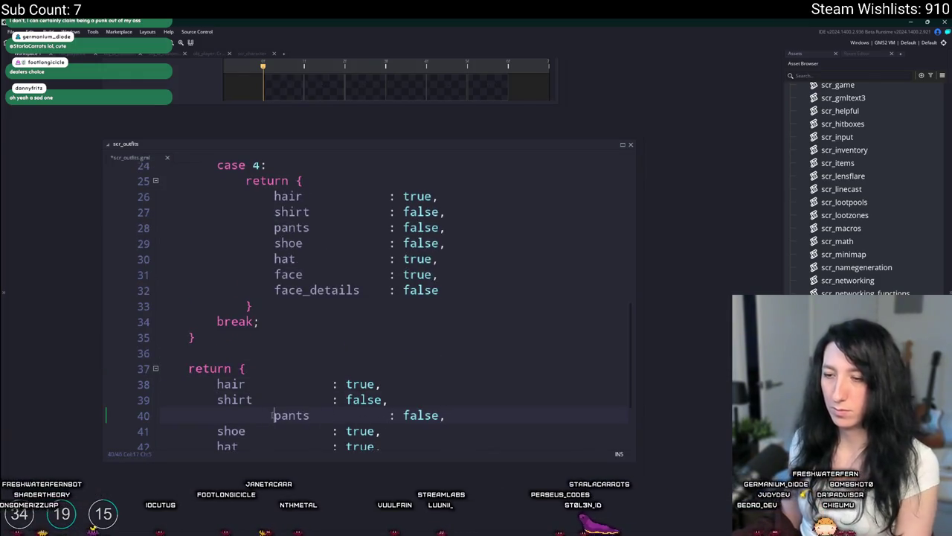
pyautogui.press('BackSpace')
pyautogui.press('BackSpace')
pyautogui.doubleClick(363, 399)
pyautogui.write('true')
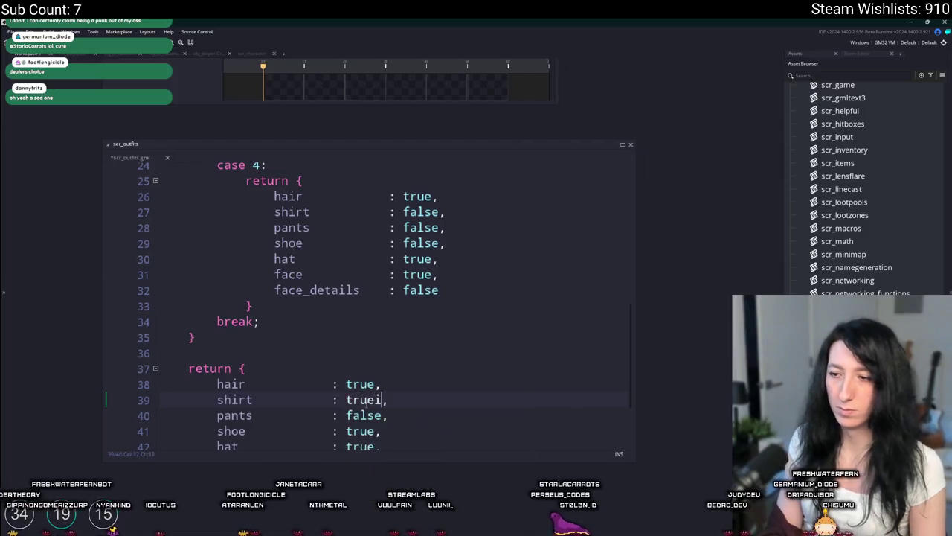
pyautogui.doubleClick(363, 415)
pyautogui.write('true')
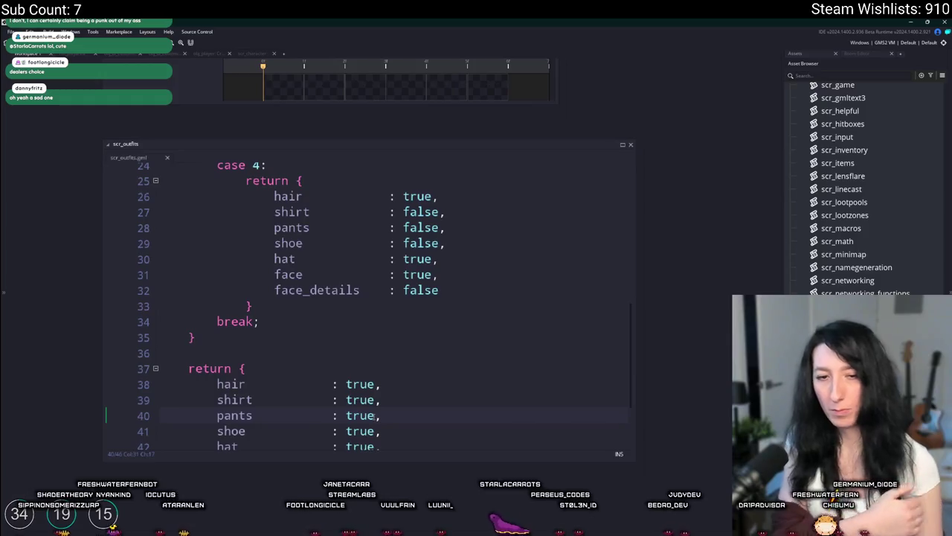
# Step: Paste the shirt and pants entries under hair in case 3 and case 1/2, then return to Aseprite
pyautogui.scroll(1, 364, 384)
pyautogui.scroll(2, 376, 376)
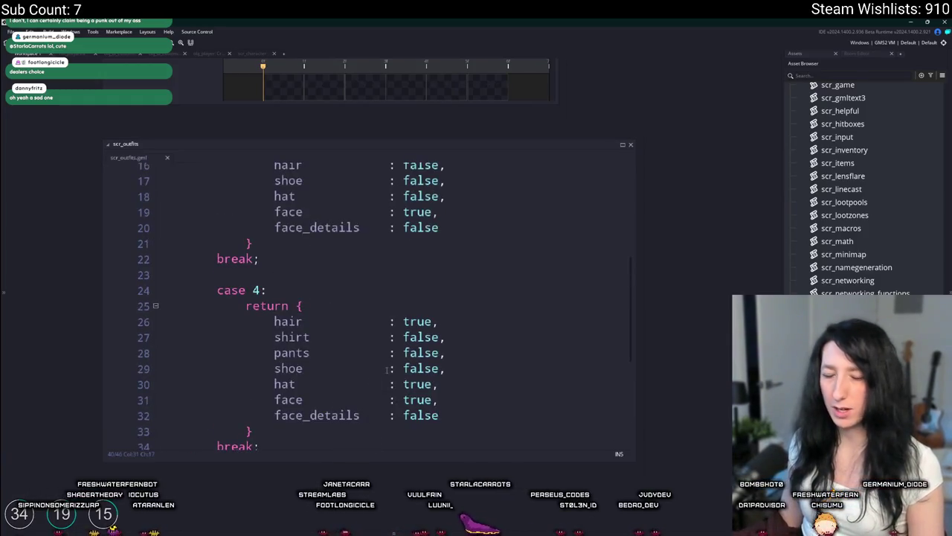
pyautogui.scroll(-4, 379, 361)
pyautogui.scroll(2, 442, 280)
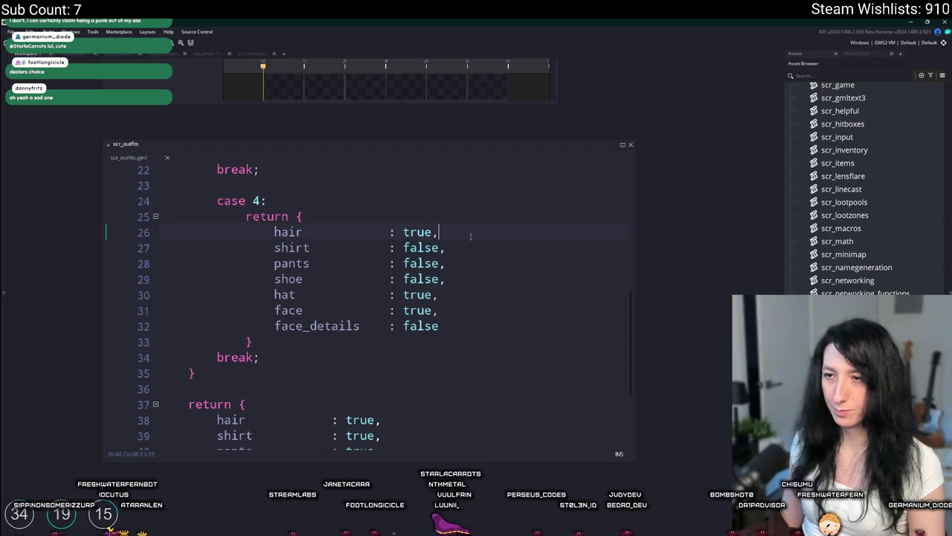
pyautogui.scroll(1, 470, 236)
pyautogui.scroll(2, 501, 209)
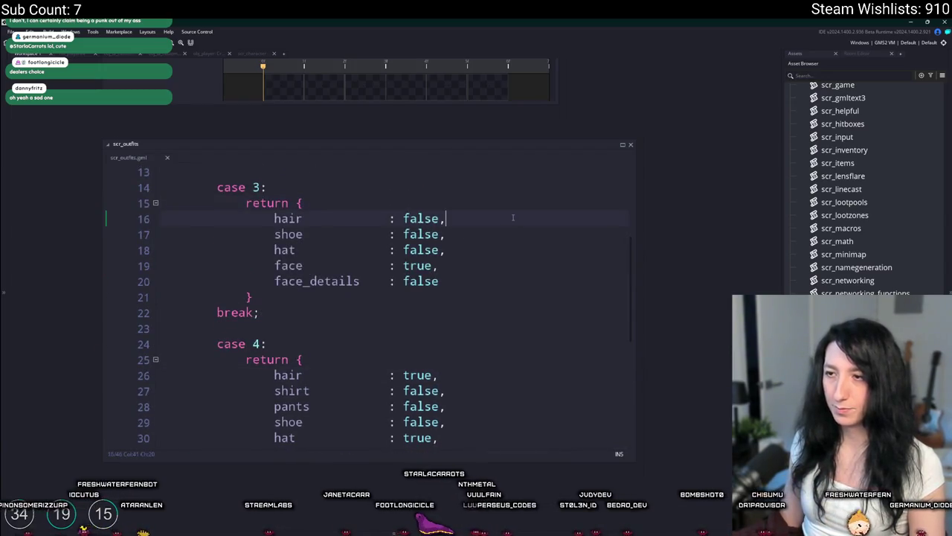
pyautogui.press('Return')
pyautogui.hotkey('ctrl', 'v')
pyautogui.scroll(2, 469, 234)
pyautogui.scroll(2, 426, 249)
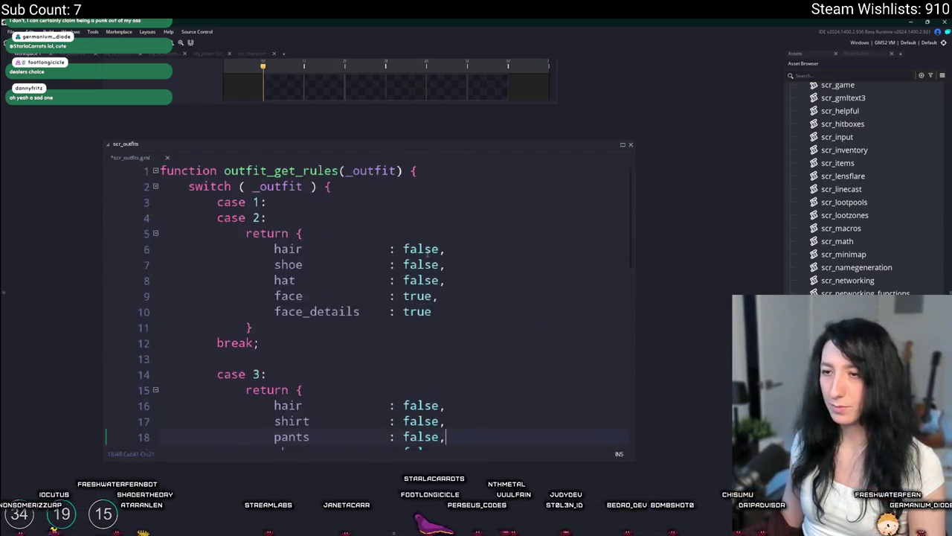
pyautogui.click(480, 244)
pyautogui.press('Return')
pyautogui.hotkey('ctrl', 'v')
pyautogui.hotkey('alt', 'Tab')
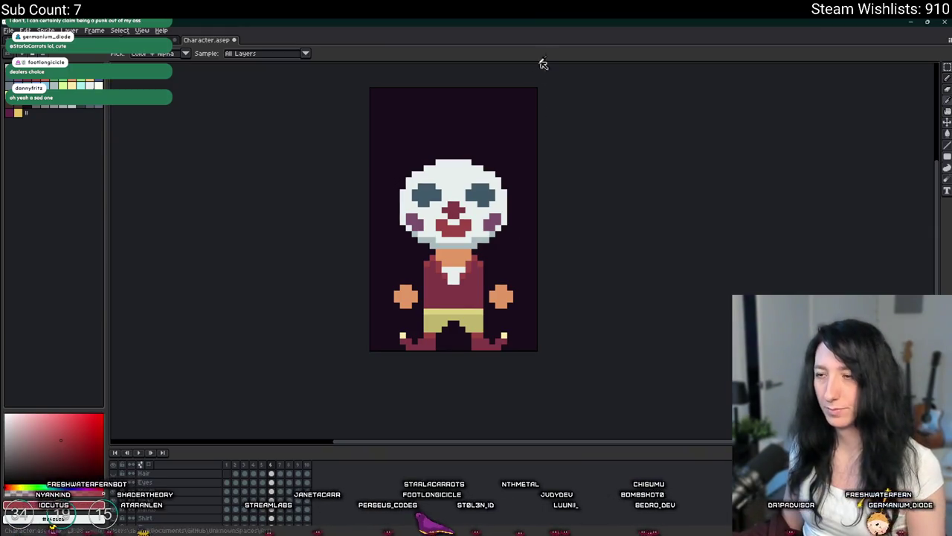
# Step: Try recolouring the shirt light grey, then cancel and recentre the view on the face
pyautogui.scroll(3, 428, 273)
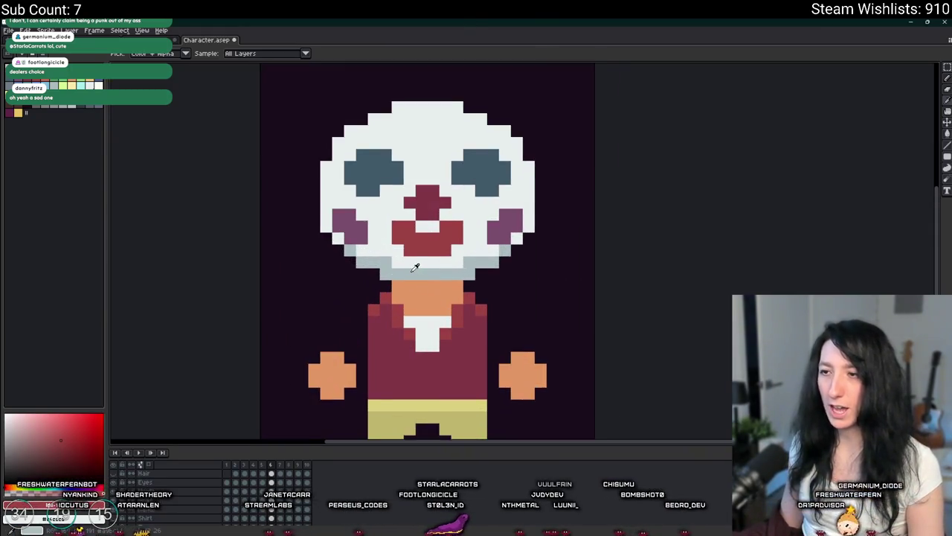
pyautogui.scroll(-1, 415, 267)
pyautogui.scroll(-2, 426, 223)
pyautogui.scroll(2, 426, 224)
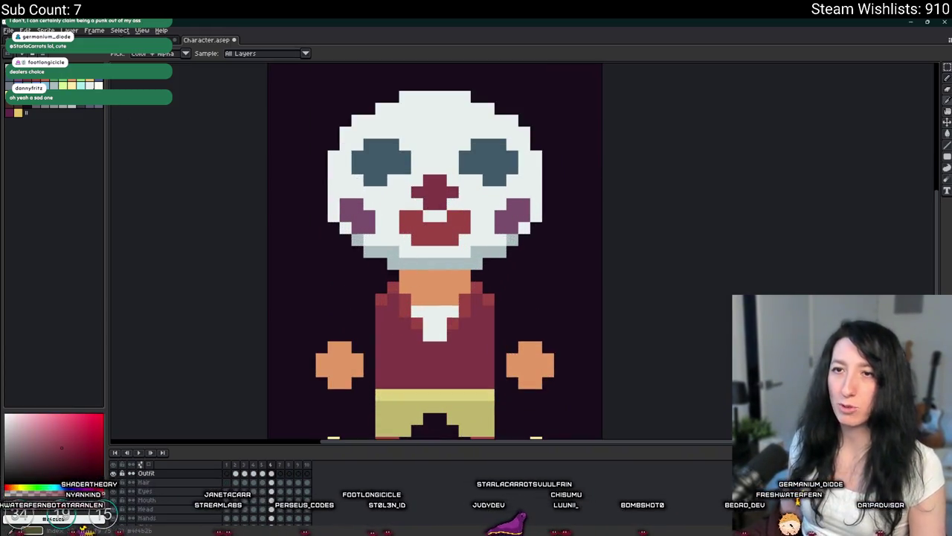
pyautogui.click(90, 105)
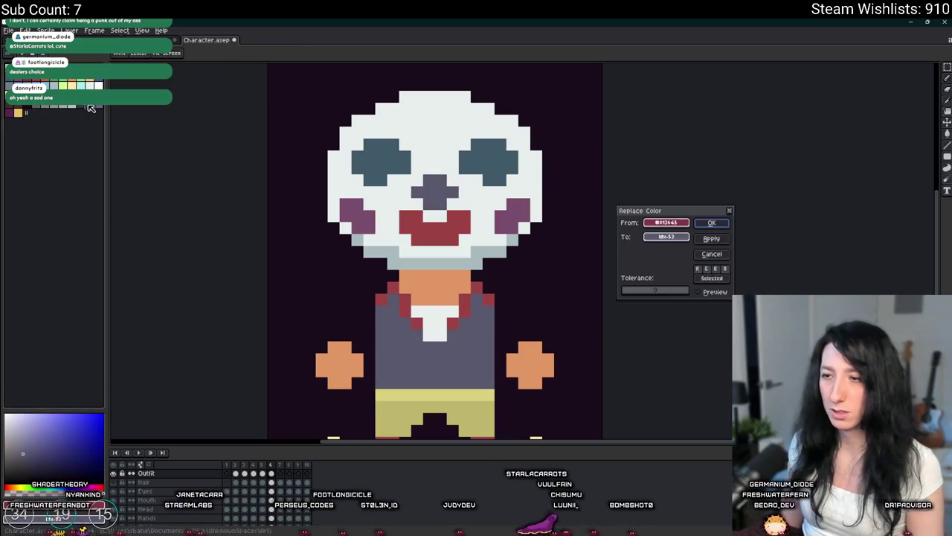
pyautogui.press('m')
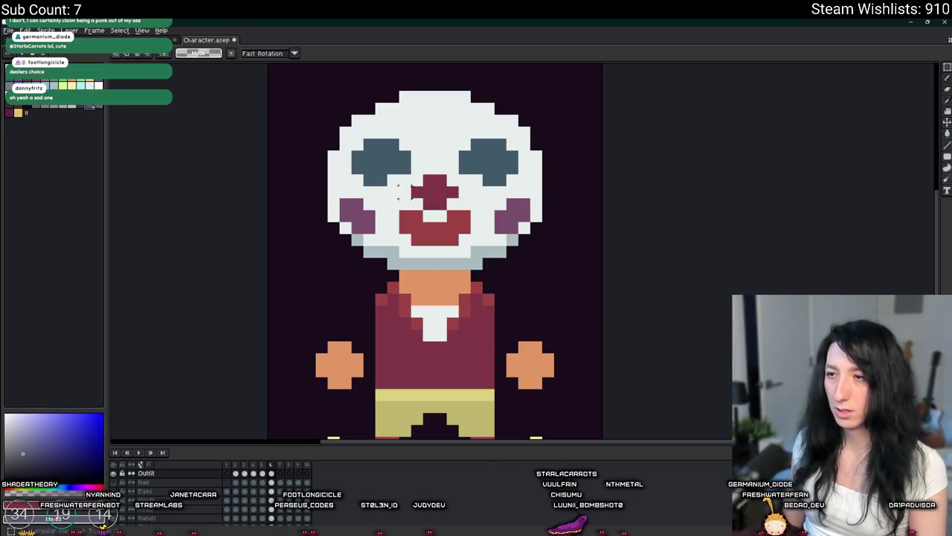
pyautogui.moveTo(367, 213); pyautogui.dragTo(361, 254)
pyautogui.scroll(2, 361, 259)
# Step: Eyedrop the red and the face white from the sprite
pyautogui.press('i')
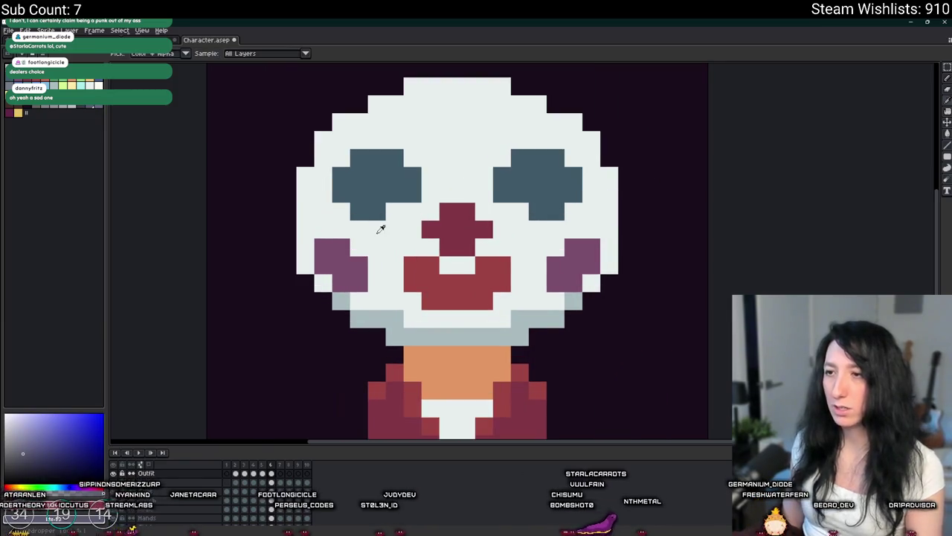
pyautogui.click(436, 260)
pyautogui.click(385, 284)
pyautogui.scroll(-2, 372, 270)
pyautogui.scroll(2, 365, 221)
# Step: Fill both eyes red with the Paint Bucket, then undo the second eye fill
pyautogui.press('x')
pyautogui.press('g')
pyautogui.click(349, 224)
pyautogui.click(495, 223)
pyautogui.scroll(-2, 503, 237)
pyautogui.scroll(-1, 504, 238)
pyautogui.scroll(1, 510, 251)
pyautogui.hotkey('ctrl', 'z')
pyautogui.hotkey('ctrl', 'z')
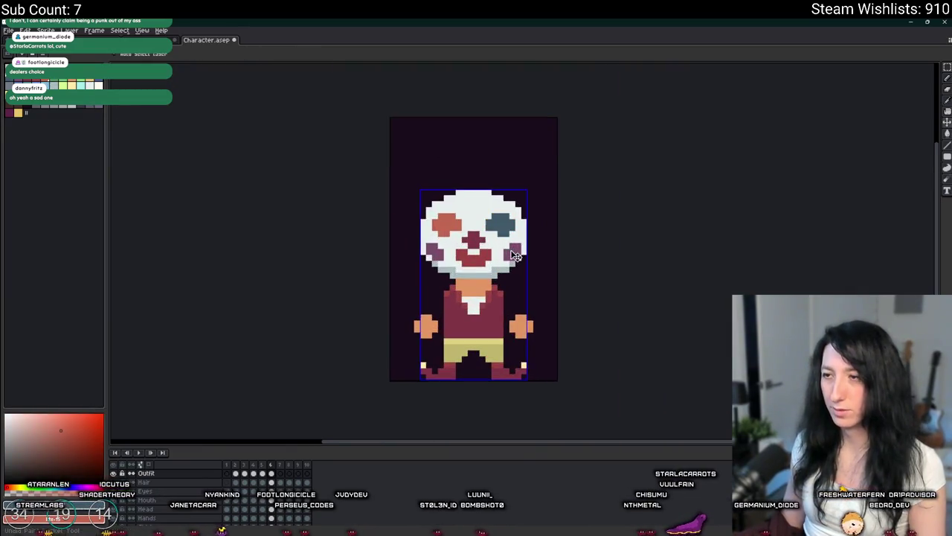
# Step: Fill the eyes and both cheeks with dark purple
pyautogui.press('x')
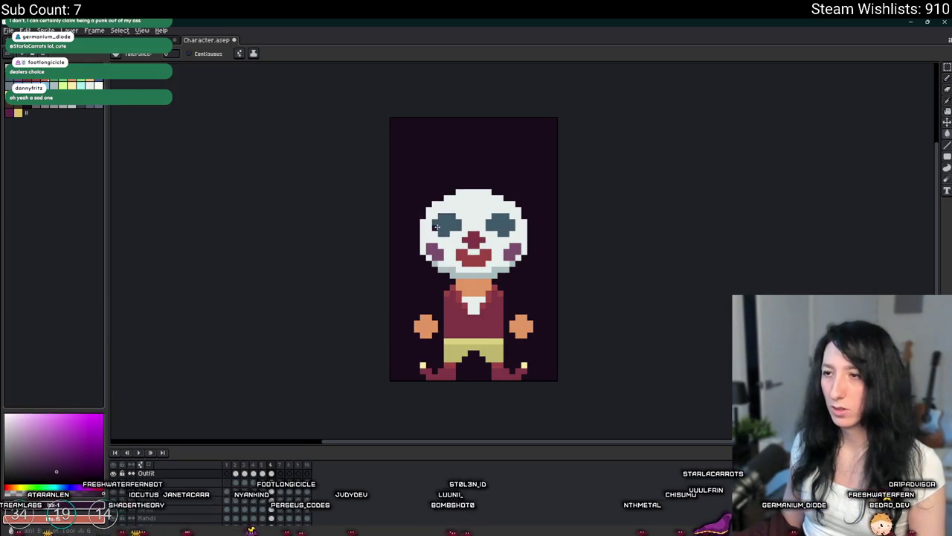
pyautogui.click(501, 223)
pyautogui.scroll(4, 505, 223)
pyautogui.scroll(-2, 505, 224)
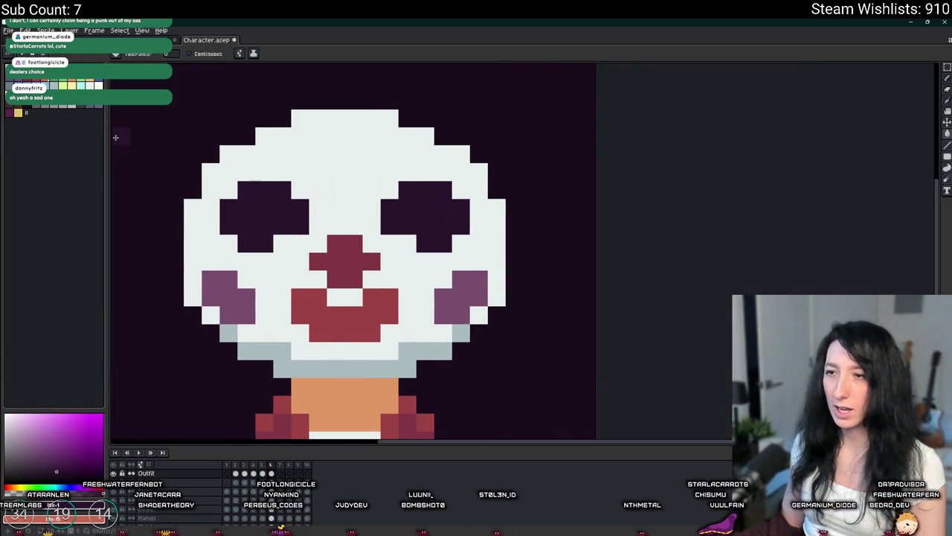
pyautogui.click(239, 286)
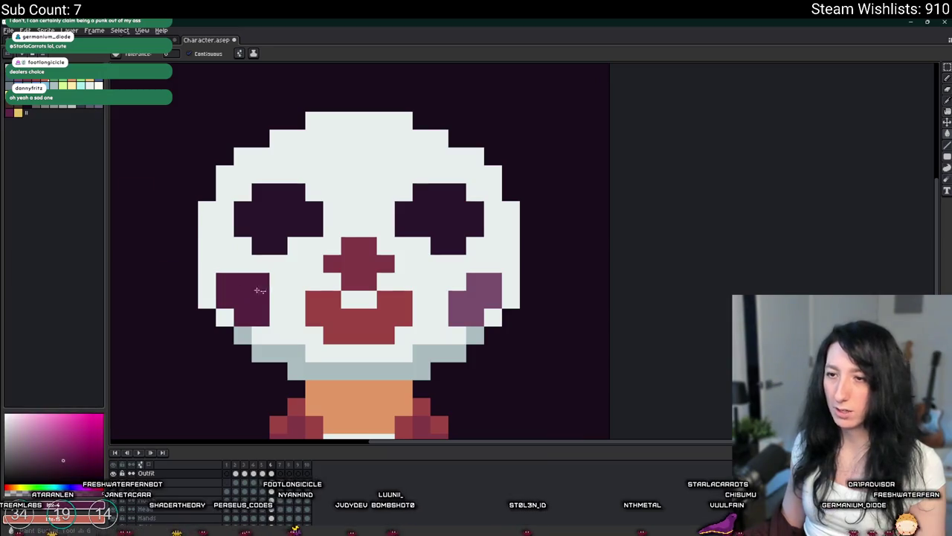
pyautogui.hotkey('ctrl', 'z')
pyautogui.hotkey('ctrl', 'z')
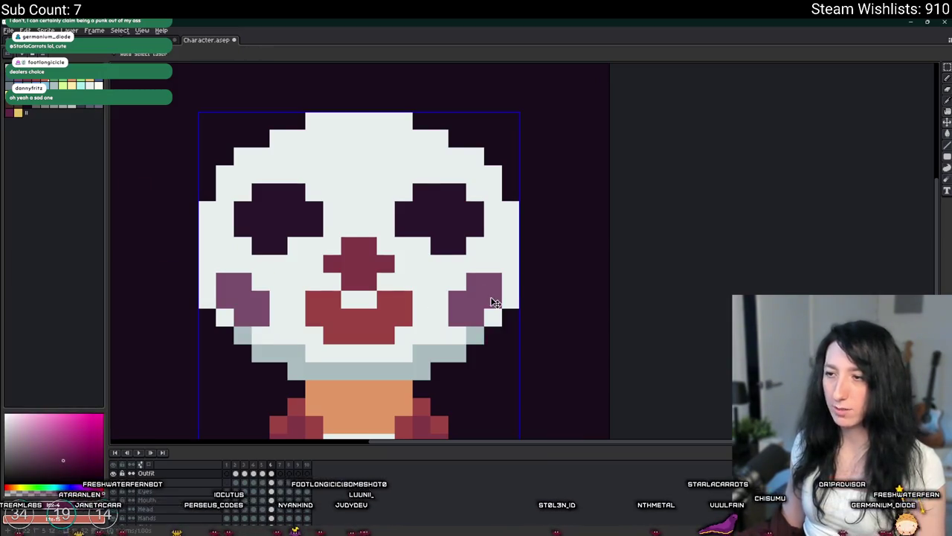
pyautogui.hotkey('ctrl', 'y')
pyautogui.click(490, 297)
# Step: Fill the mouth dark purple and make the nose a brighter red
pyautogui.click(55, 85)
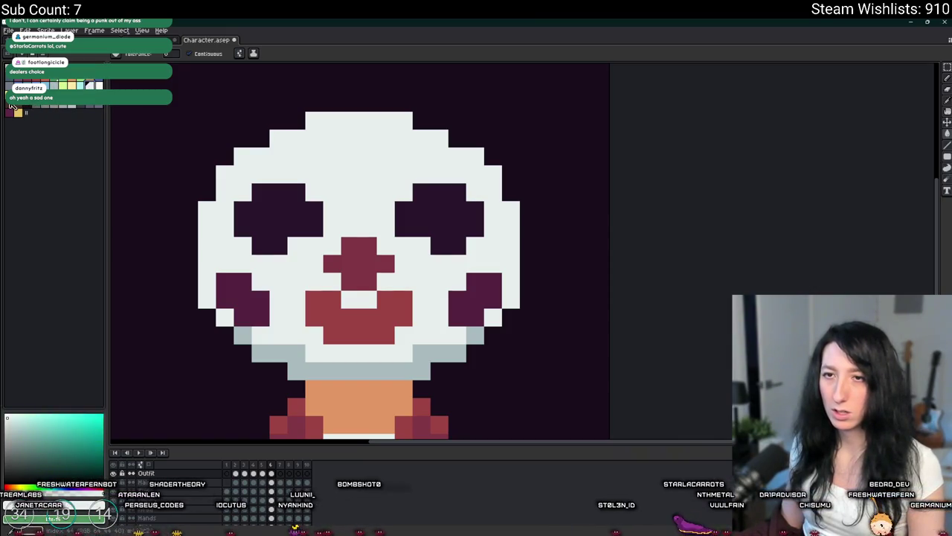
pyautogui.click(311, 293)
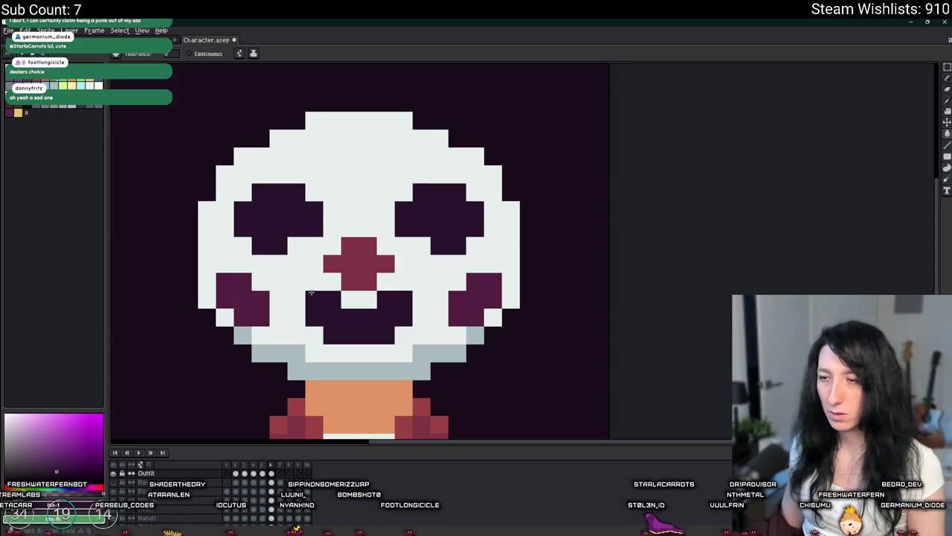
pyautogui.scroll(-3, 311, 292)
pyautogui.scroll(3, 311, 293)
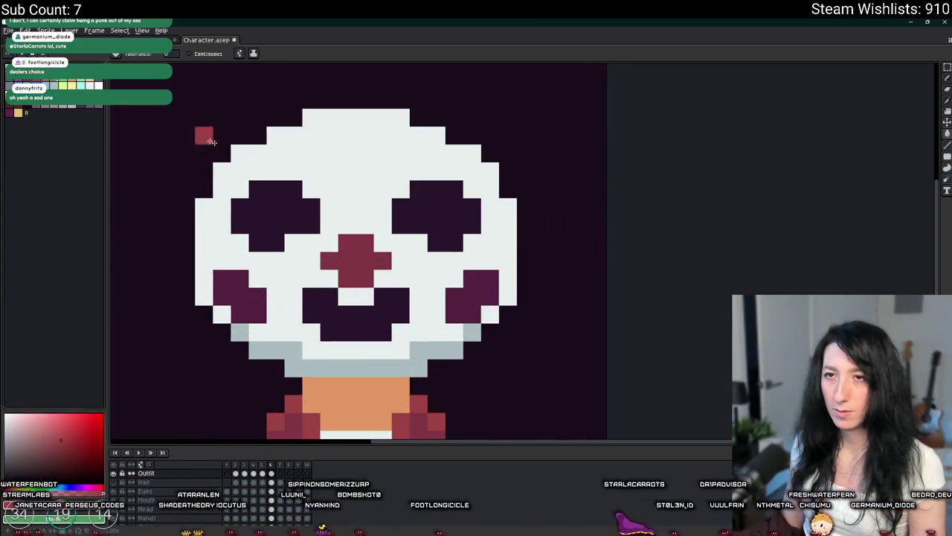
pyautogui.click(347, 244)
pyautogui.scroll(-3, 347, 244)
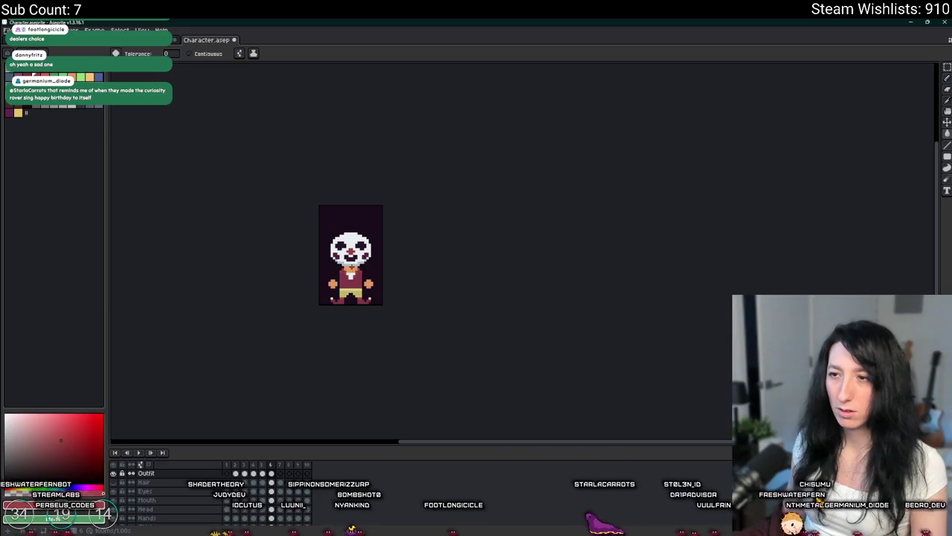
pyautogui.scroll(-3, 115, 505)
# Step: Hide and re-show Layer 1 to check the transparency
pyautogui.click(113, 511)
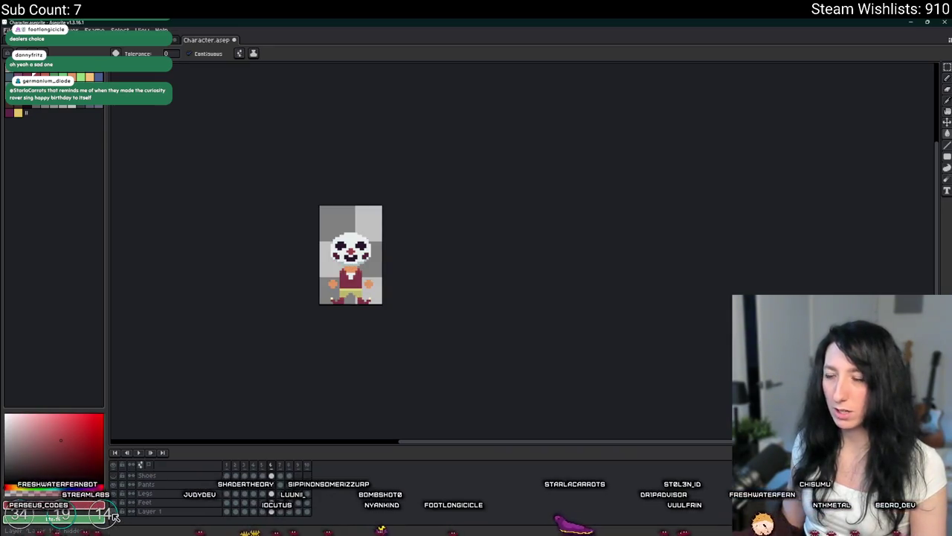
pyautogui.click(113, 511)
pyautogui.scroll(3, 116, 506)
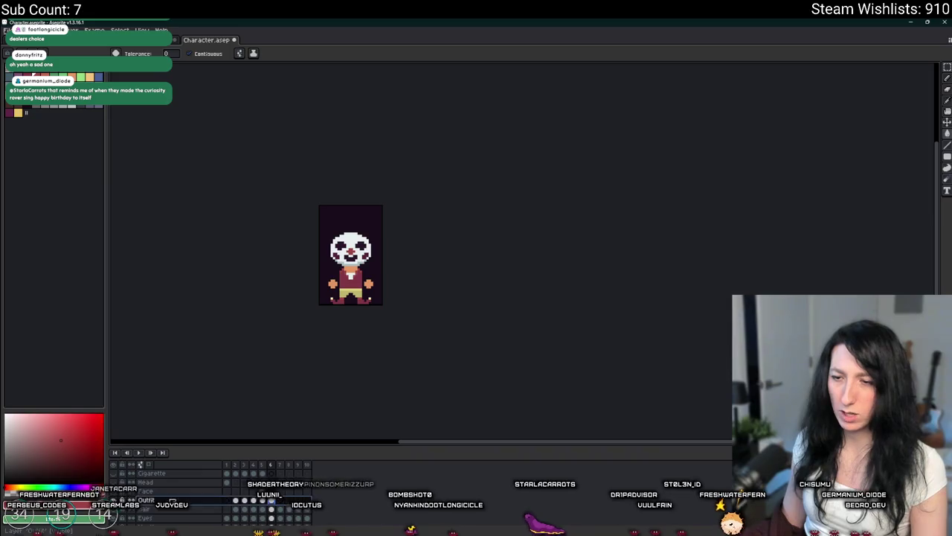
pyautogui.scroll(2, 318, 317)
# Step: Sample the near-white face colour and open, then cancel, Replace Color
pyautogui.press('i')
pyautogui.scroll(1, 357, 268)
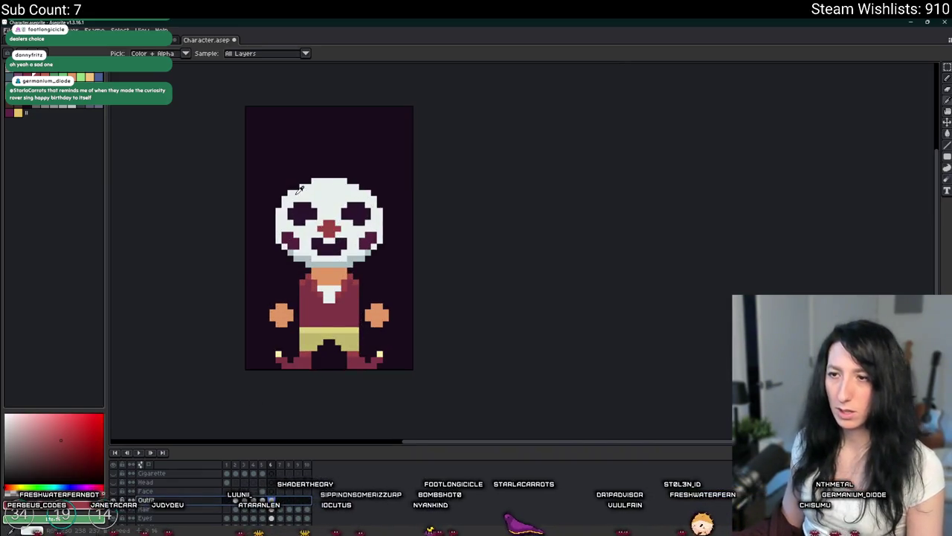
pyautogui.scroll(1, 301, 198)
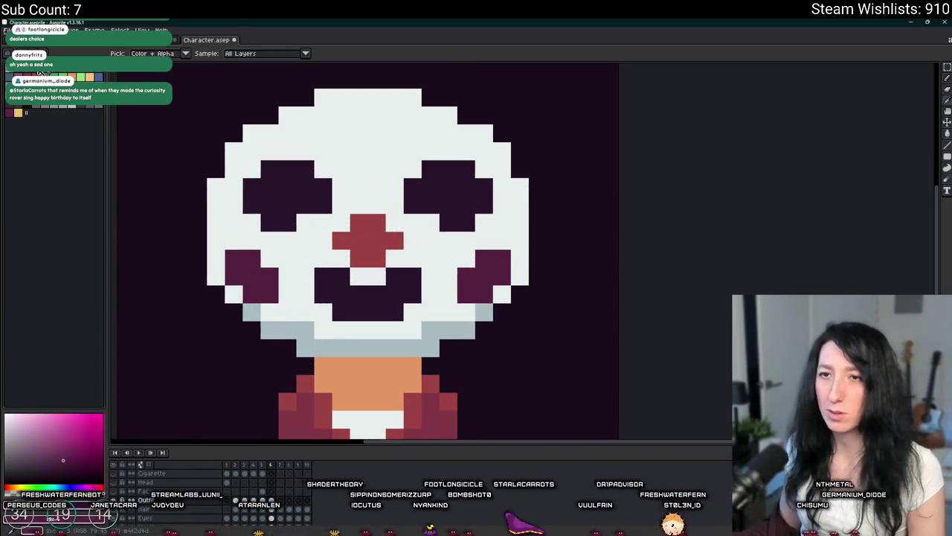
pyautogui.scroll(-5, 514, 195)
pyautogui.click(516, 199)
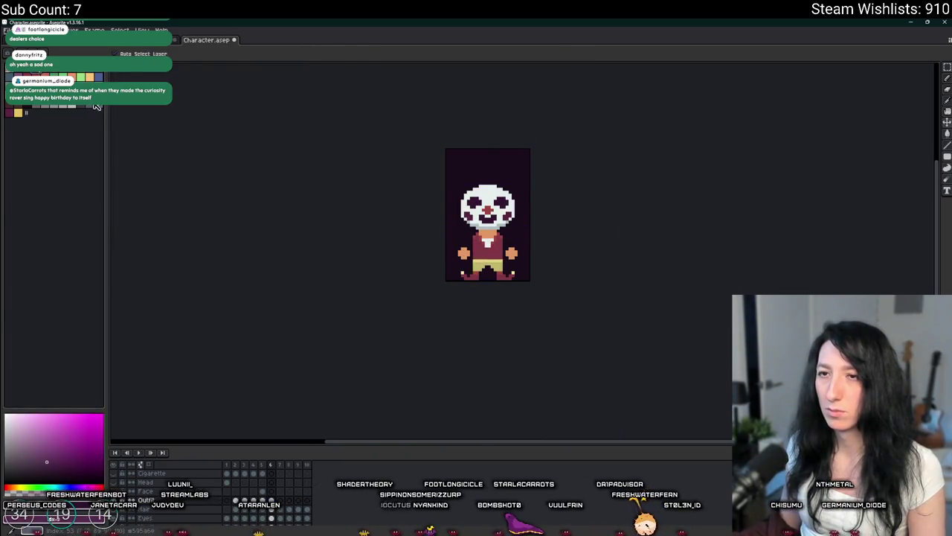
pyautogui.hotkey('shift', 'r')
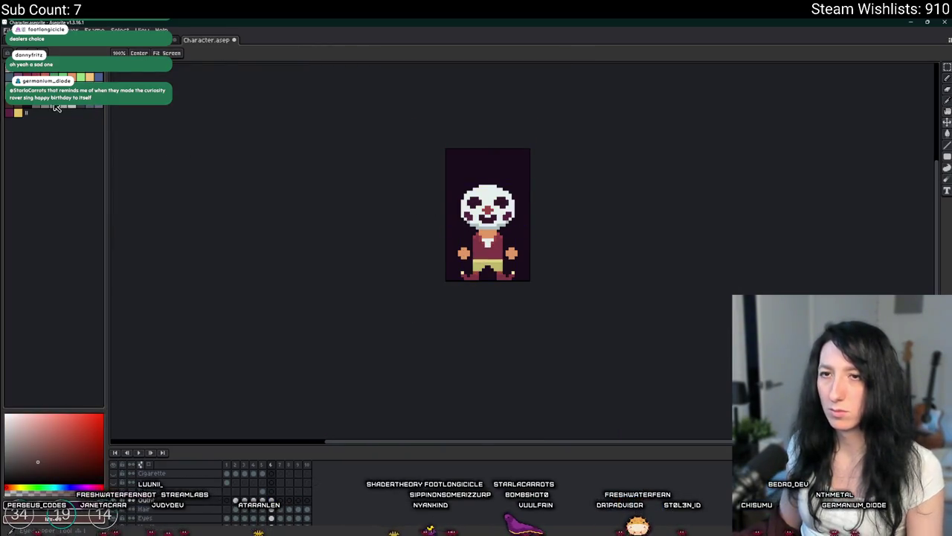
pyautogui.press('Escape')
pyautogui.scroll(5, 582, 201)
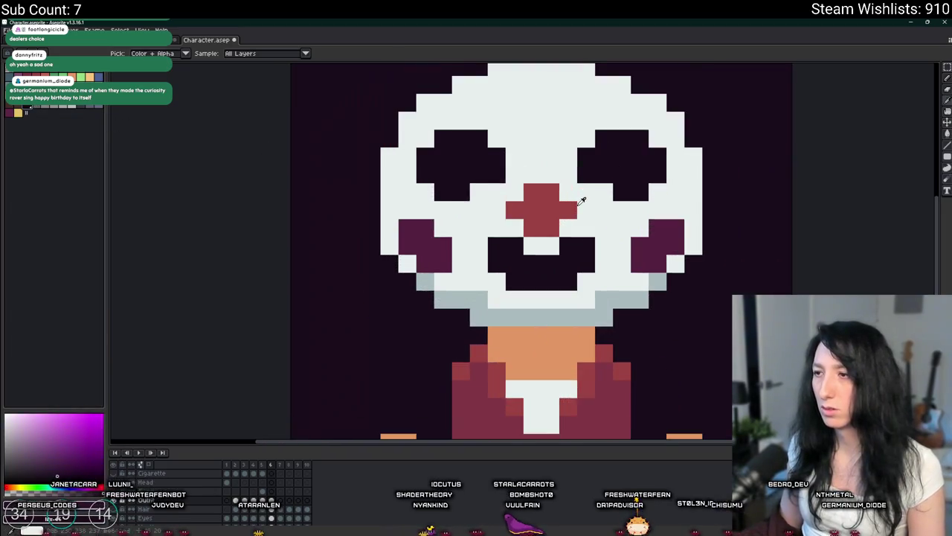
pyautogui.scroll(-1, 583, 201)
pyautogui.scroll(-1, 447, 234)
pyautogui.scroll(-1, 465, 261)
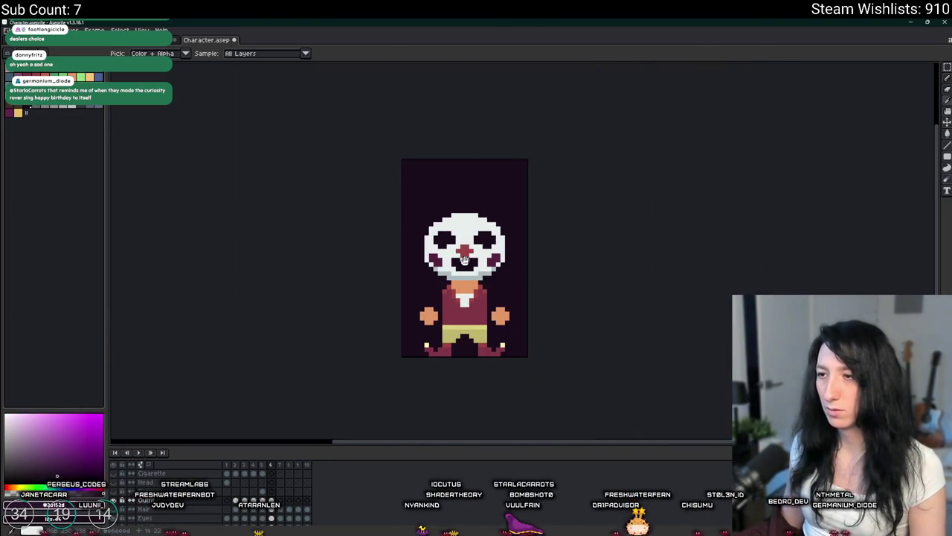
# Step: Select the torso and replace its reds with grey-blue shading and dark grey
pyautogui.scroll(2, 465, 260)
pyautogui.press('m')
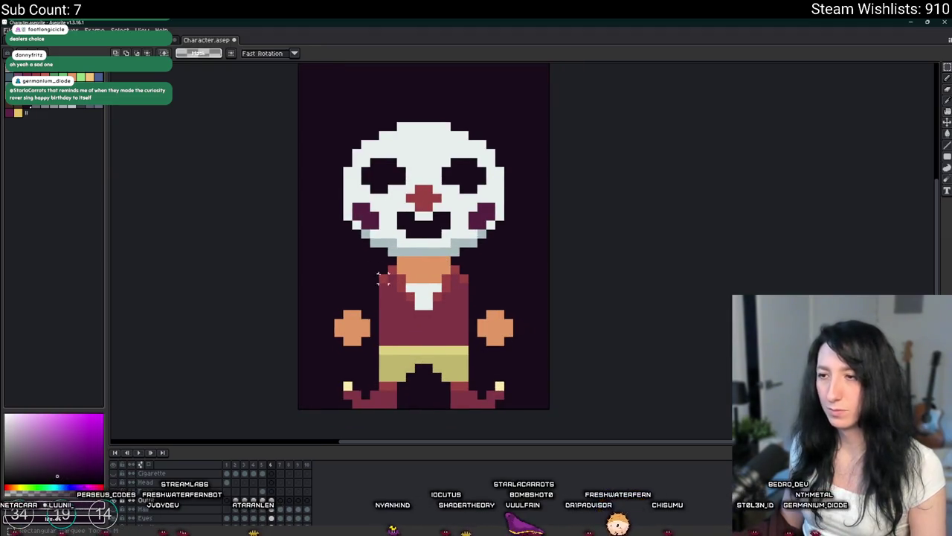
pyautogui.moveTo(370, 264); pyautogui.dragTo(478, 347)
pyautogui.scroll(2, 417, 298)
pyautogui.press('i')
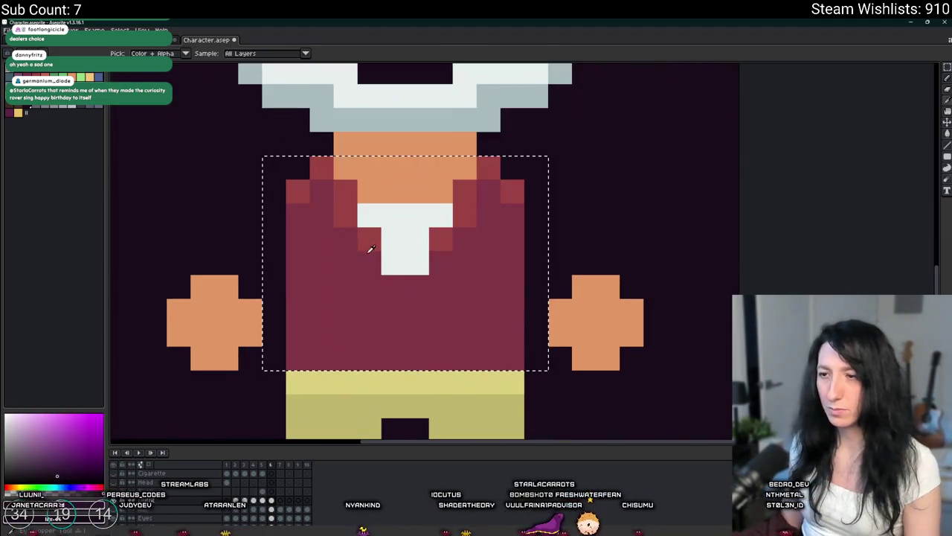
pyautogui.scroll(-1, 283, 218)
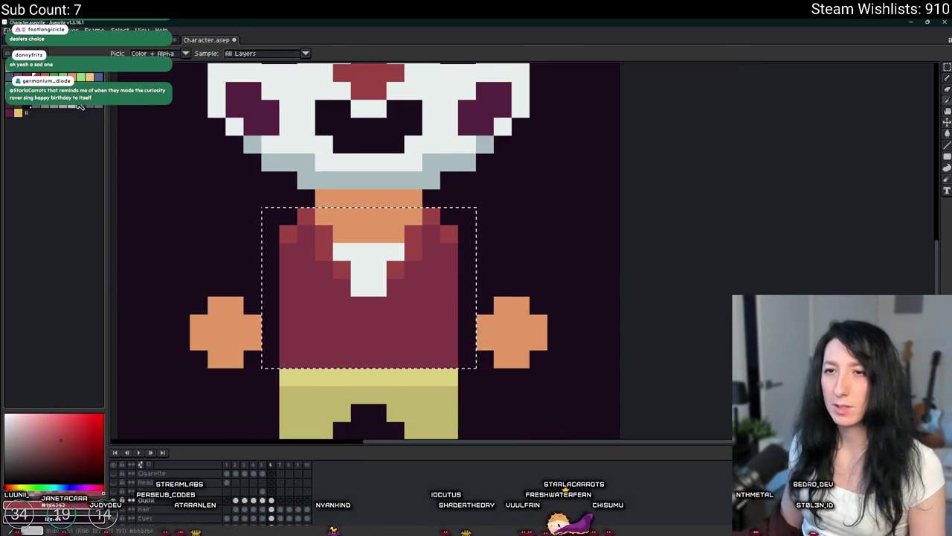
pyautogui.hotkey('shift', 'r')
pyautogui.press('Return')
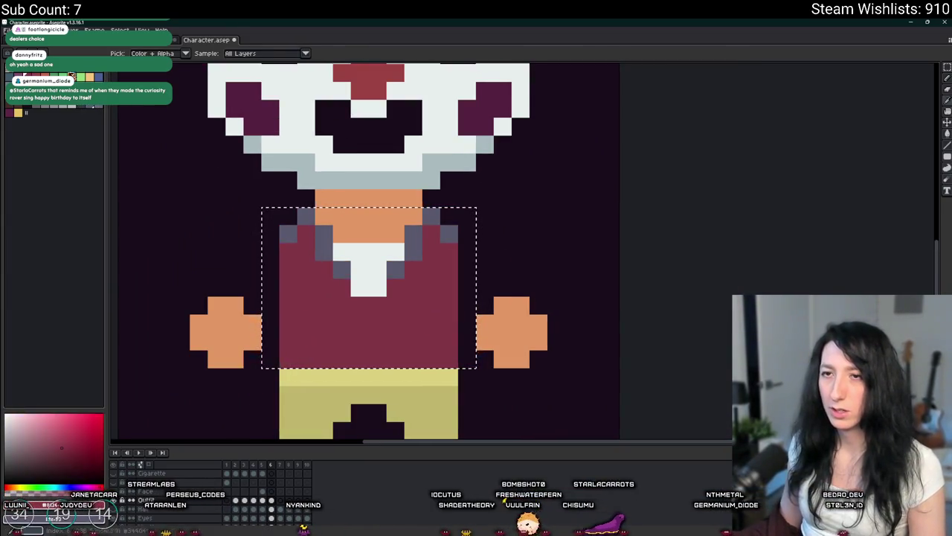
pyautogui.hotkey('shift', 'r')
pyautogui.press('Return')
pyautogui.scroll(-3, 383, 308)
pyautogui.scroll(3, 383, 309)
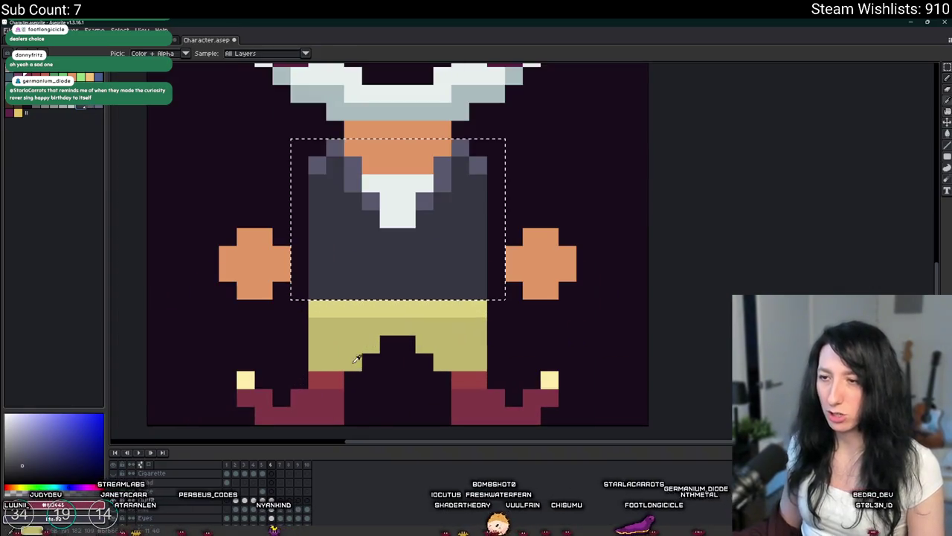
pyautogui.hotkey('ctrl', 'd')
# Step: Fill both shoes dark grey with the Paint Bucket
pyautogui.press('g')
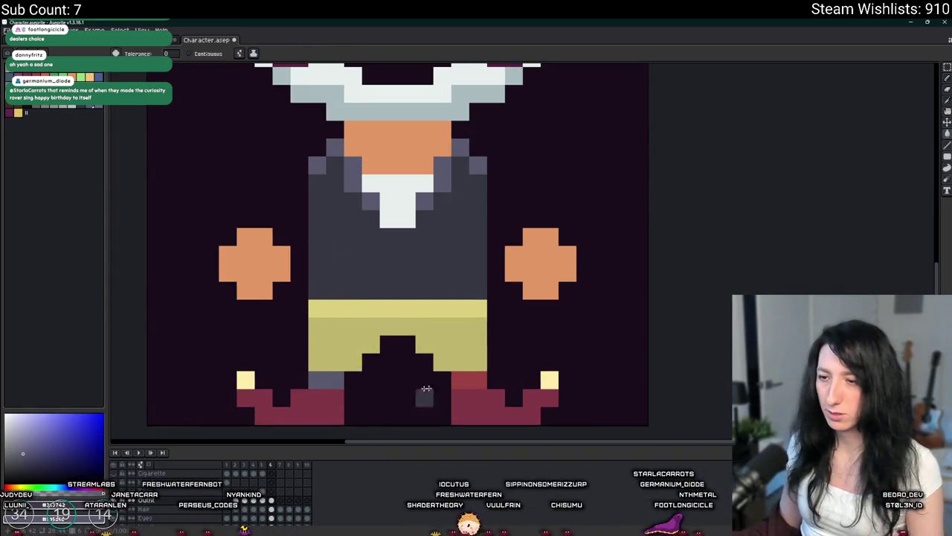
pyautogui.click(476, 405)
pyautogui.click(335, 413)
pyautogui.scroll(-3, 224, 183)
pyautogui.scroll(4, 223, 184)
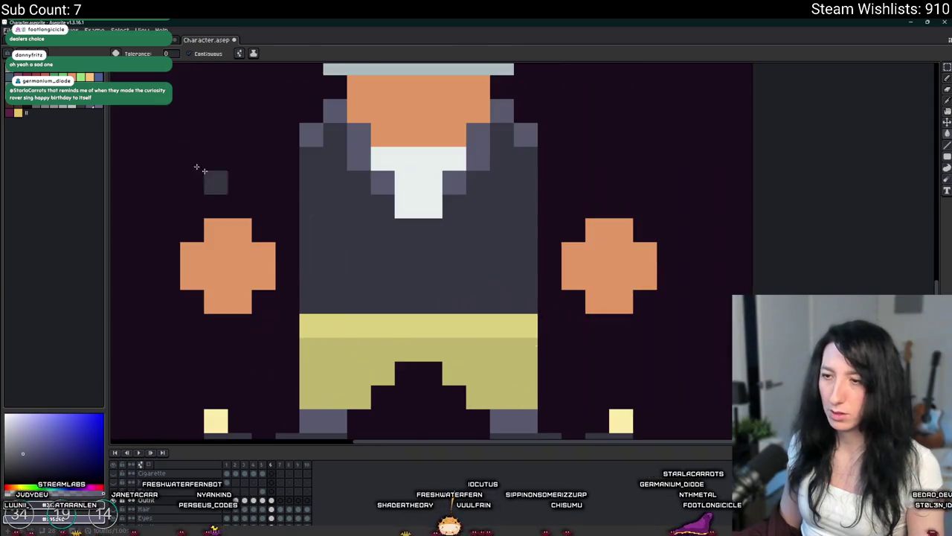
pyautogui.scroll(-2, 223, 184)
# Step: Fill the khaki pants dark brown and the belt a darker colour
pyautogui.click(278, 269)
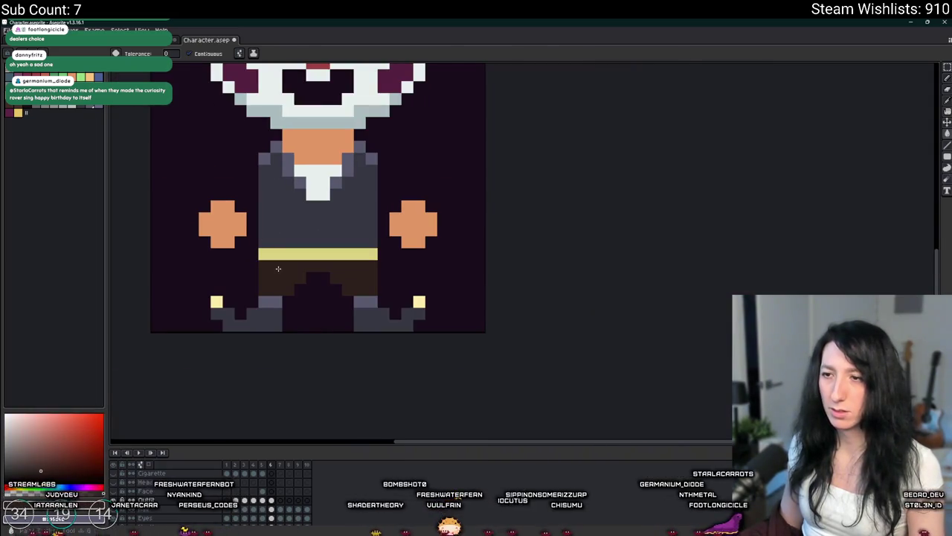
pyautogui.scroll(2, 277, 268)
pyautogui.click(17, 110)
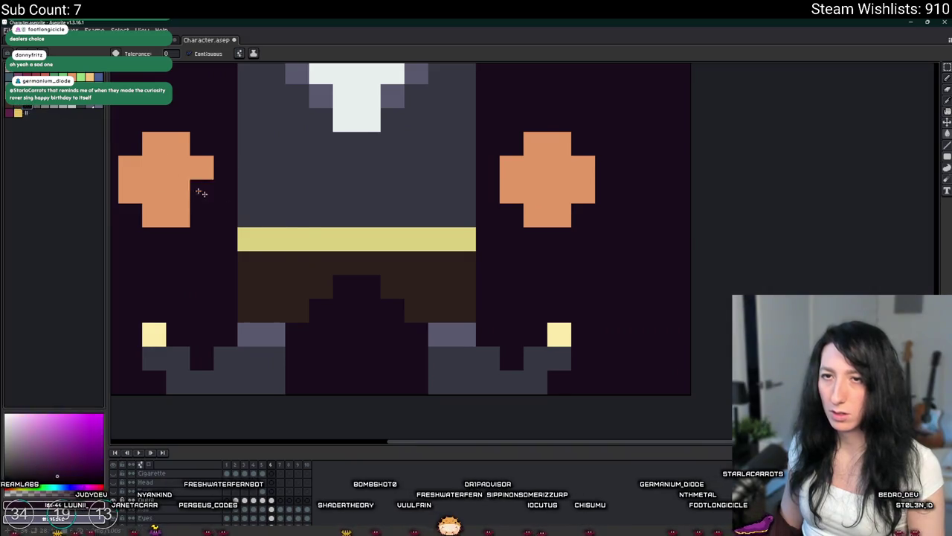
pyautogui.click(291, 238)
pyautogui.scroll(-3, 292, 238)
pyautogui.hotkey('ctrl', 'z')
pyautogui.scroll(2, 291, 238)
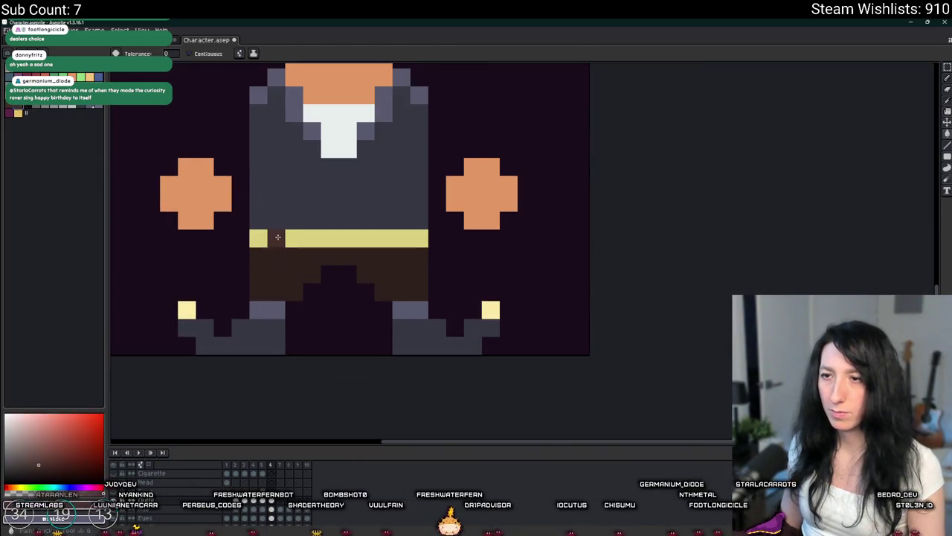
pyautogui.click(279, 233)
pyautogui.scroll(-3, 278, 233)
pyautogui.scroll(2, 290, 179)
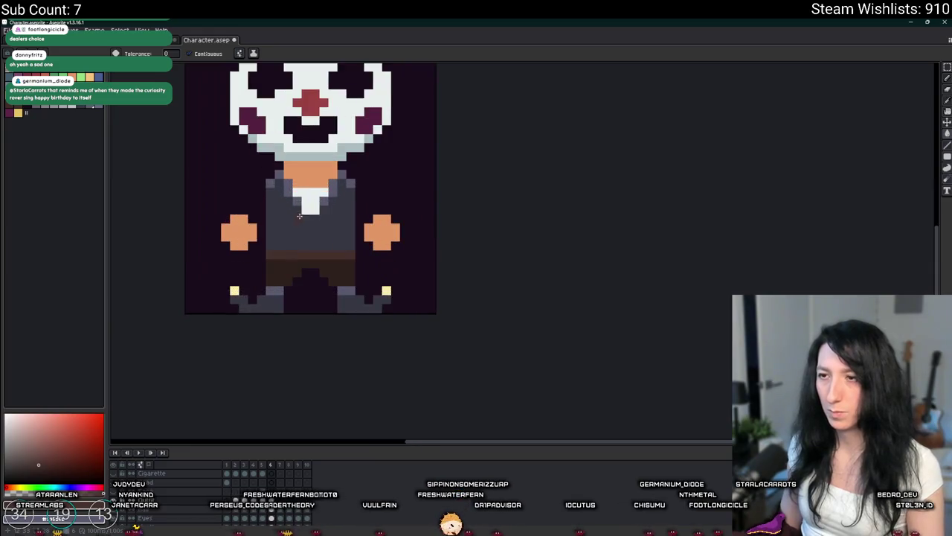
# Step: Eyedrop the grey shading colour from the canvas
pyautogui.press('i')
pyautogui.scroll(3, 282, 177)
pyautogui.click(280, 178)
# Step: Extend the orange neck skin down into the shirt with a one-pixel pencil
pyautogui.press('b')
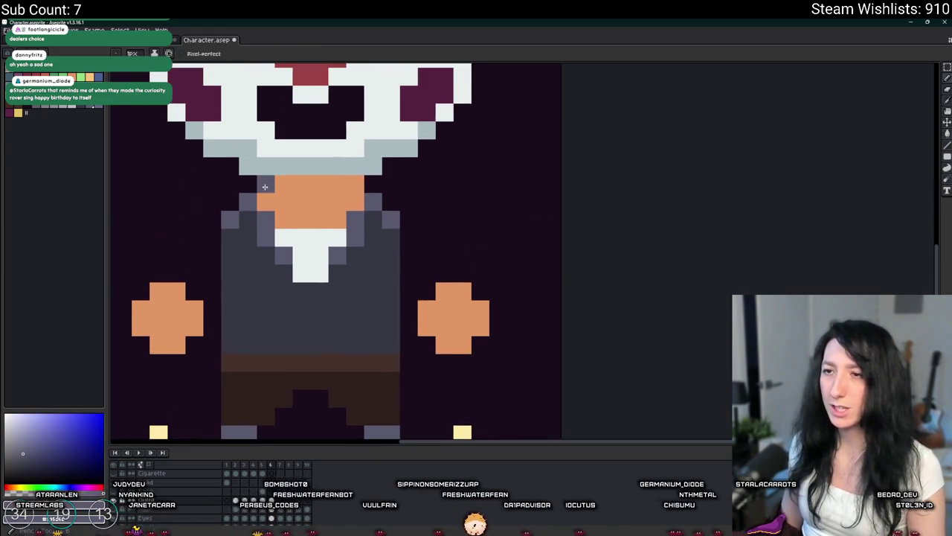
pyautogui.moveTo(246, 184); pyautogui.dragTo(356, 178)
pyautogui.hotkey('ctrl', 'z')
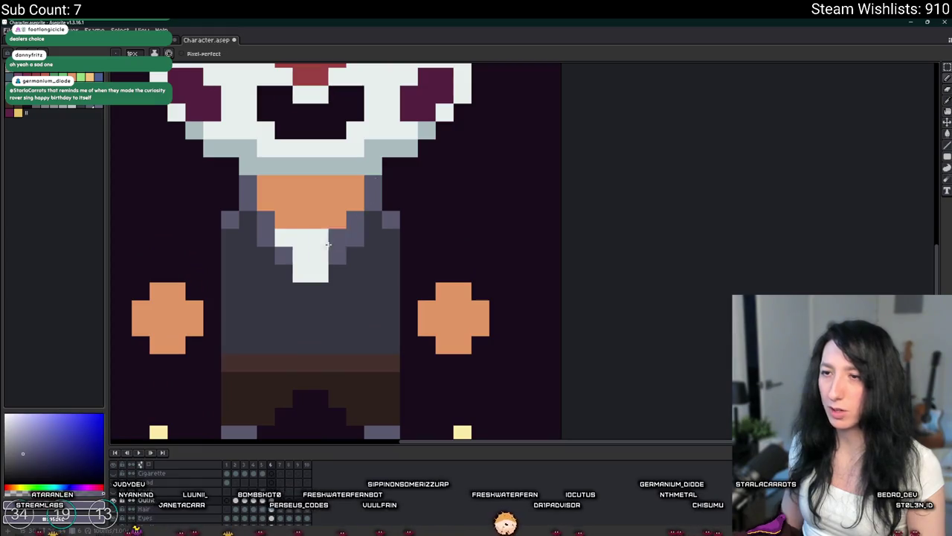
pyautogui.moveTo(270, 217)
pyautogui.mouseDown()
pyautogui.moveTo(356, 218)
pyautogui.moveTo(327, 270)
pyautogui.mouseUp()
pyautogui.press('-')
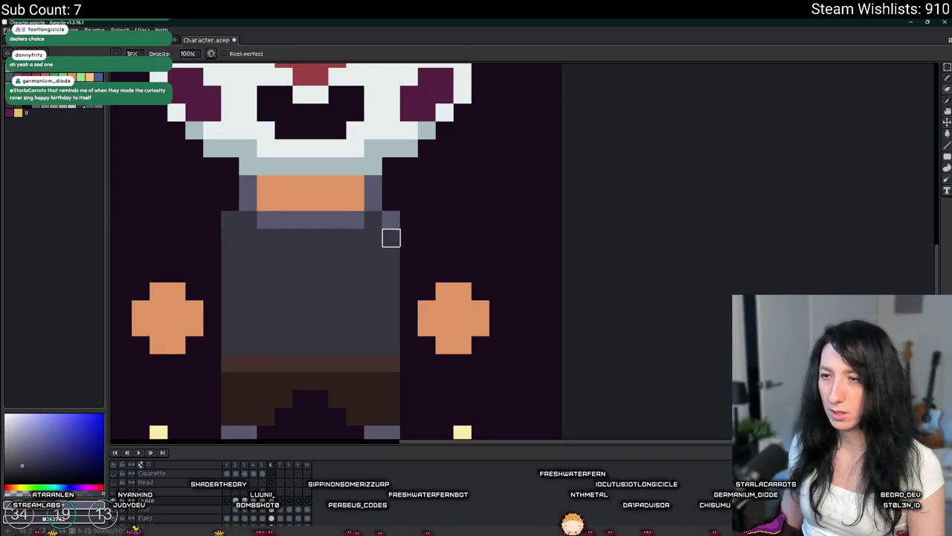
pyautogui.scroll(-1, 408, 219)
pyautogui.scroll(-2, 389, 218)
pyautogui.scroll(2, 357, 215)
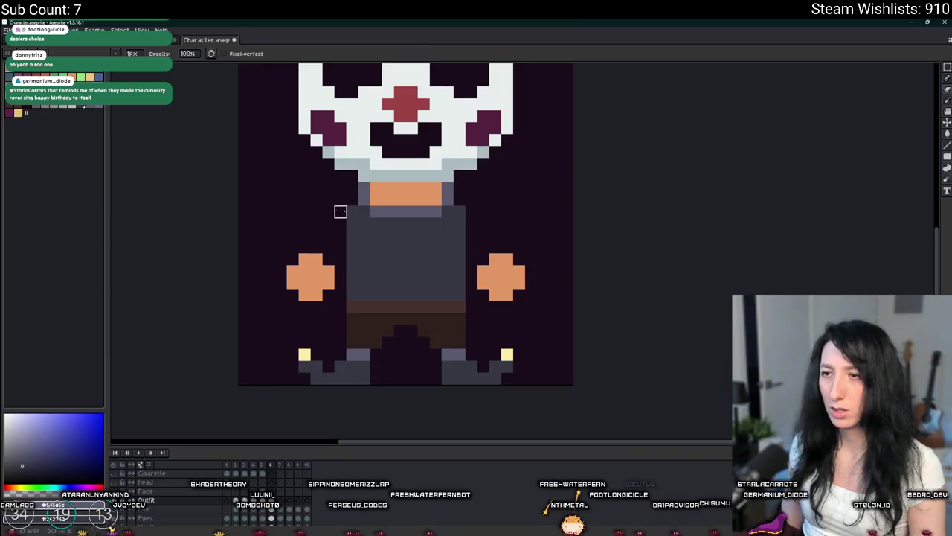
pyautogui.scroll(1, 335, 233)
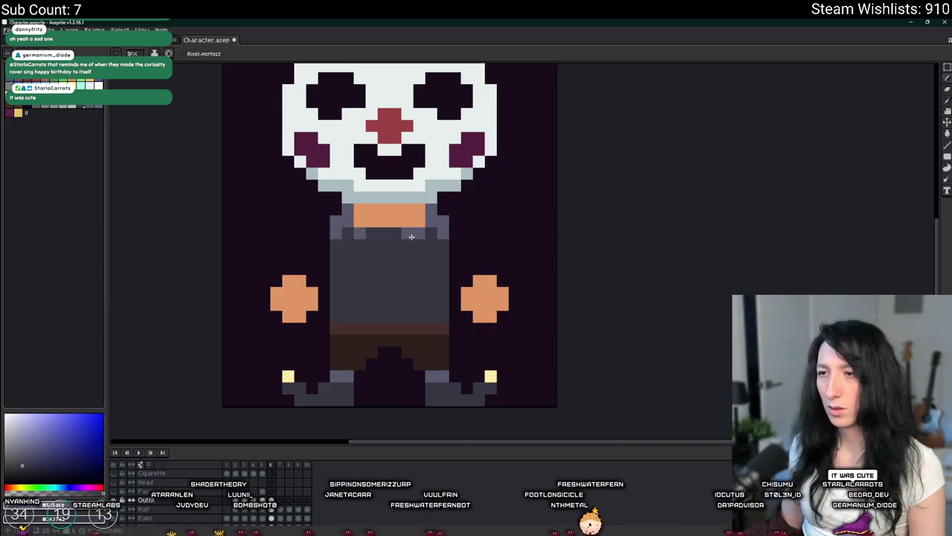
pyautogui.moveTo(368, 233); pyautogui.dragTo(407, 233)
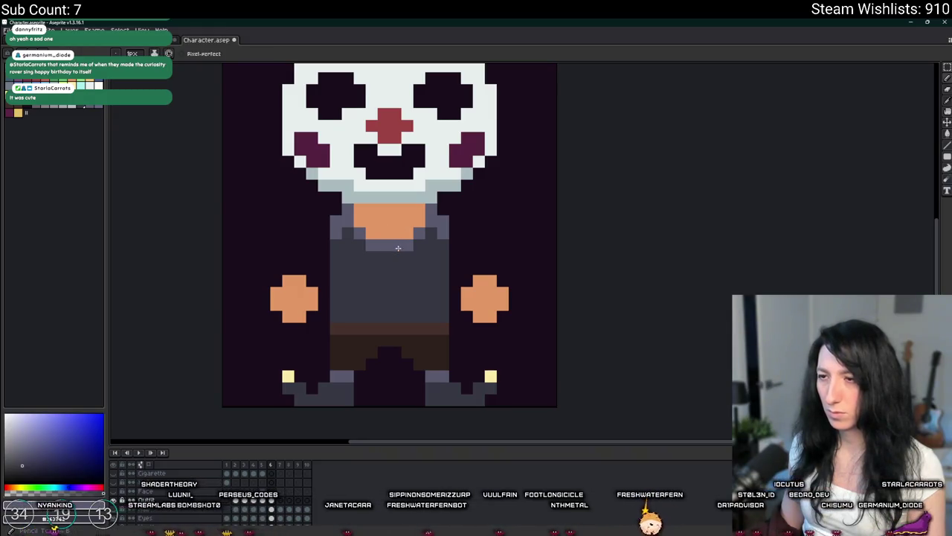
pyautogui.scroll(-4, 383, 245)
pyautogui.scroll(2, 381, 250)
pyautogui.scroll(2, 381, 250)
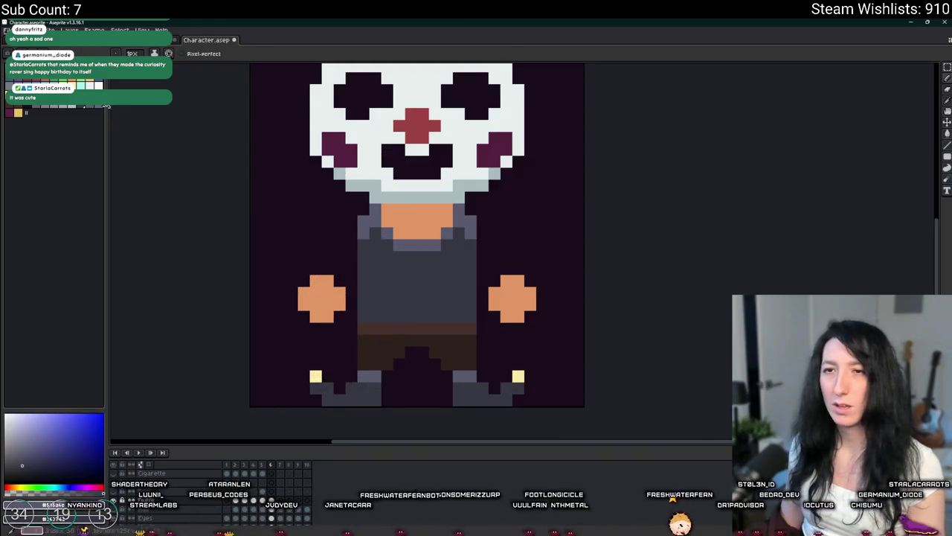
# Step: Try a red bucket fill on the shirt, then leave it grey
pyautogui.press('g')
pyautogui.click(389, 282)
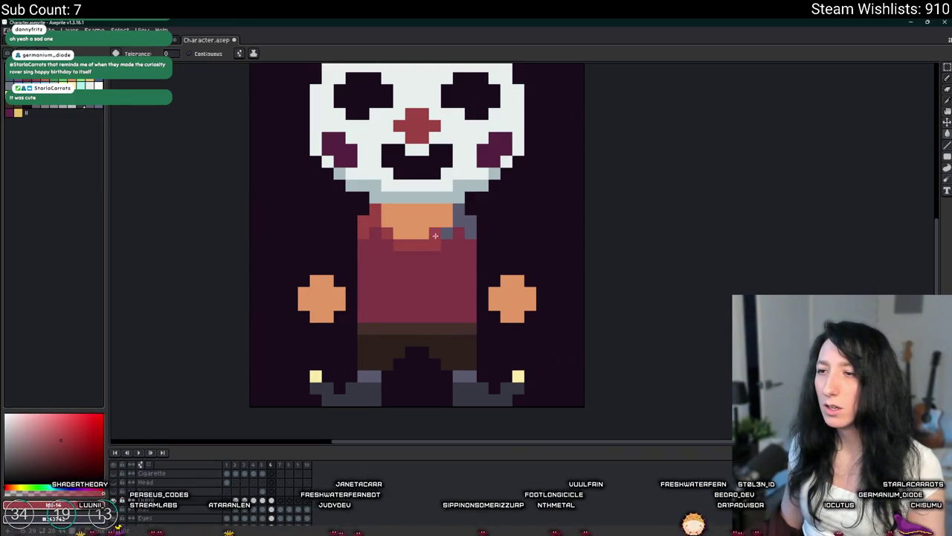
pyautogui.scroll(-5, 460, 219)
pyautogui.scroll(-2, 464, 221)
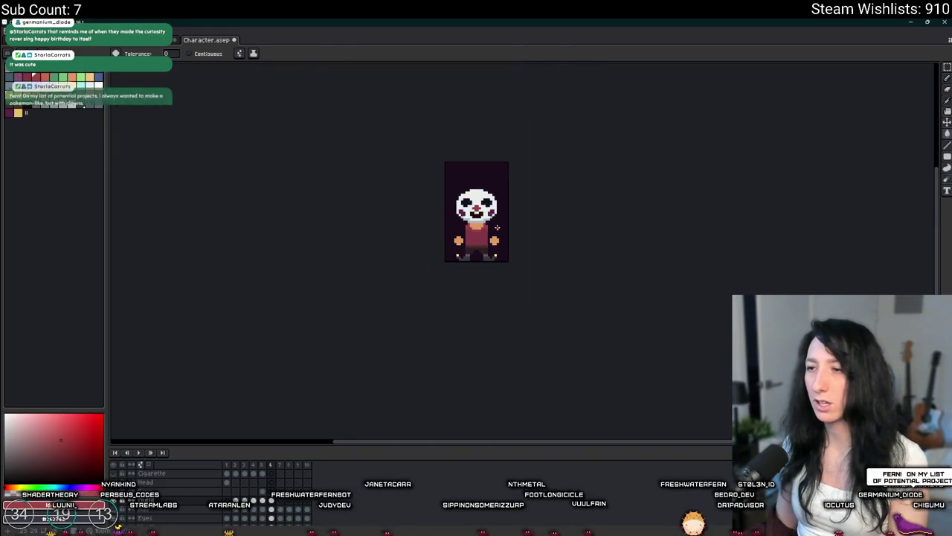
pyautogui.moveTo(468, 223); pyautogui.dragTo(370, 219)
pyautogui.scroll(3, 355, 213)
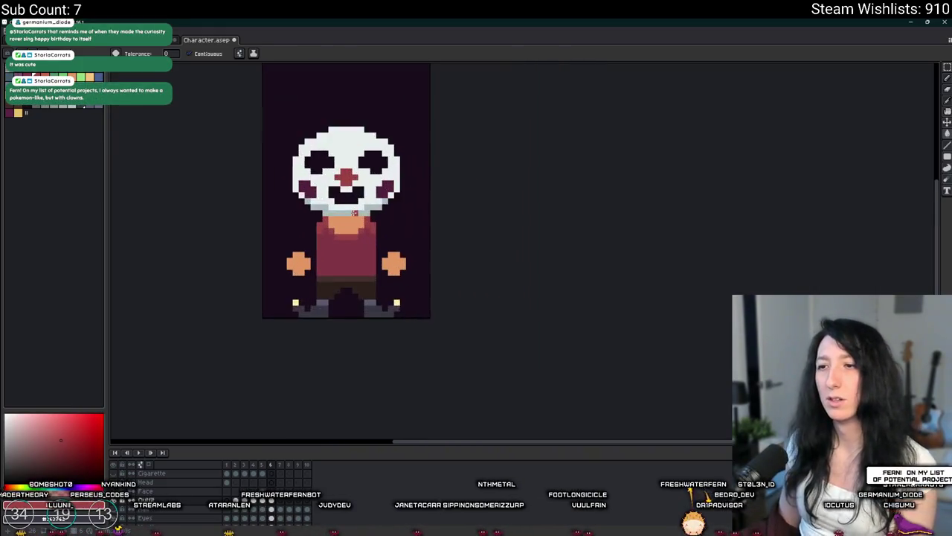
pyautogui.press('v')
pyautogui.scroll(-2, 355, 241)
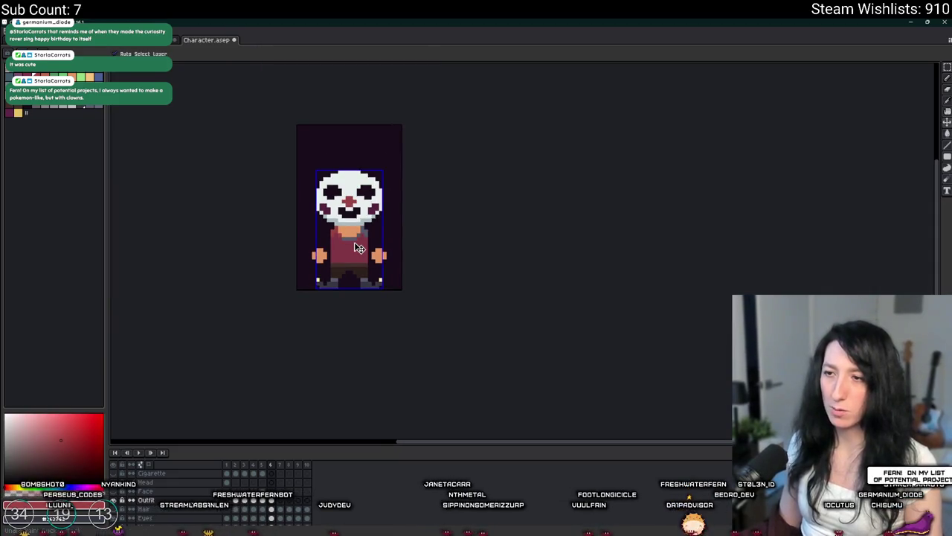
pyautogui.scroll(-2, 386, 218)
pyautogui.press('g')
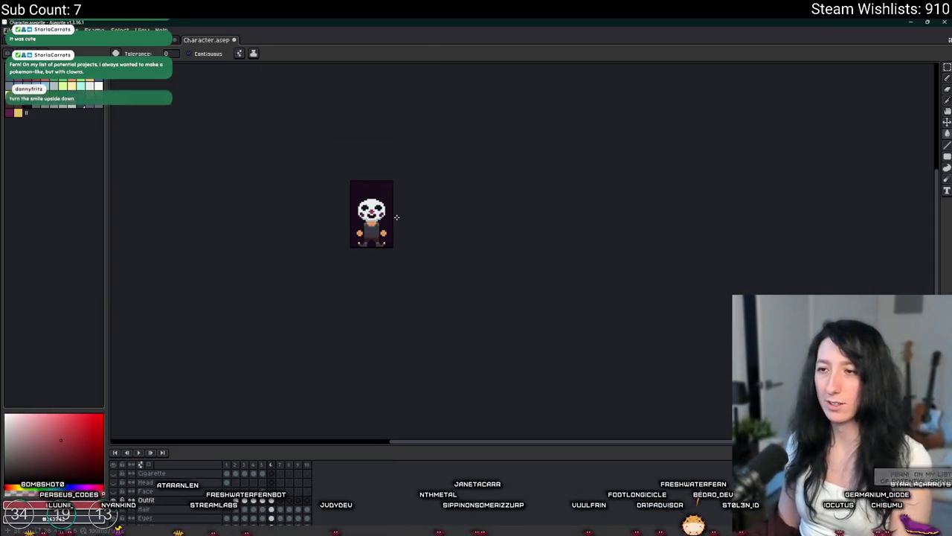
pyautogui.scroll(2, 380, 218)
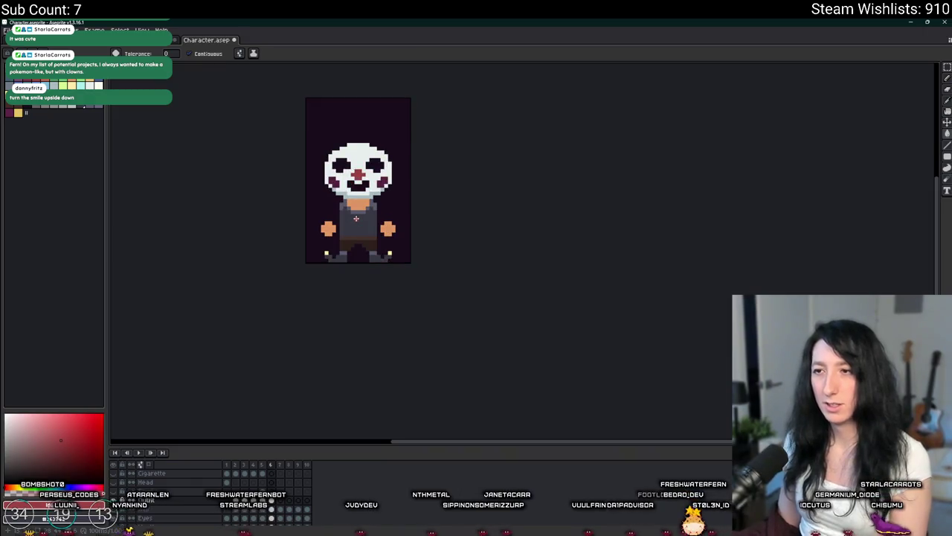
pyautogui.scroll(-2, 356, 218)
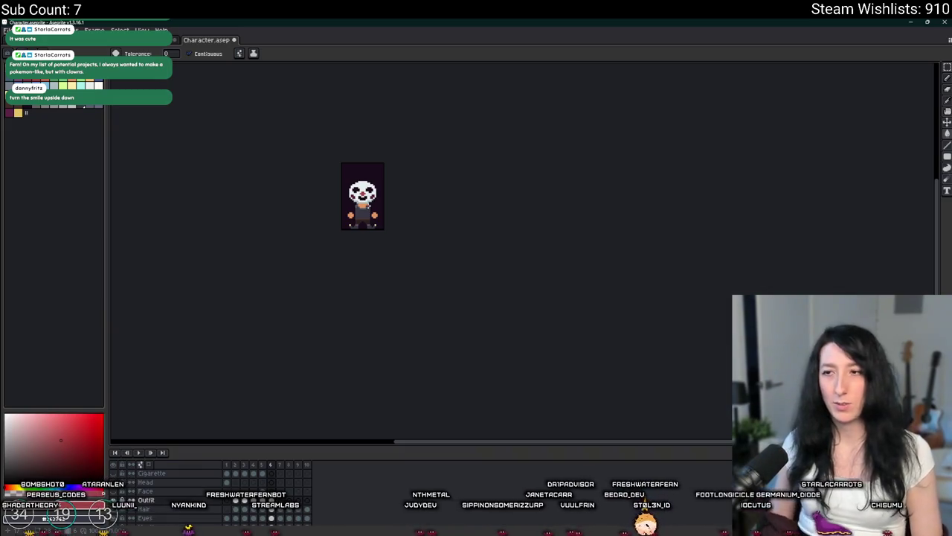
# Step: Flip the mouth vertically into a frown and paint its orange corner pixels white
pyautogui.press('m')
pyautogui.scroll(5, 379, 216)
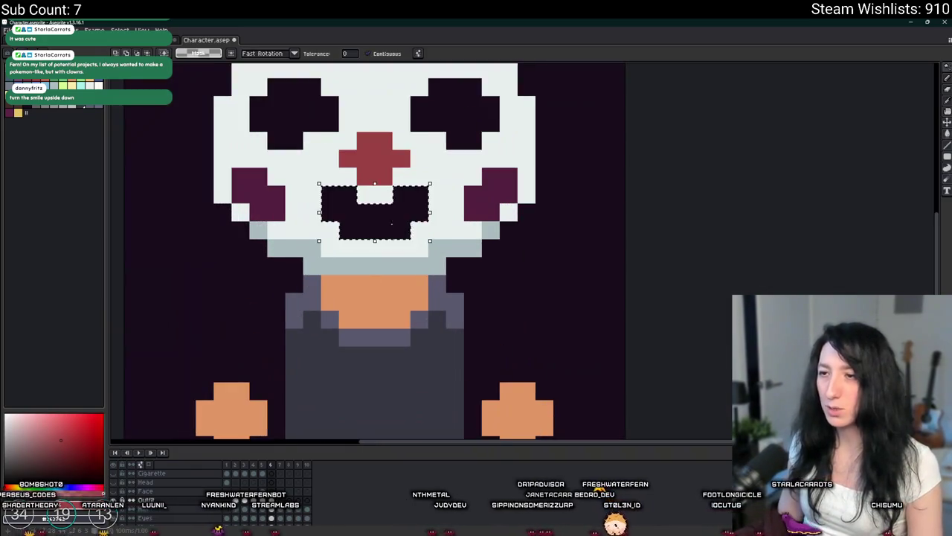
pyautogui.press('b')
pyautogui.keyDown('alt'); pyautogui.click(440, 179); pyautogui.keyUp('alt')
pyautogui.click(425, 192)
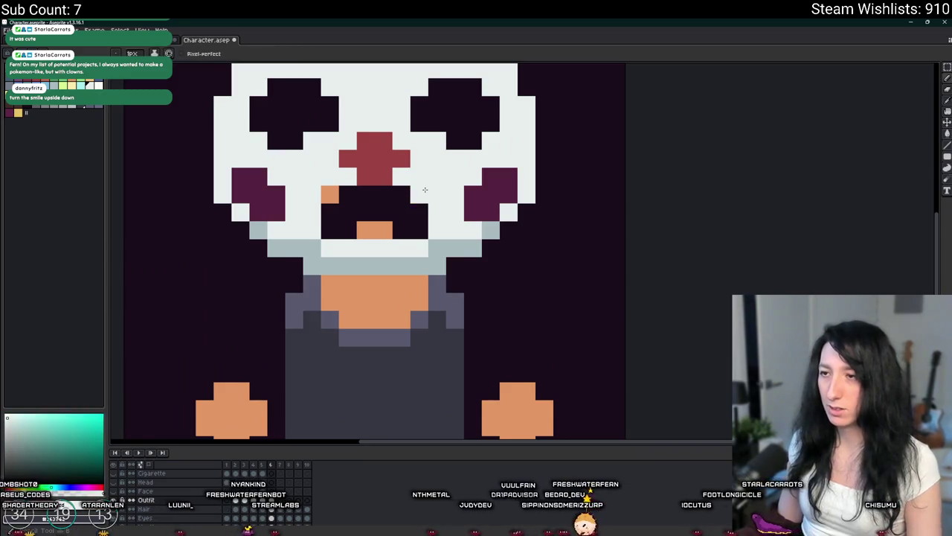
pyautogui.moveTo(385, 230); pyautogui.dragTo(371, 227)
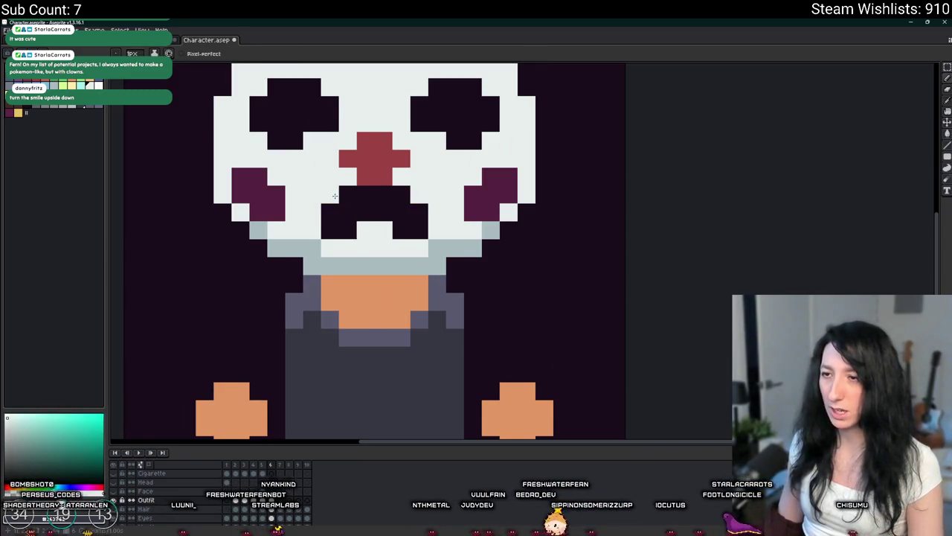
# Step: Discard the accidental pasted pixels and paint the orange nose pixel white
pyautogui.scroll(-3, 335, 195)
pyautogui.scroll(1, 335, 196)
pyautogui.hotkey('ctrl', 'v')
pyautogui.press('Escape')
pyautogui.press('b')
pyautogui.click(343, 186)
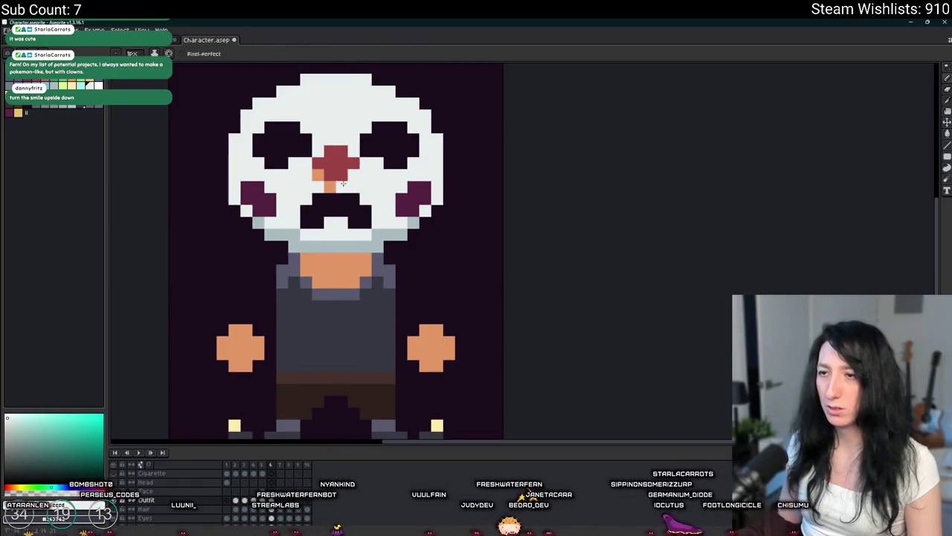
pyautogui.scroll(-4, 344, 183)
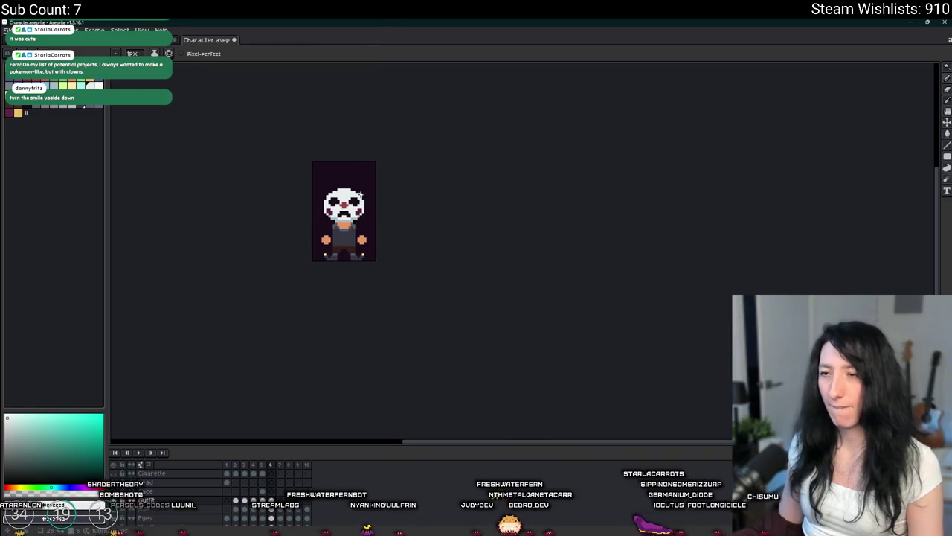
pyautogui.scroll(2, 349, 208)
pyautogui.scroll(3, 335, 230)
pyautogui.scroll(1, 324, 249)
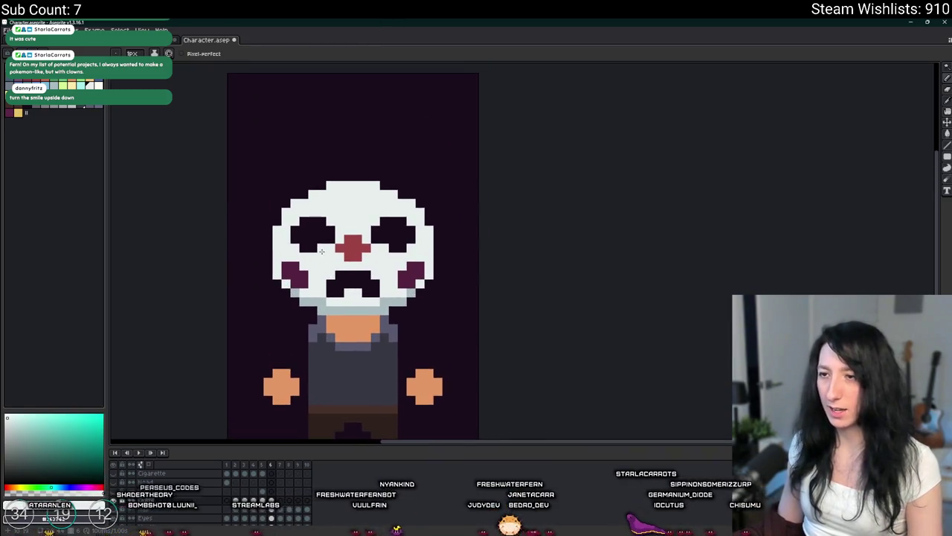
# Step: Magic Wand the eye holes and flip them vertically
pyautogui.press('v')
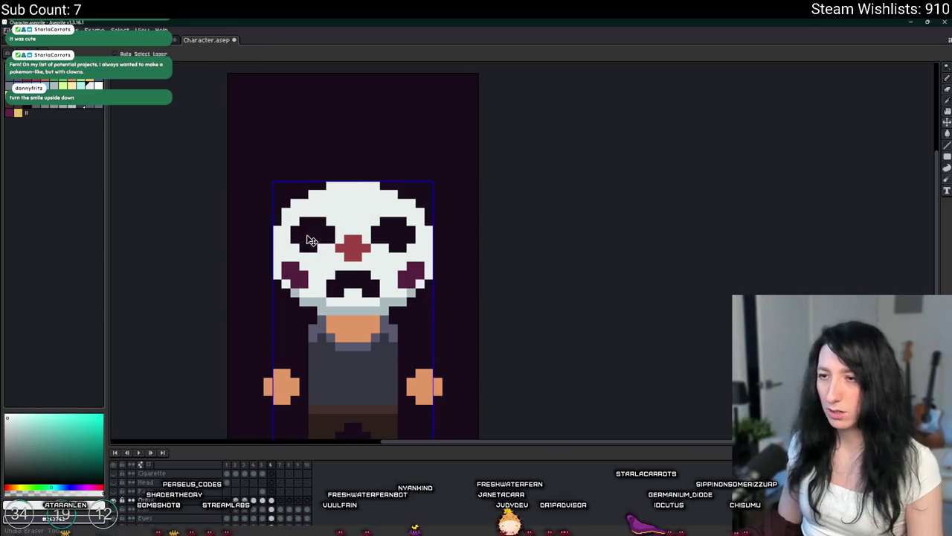
pyautogui.press('w')
pyautogui.click(311, 240)
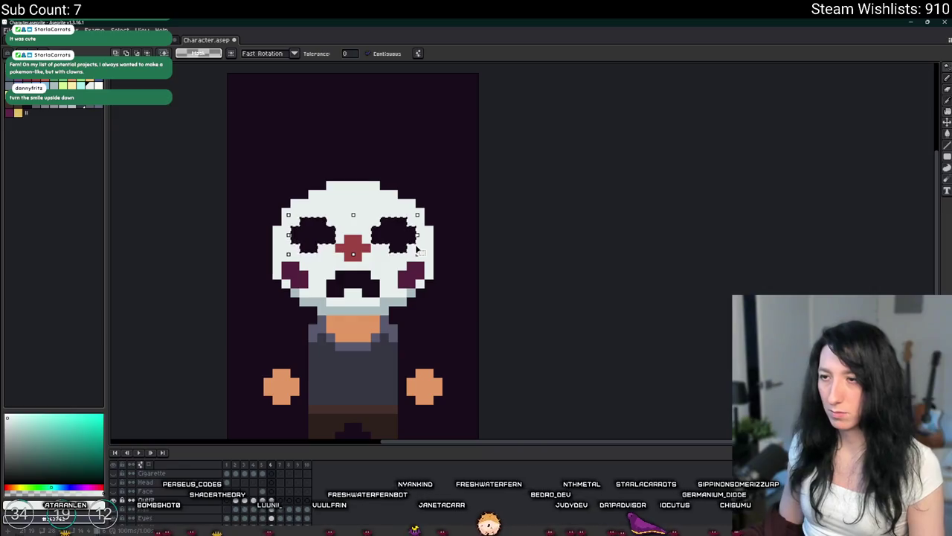
pyautogui.press('Down')
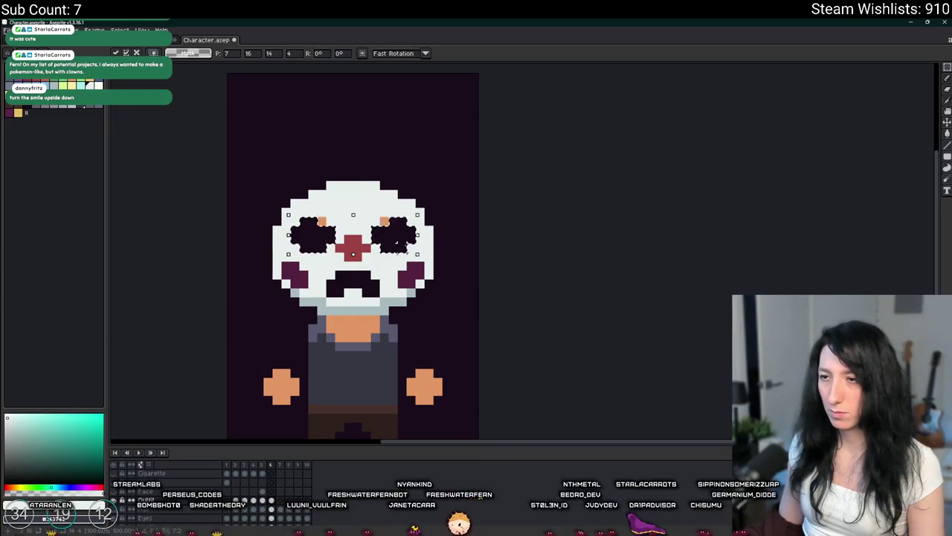
pyautogui.hotkey('ctrl', 'd')
pyautogui.press('b')
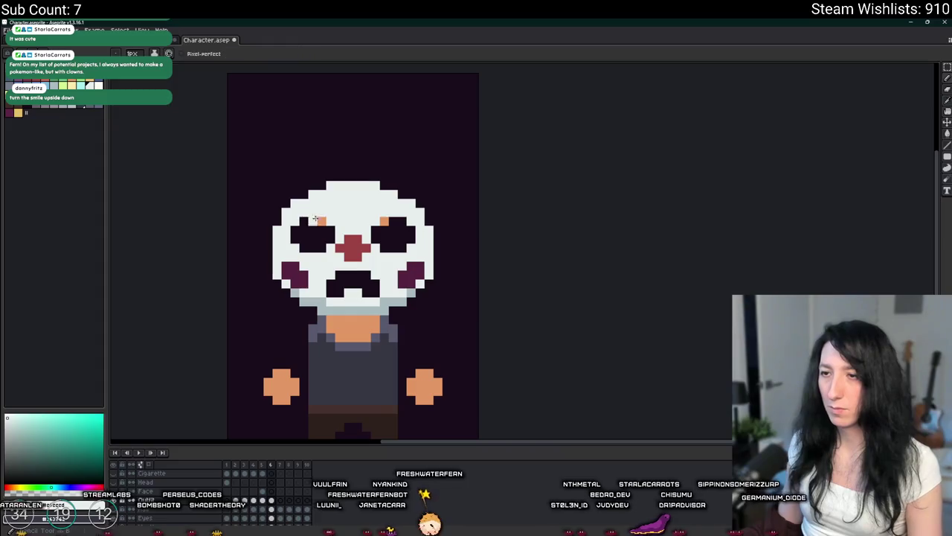
pyautogui.scroll(-2, 383, 220)
pyautogui.scroll(-1, 383, 221)
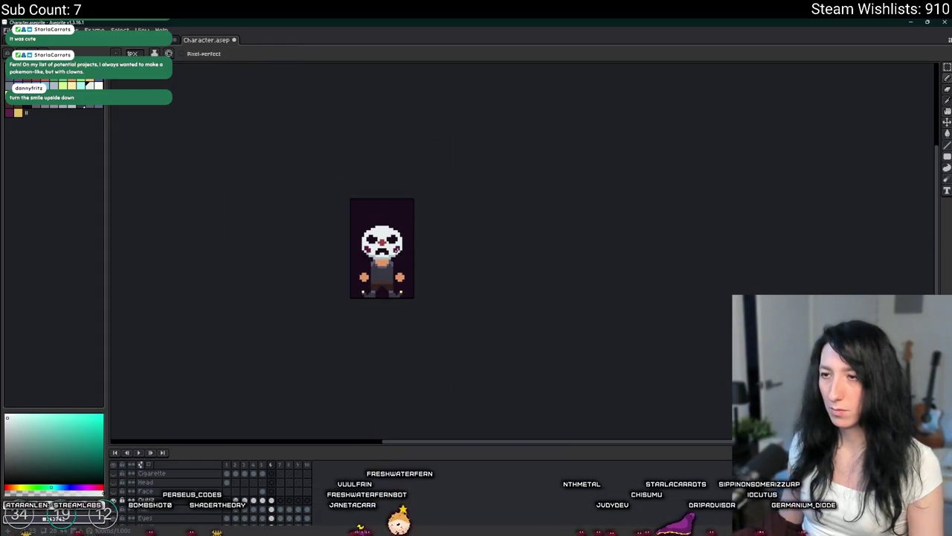
pyautogui.scroll(-1, 383, 220)
pyautogui.scroll(3, 446, 242)
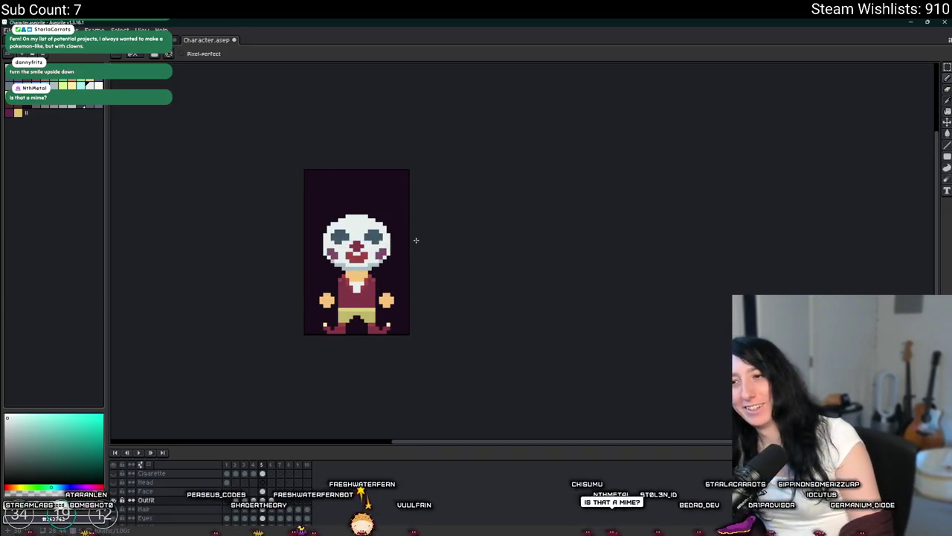
# Step: Copy the red clown's vest and collar from frame 5 and paste it onto frame 6
pyautogui.scroll(2, 367, 247)
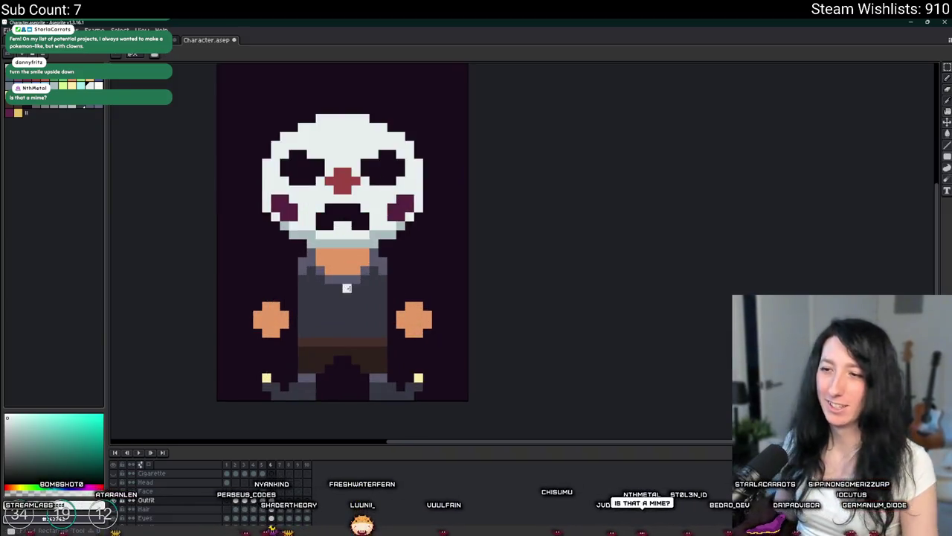
pyautogui.press('i')
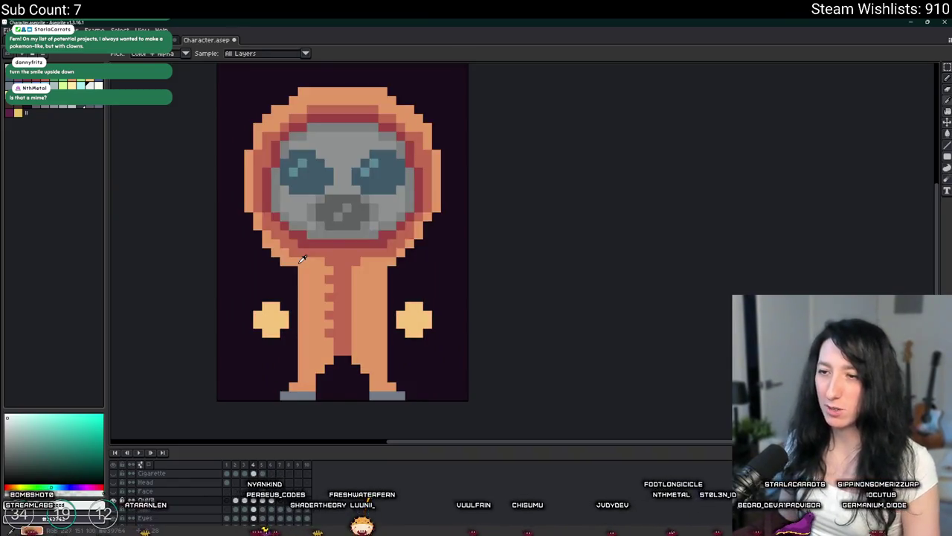
pyautogui.press('m')
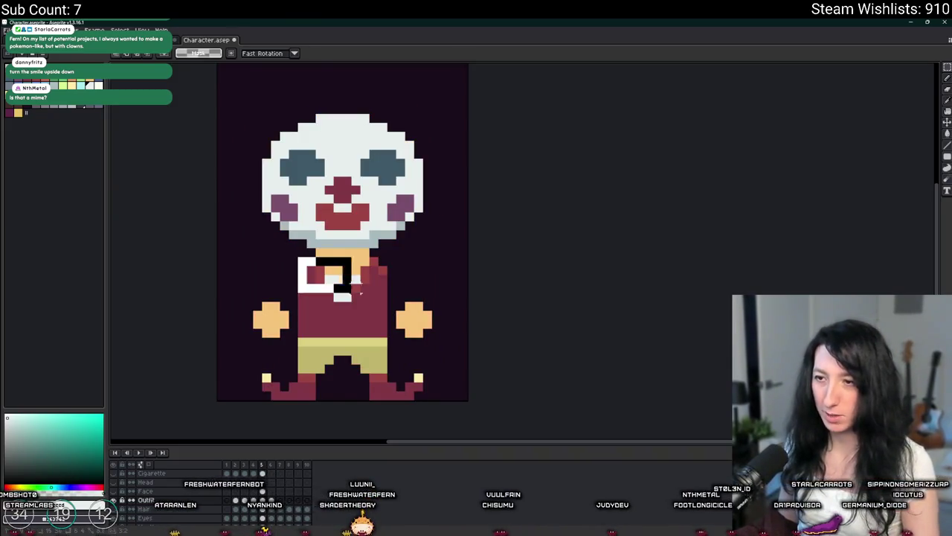
pyautogui.moveTo(350, 283); pyautogui.dragTo(387, 305)
pyautogui.hotkey('ctrl', 'c')
pyautogui.press('Right')
pyautogui.hotkey('ctrl', 'v')
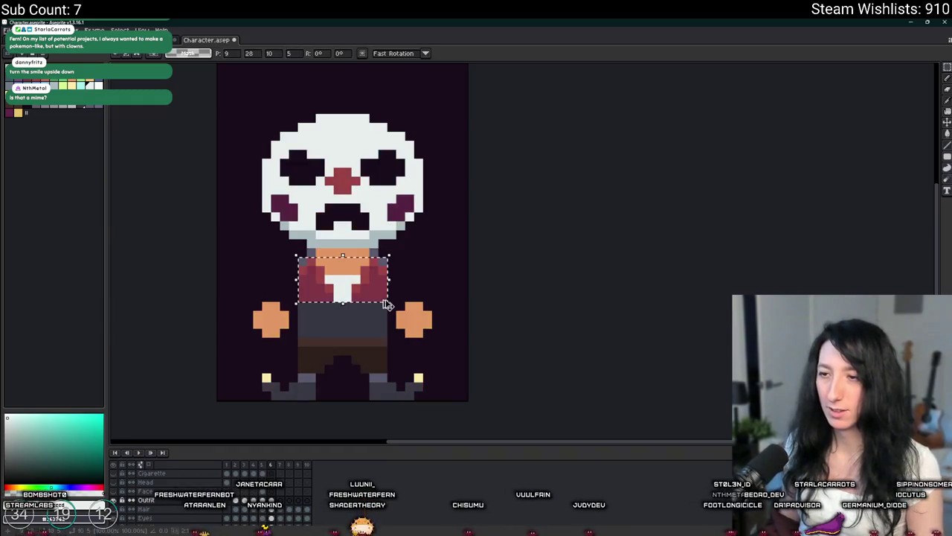
pyautogui.scroll(3, 357, 267)
pyautogui.press('b')
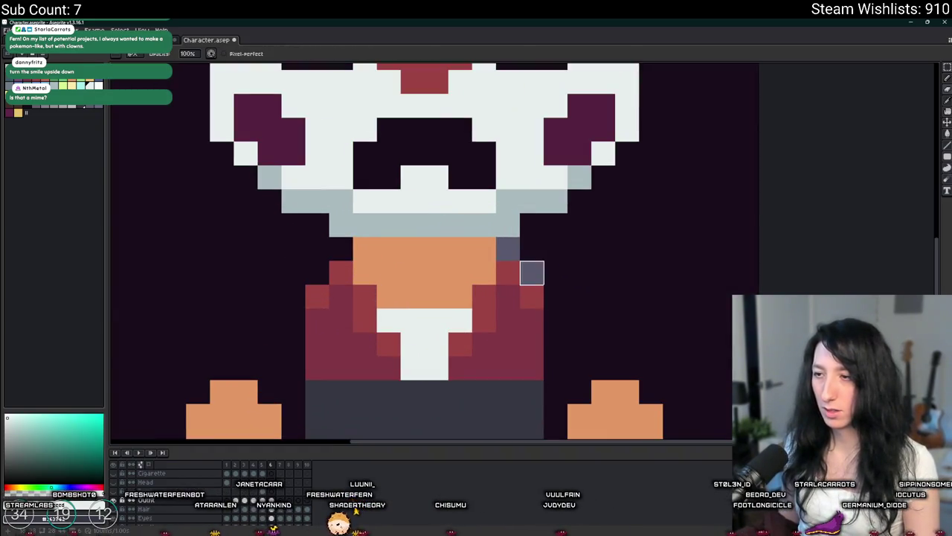
# Step: Recolour both red vest panels and leftover red pixels dark grey
pyautogui.press('g')
pyautogui.keyDown('alt'); pyautogui.click(487, 394); pyautogui.keyUp('alt')
pyautogui.click(506, 349)
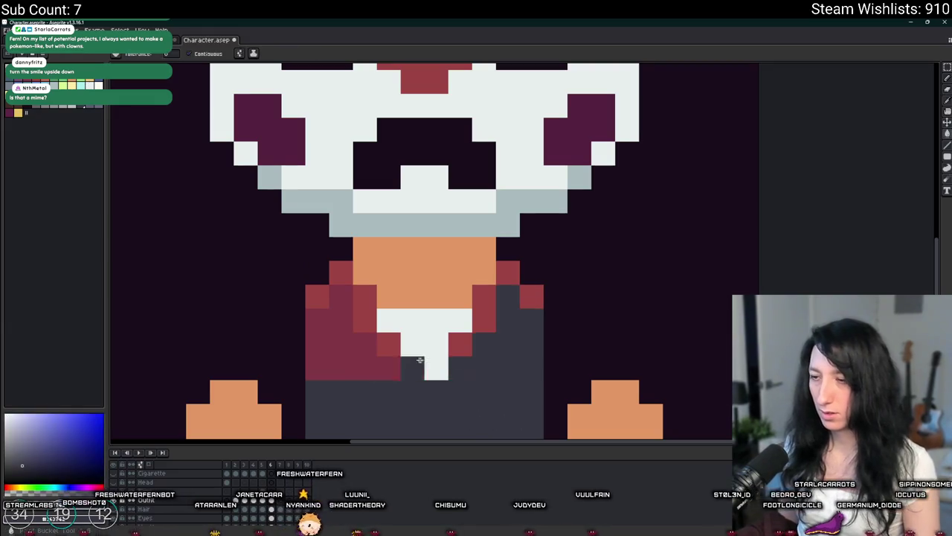
pyautogui.click(339, 350)
pyautogui.click(89, 107)
pyautogui.press('b')
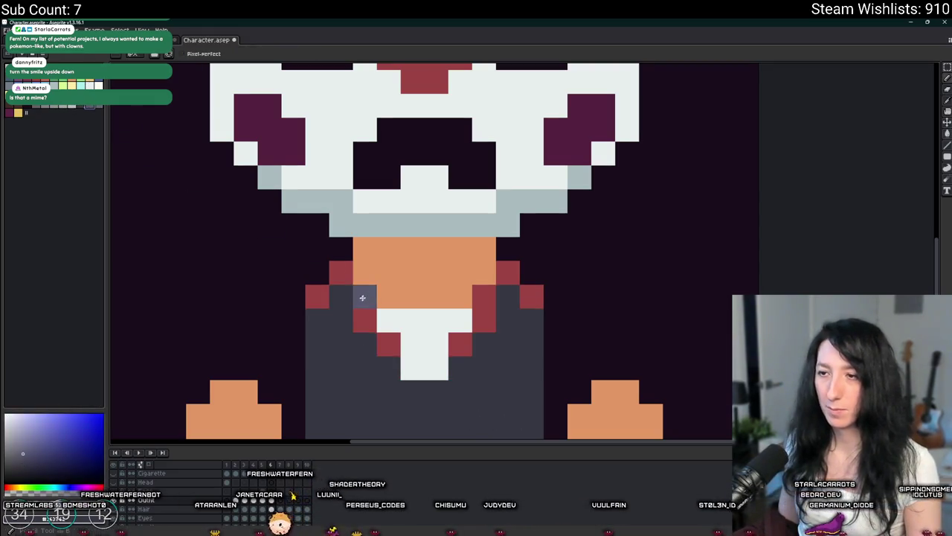
pyautogui.click(379, 337)
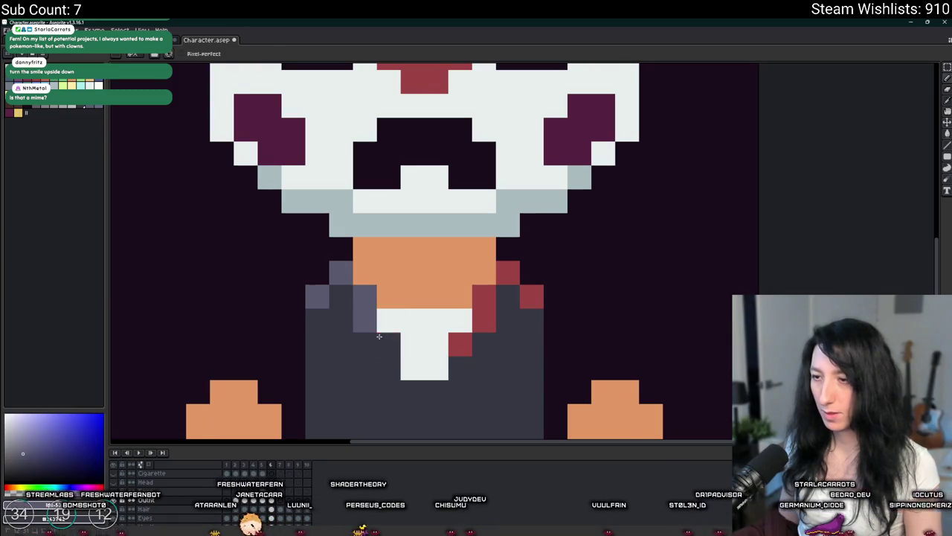
pyautogui.click(506, 285)
pyautogui.scroll(-7, 505, 284)
pyautogui.scroll(-2, 448, 278)
pyautogui.scroll(-1, 447, 279)
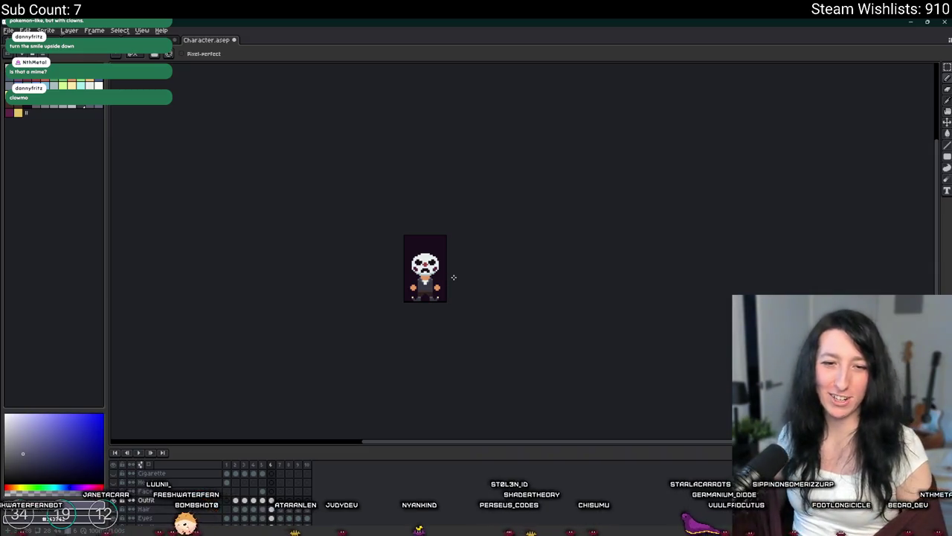
pyautogui.scroll(1, 389, 342)
pyautogui.moveTo(491, 330)
pyautogui.mouseDown()
pyautogui.moveTo(436, 308)
pyautogui.moveTo(428, 334)
pyautogui.mouseUp()
pyautogui.click(410, 299)
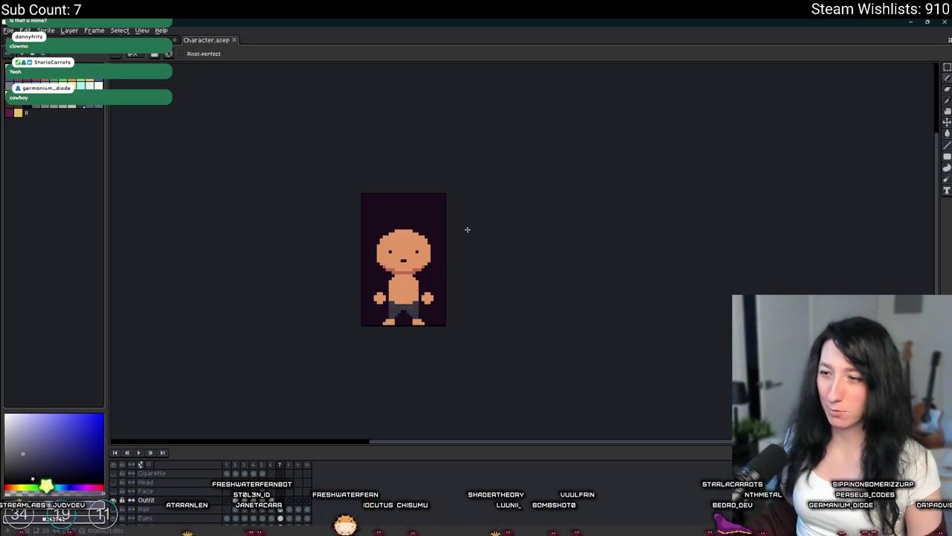
# Step: Pencil two reddish chest dots and a navel dot in the eyedropped neck colour
pyautogui.scroll(3, 408, 299)
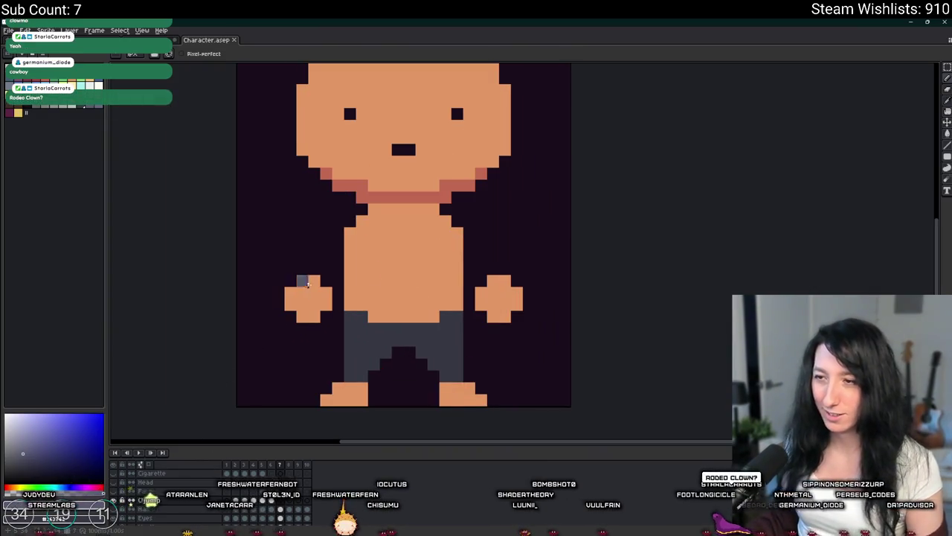
pyautogui.press('i')
pyautogui.click(401, 195)
pyautogui.press('b')
pyautogui.click(361, 245)
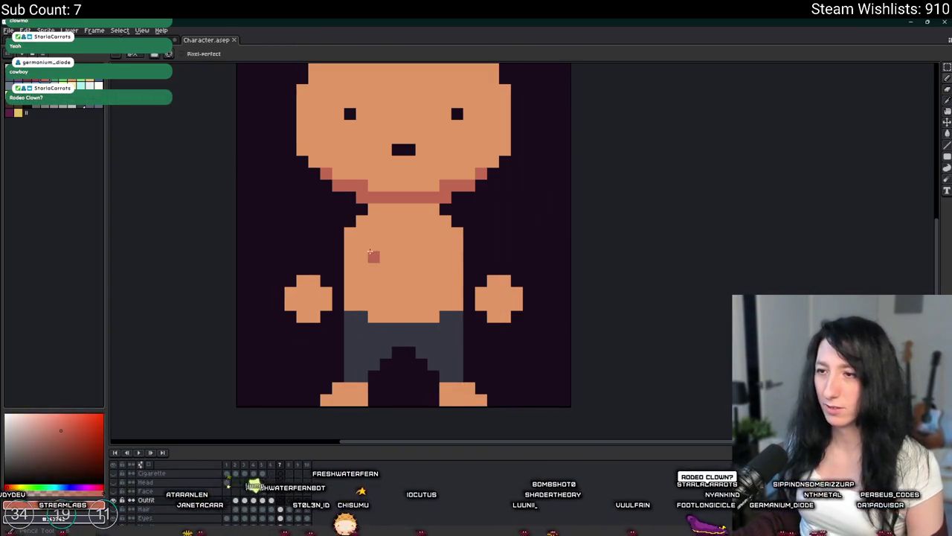
pyautogui.scroll(-3, 478, 315)
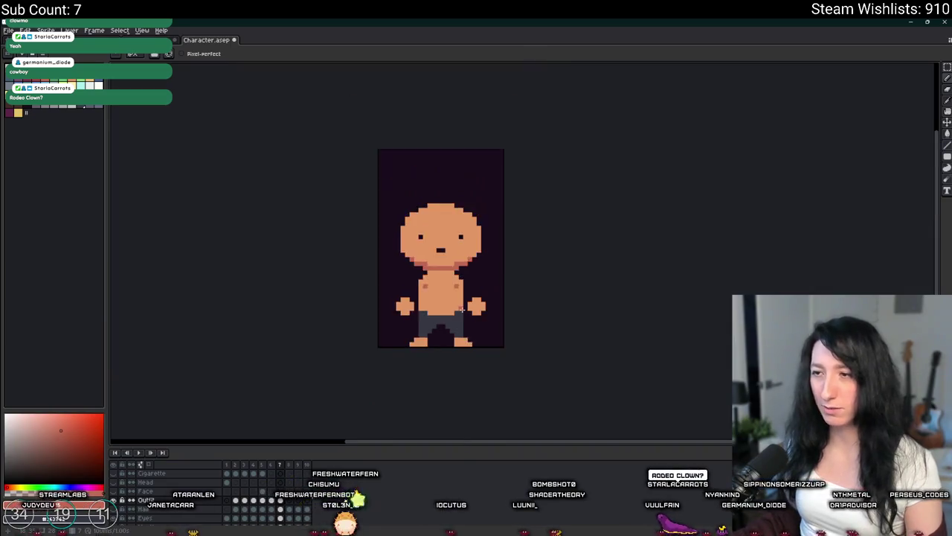
pyautogui.scroll(-2, 478, 315)
pyautogui.scroll(3, 476, 297)
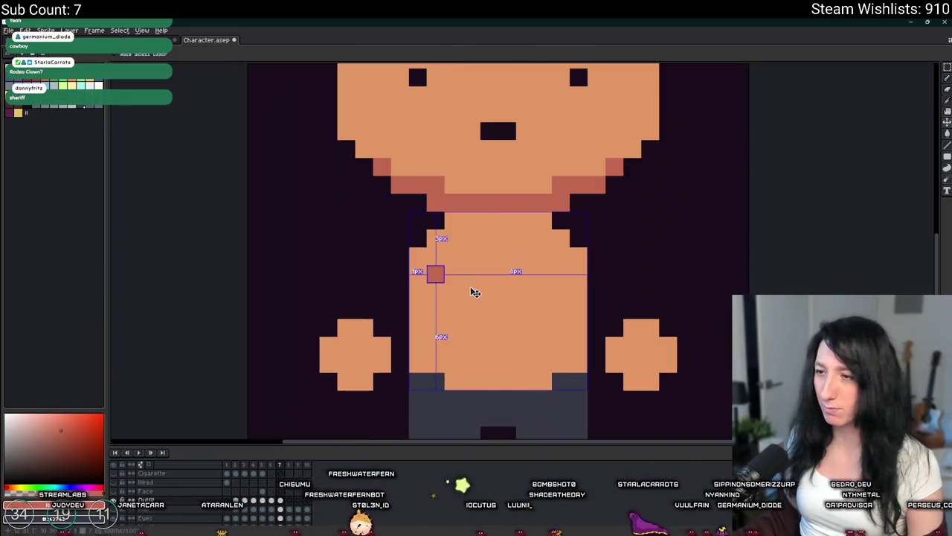
pyautogui.click(535, 270)
pyautogui.scroll(-3, 536, 270)
pyautogui.scroll(-1, 461, 287)
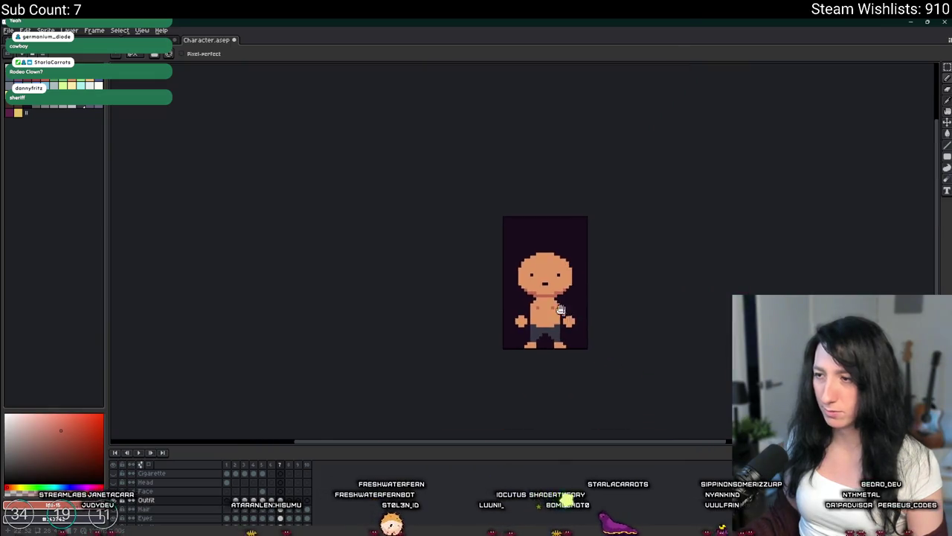
pyautogui.scroll(1, 489, 304)
pyautogui.scroll(4, 567, 308)
pyautogui.scroll(2, 385, 280)
pyautogui.click(380, 275)
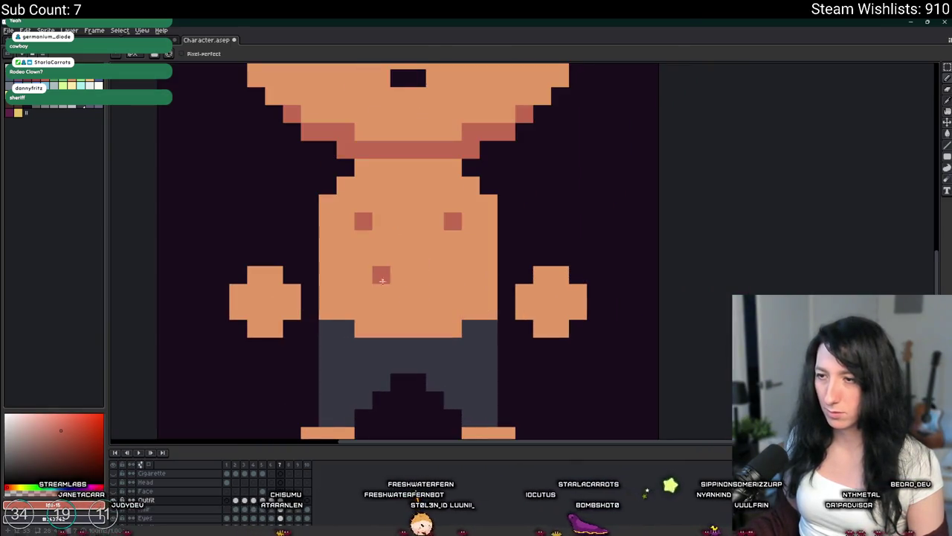
pyautogui.scroll(-2, 437, 276)
pyautogui.scroll(-2, 520, 282)
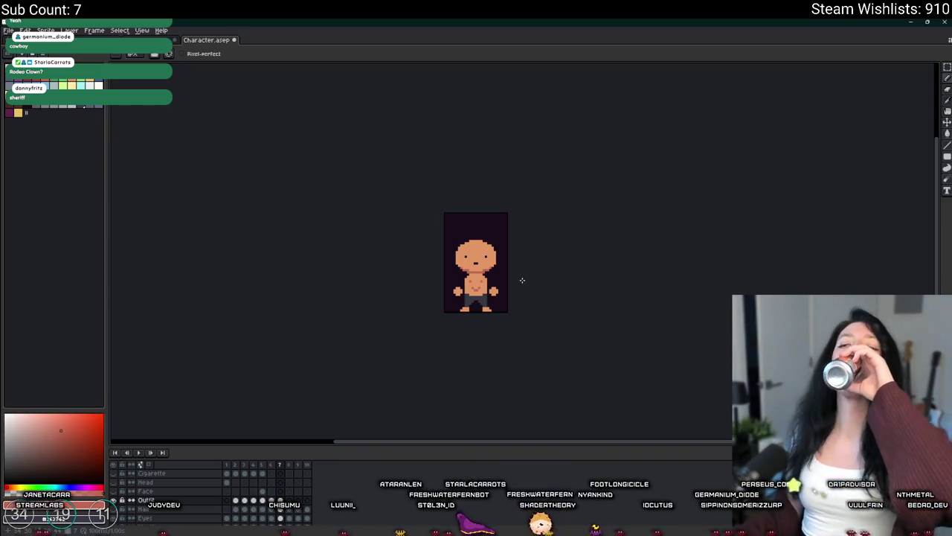
pyautogui.scroll(1, 504, 286)
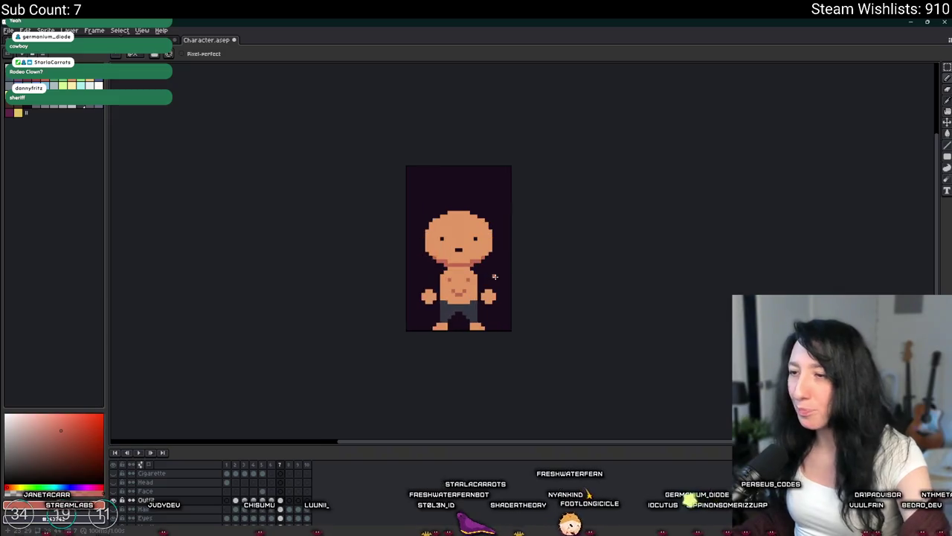
pyautogui.scroll(2, 502, 285)
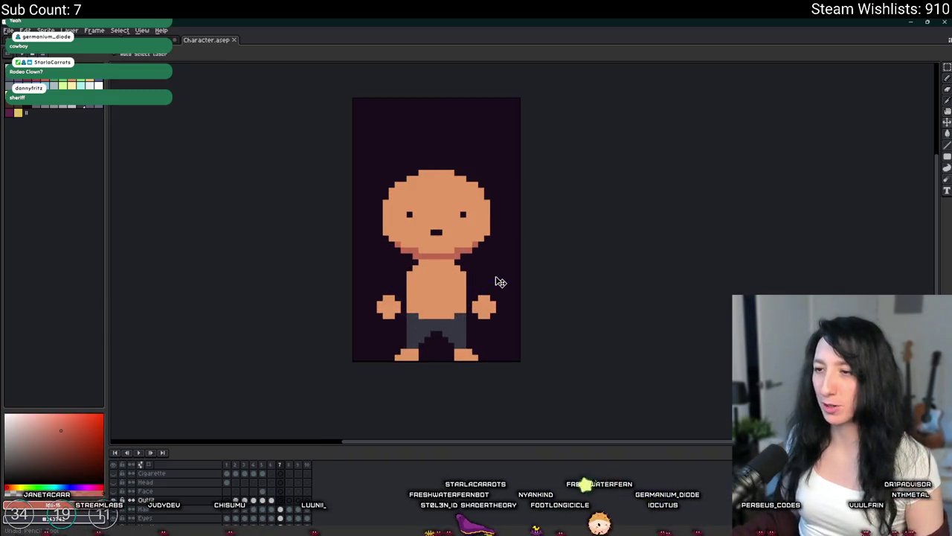
# Step: Compare frame 6 against frame 7, then switch to GameMaker's scr_outfits script
pyautogui.click(273, 504)
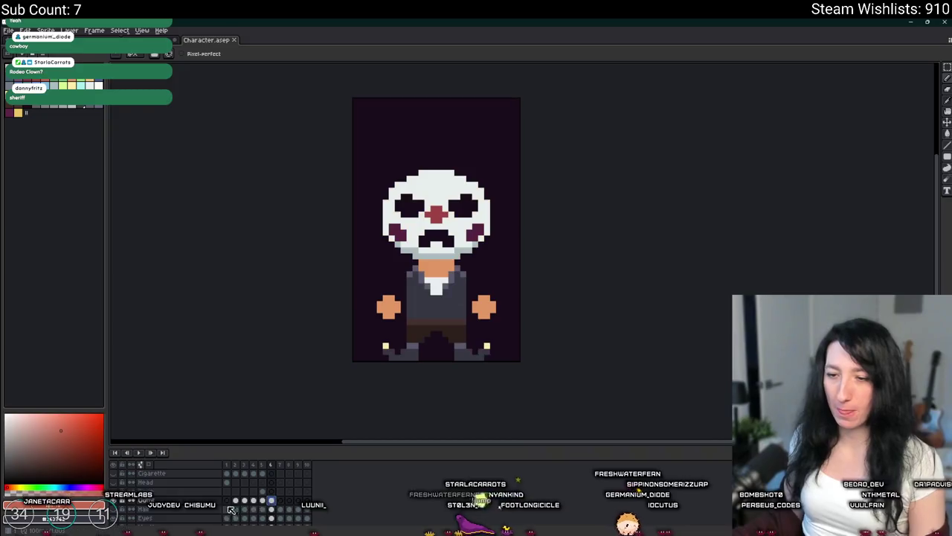
pyautogui.scroll(3, 277, 505)
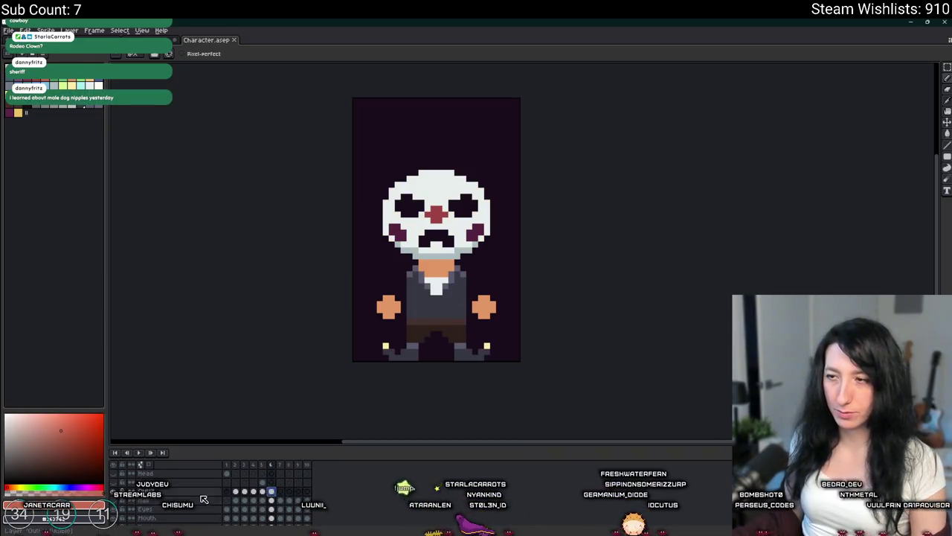
pyautogui.click(280, 500)
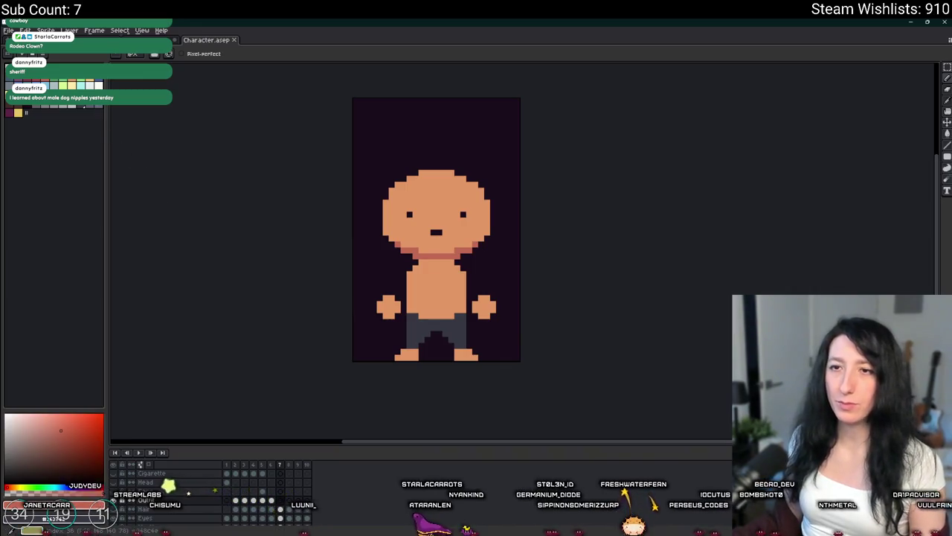
pyautogui.scroll(3, 415, 165)
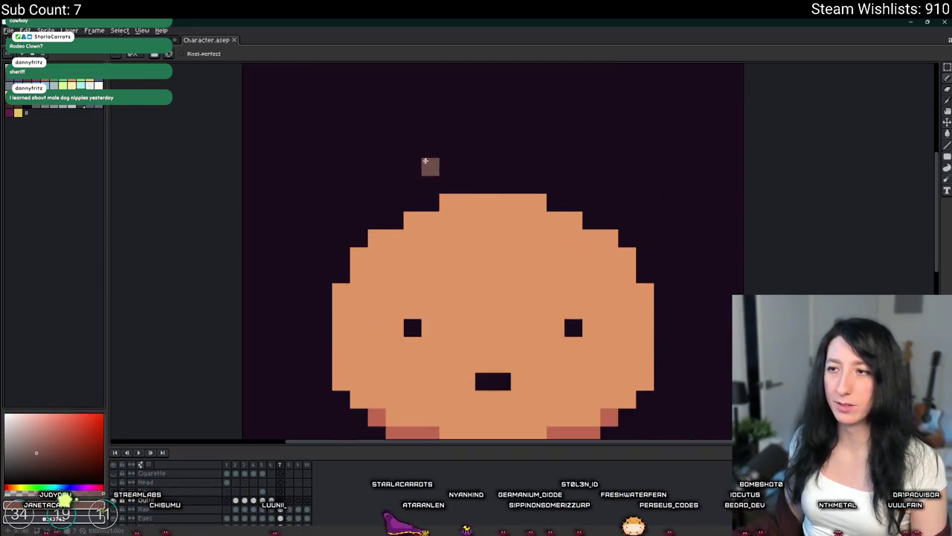
pyautogui.scroll(-2, 414, 165)
pyautogui.hotkey('alt', 'Tab')
pyautogui.scroll(-4, 378, 296)
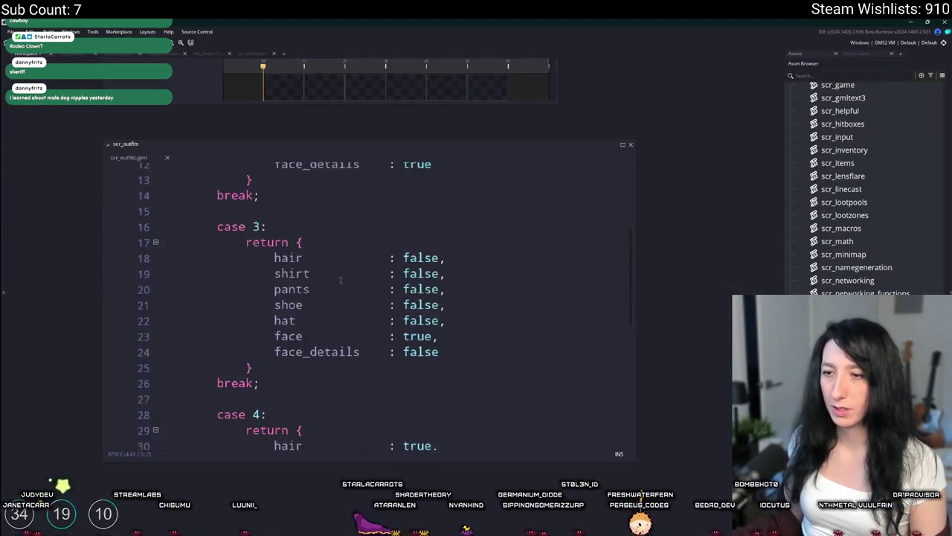
# Step: Duplicate the 'case 4:' line in scr_outfits as 'case 5:', then return to Aseprite
pyautogui.scroll(-3, 378, 297)
pyautogui.scroll(3, 290, 348)
pyautogui.scroll(-2, 290, 349)
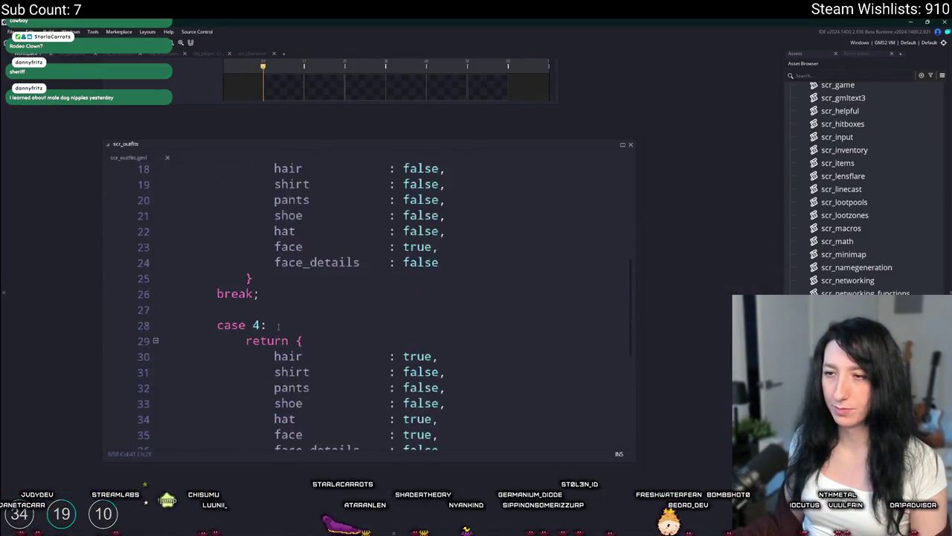
pyautogui.scroll(-2, 290, 348)
pyautogui.click(270, 246)
pyautogui.hotkey('ctrl', 'd')
pyautogui.write('5')
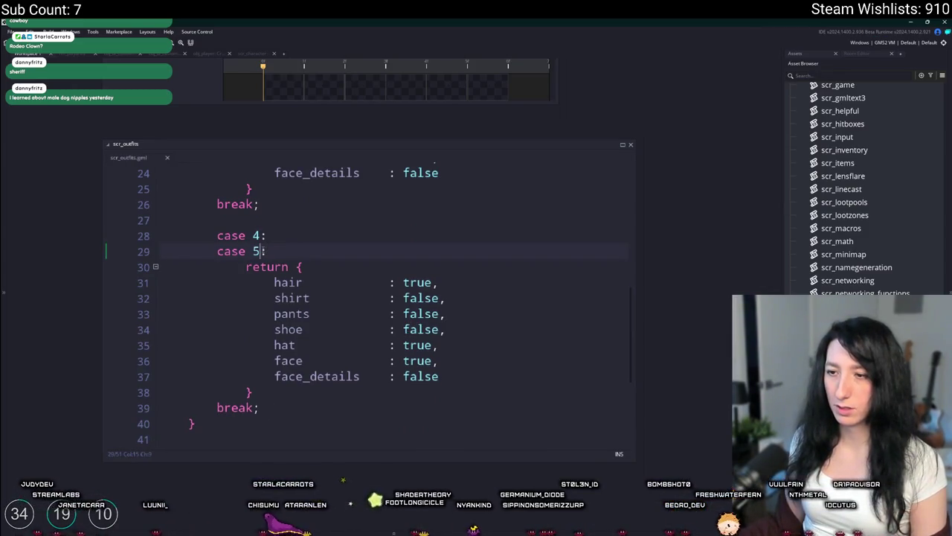
pyautogui.hotkey('alt', 'Tab')
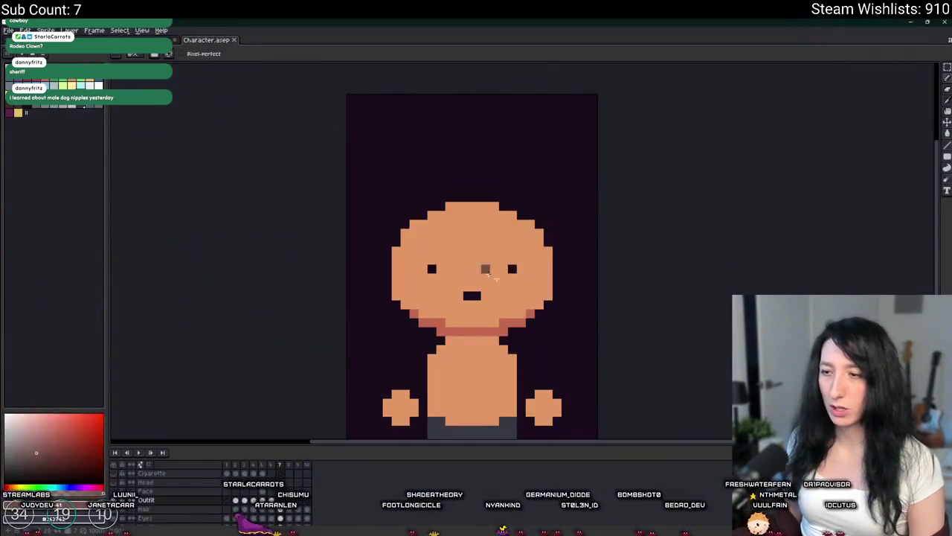
pyautogui.moveTo(494, 277); pyautogui.dragTo(468, 266)
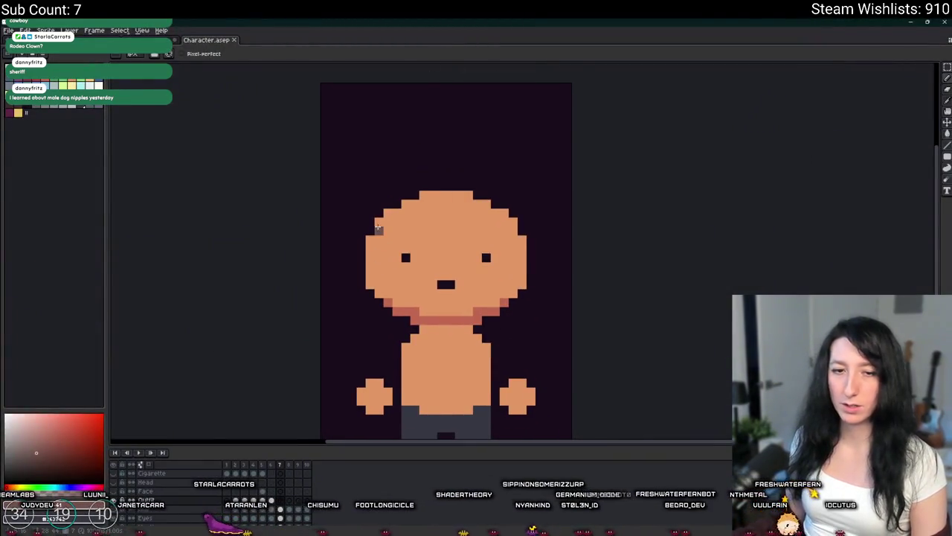
pyautogui.scroll(-1, 378, 226)
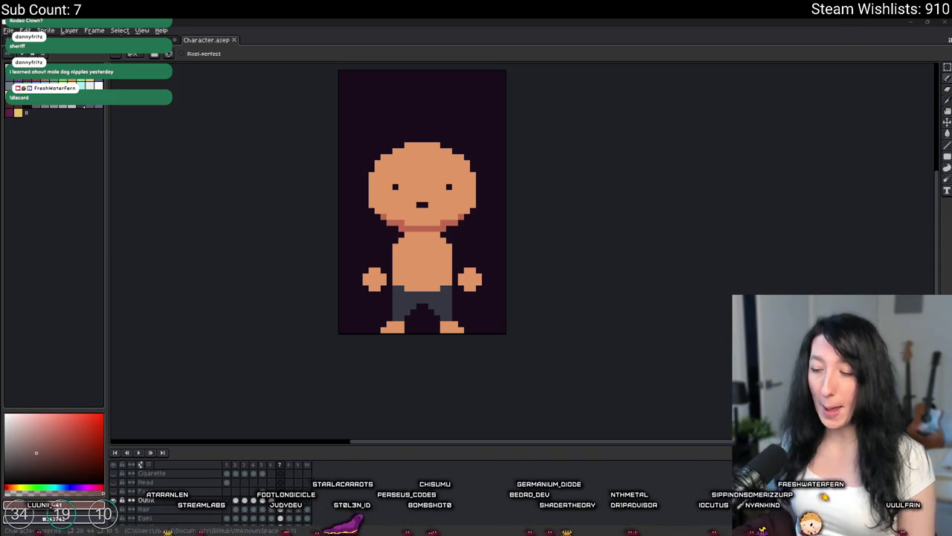
# Step: Launch Discord from Windows Search by typing 'd', then scroll the opened chat channel
pyautogui.press('super')
pyautogui.write('d')
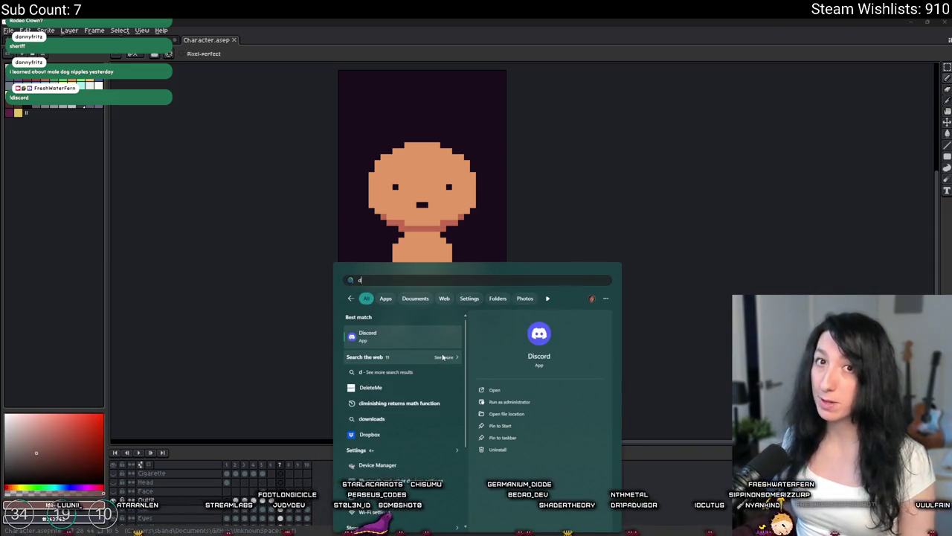
pyautogui.click(551, 329)
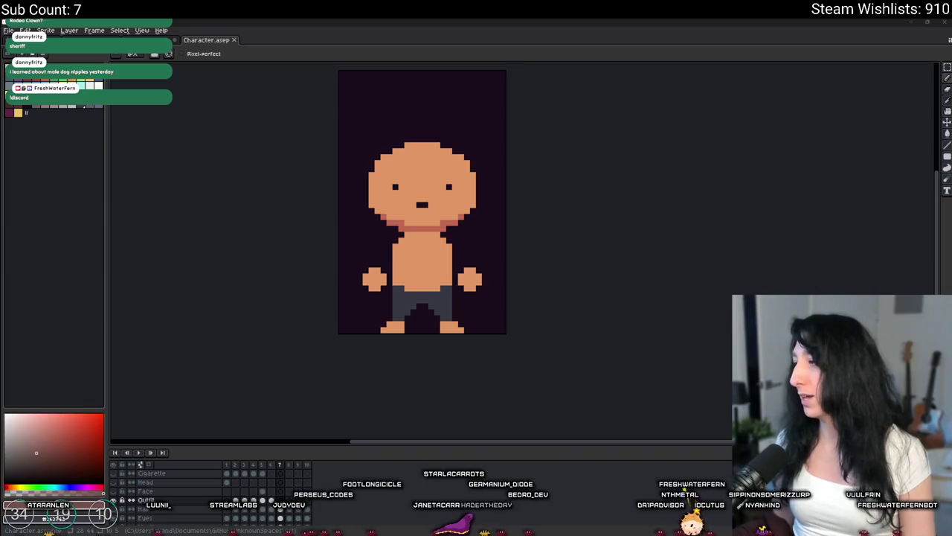
pyautogui.scroll(-1, 96, 300)
pyautogui.scroll(-3, 96, 300)
pyautogui.scroll(-3, 96, 300)
pyautogui.scroll(2, 96, 299)
pyautogui.scroll(5, 104, 300)
pyautogui.scroll(1, 119, 301)
pyautogui.scroll(-3, 123, 302)
pyautogui.scroll(3, 125, 245)
pyautogui.scroll(1, 128, 241)
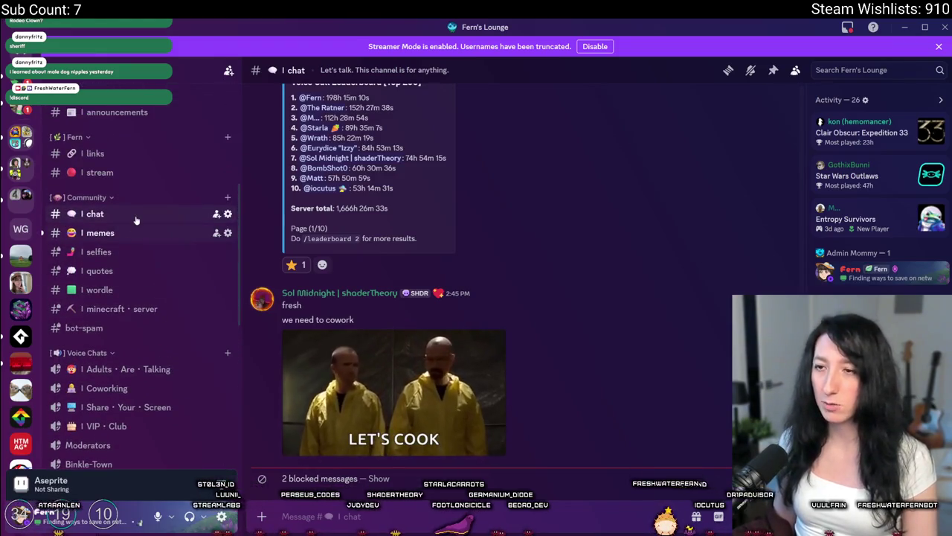
# Step: Browse the memes and chat channels, then open the post · your · work channel
pyautogui.click(137, 219)
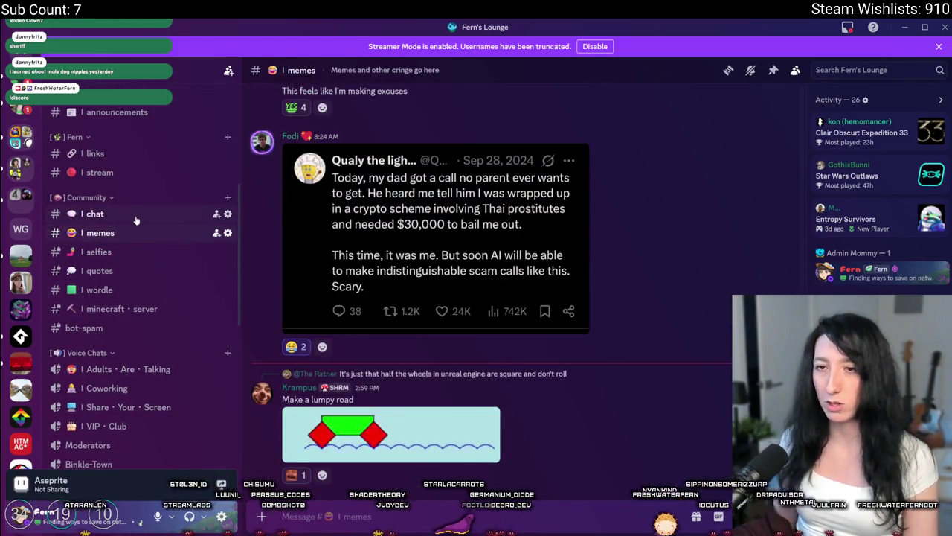
pyautogui.click(136, 216)
pyautogui.scroll(-4, 119, 298)
pyautogui.scroll(-2, 115, 246)
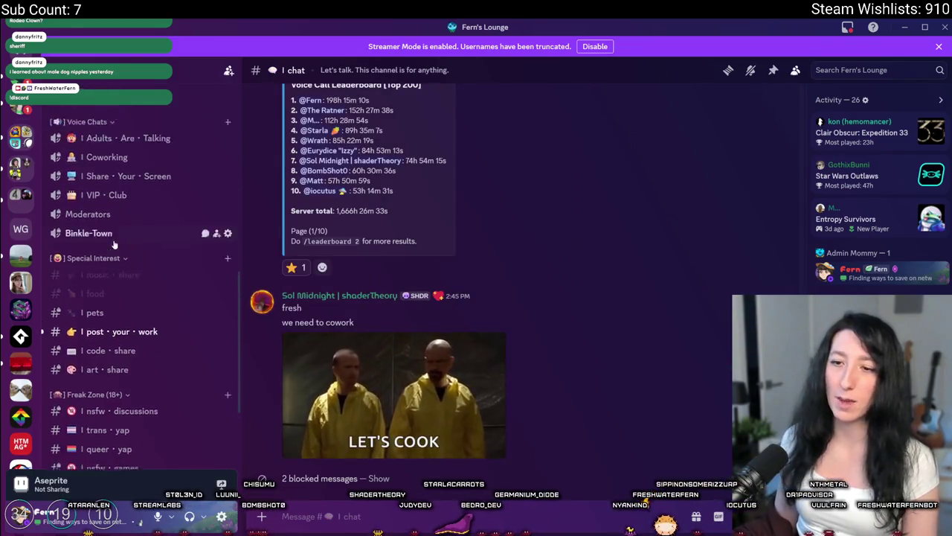
pyautogui.scroll(-3, 116, 245)
pyautogui.click(123, 227)
pyautogui.moveTo(635, 401)
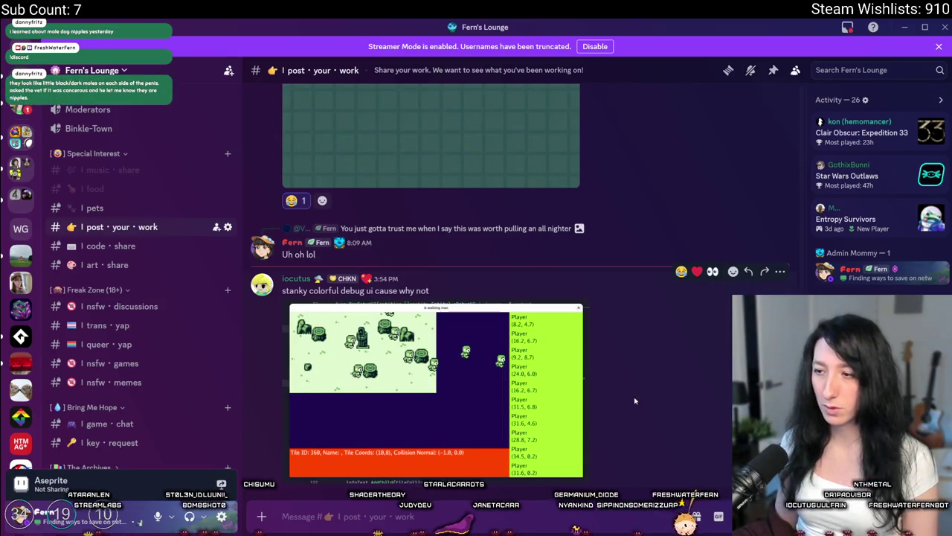
# Step: React to the debug UI post with 👀 and the man artist emoji
pyautogui.rightClick(635, 401)
pyautogui.click(707, 208)
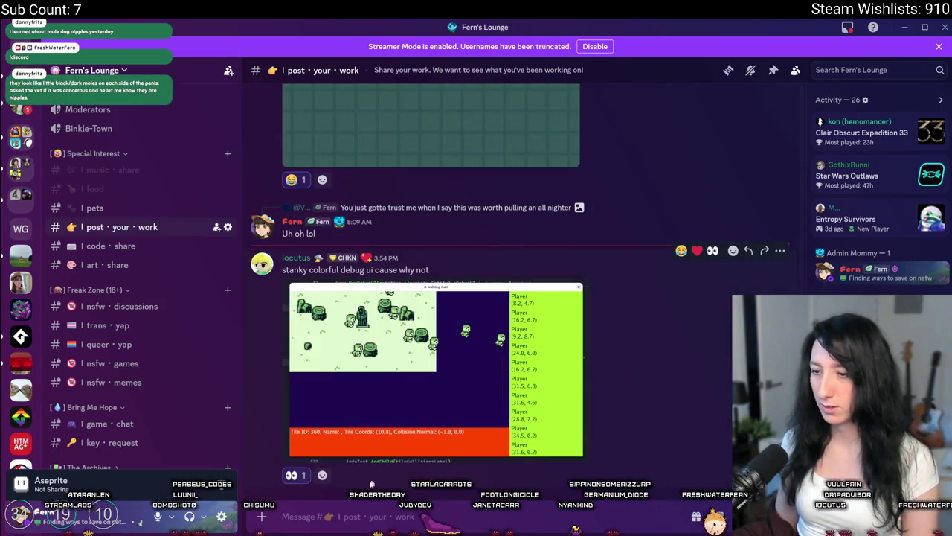
pyautogui.click(733, 251)
pyautogui.write('color')
pyautogui.write('p')
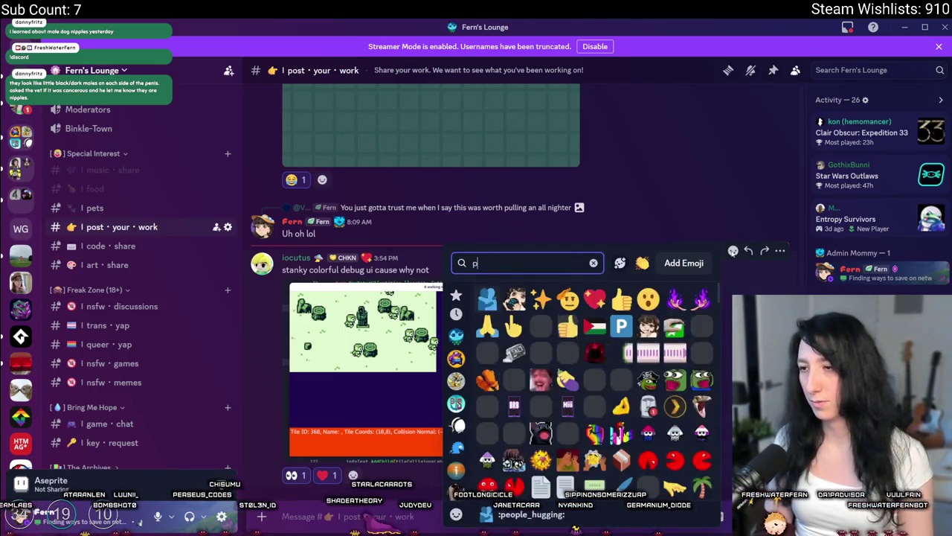
pyautogui.write('al')
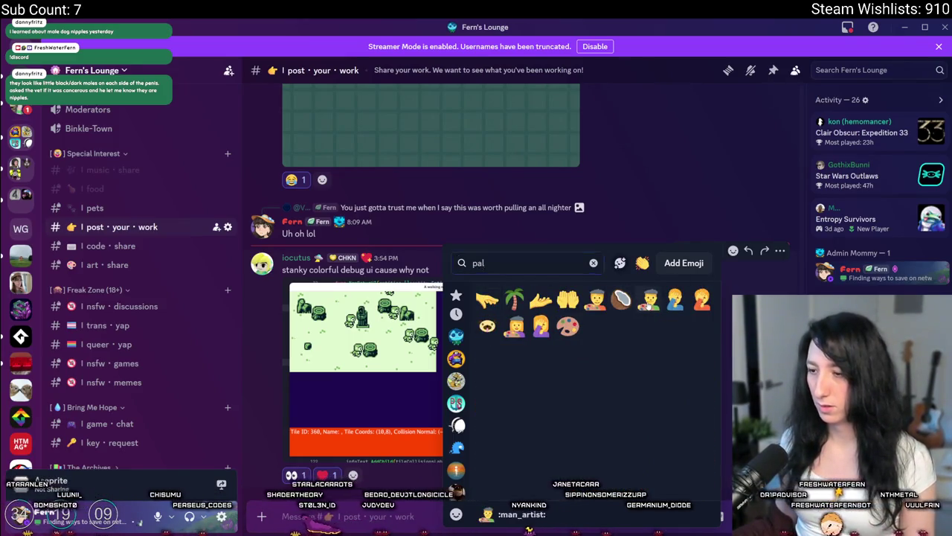
pyautogui.click(648, 298)
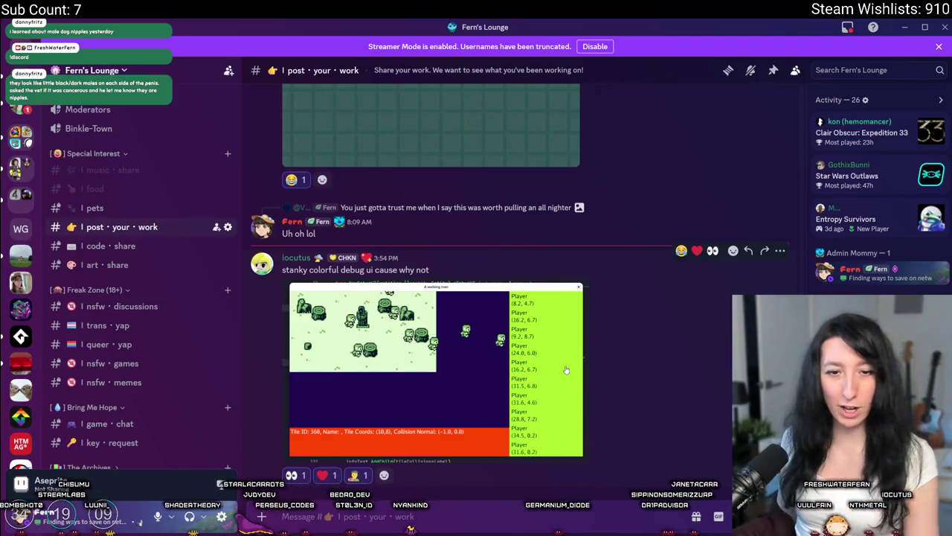
pyautogui.scroll(3, 550, 357)
pyautogui.scroll(2, 536, 342)
pyautogui.scroll(2, 525, 330)
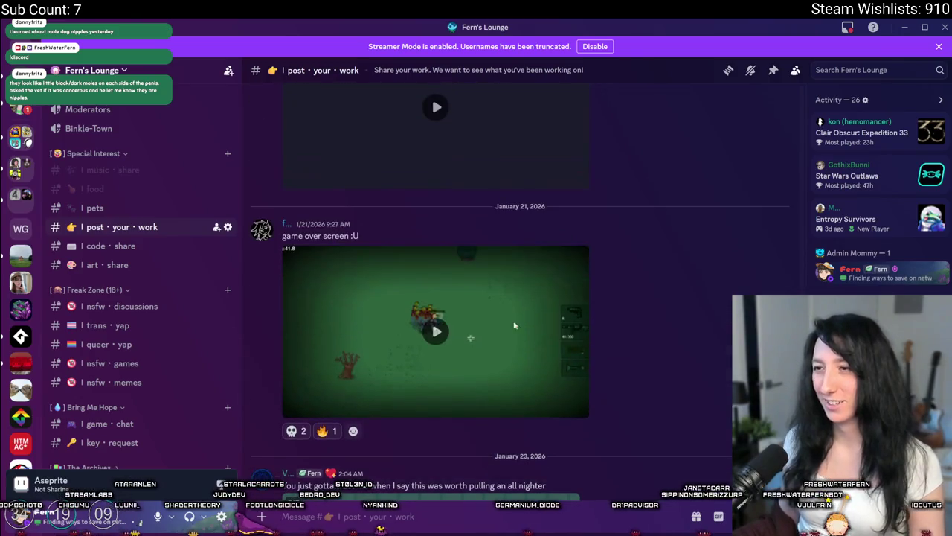
# Step: Watch the game-over screen video fullscreen in Discord, then exit fullscreen
pyautogui.click(525, 330)
pyautogui.click(576, 409)
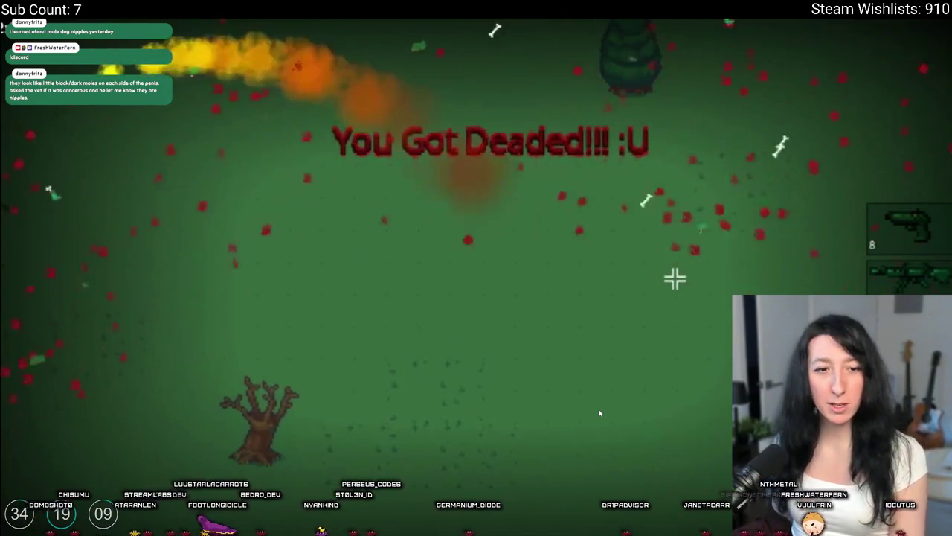
pyautogui.press('Escape')
# Step: Scroll up the channel and watch the griffin handstand video fullscreen
pyautogui.scroll(3, 570, 331)
pyautogui.scroll(5, 490, 316)
pyautogui.scroll(5, 469, 309)
pyautogui.scroll(5, 447, 298)
pyautogui.scroll(5, 416, 290)
pyautogui.scroll(5, 412, 313)
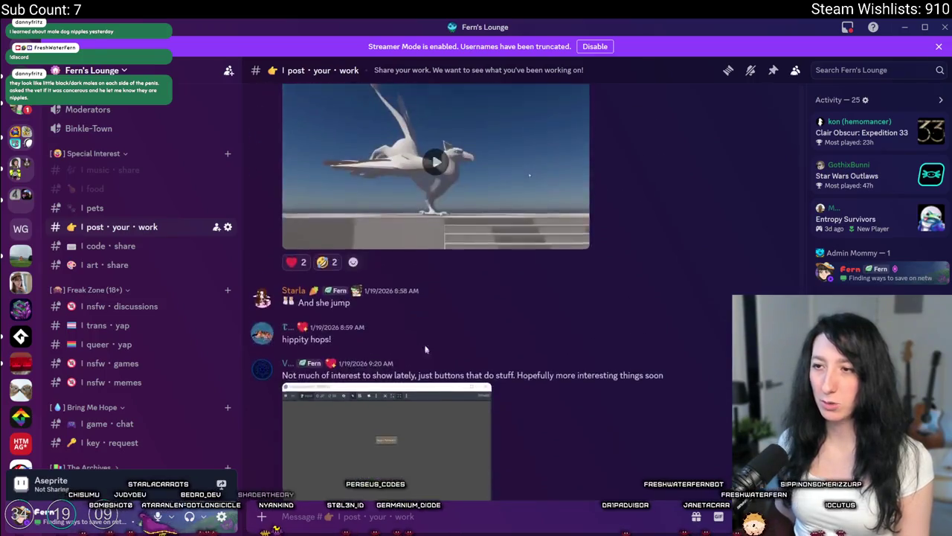
pyautogui.scroll(5, 424, 349)
pyautogui.scroll(-2, 436, 384)
pyautogui.click(436, 383)
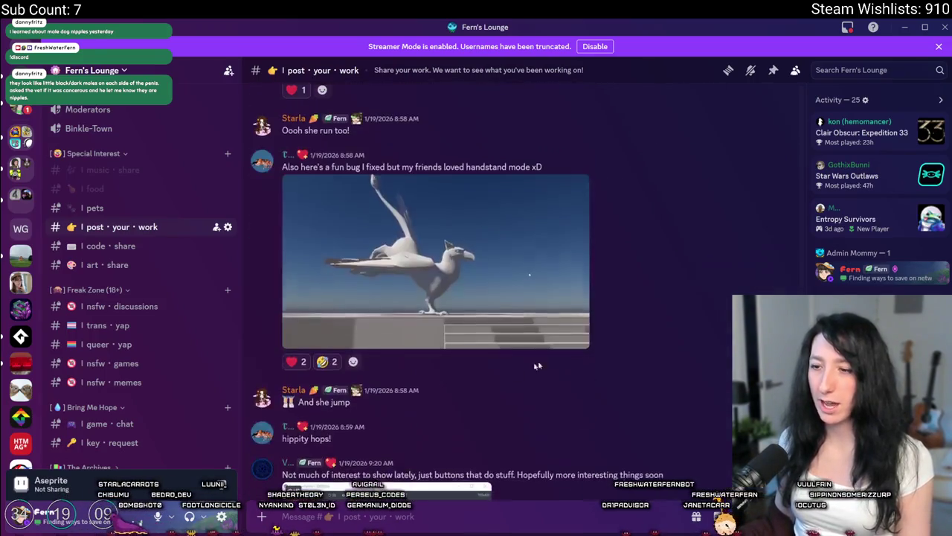
pyautogui.click(577, 335)
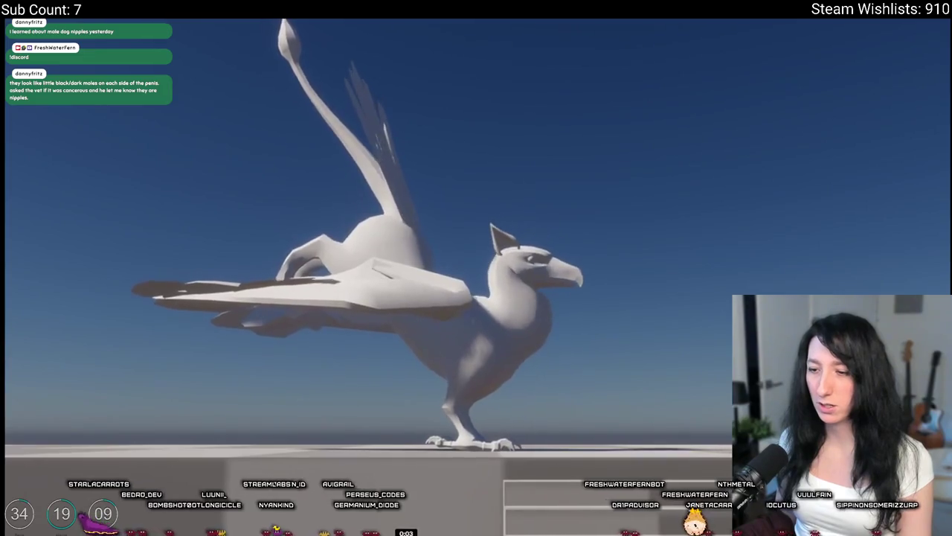
pyautogui.press('Escape')
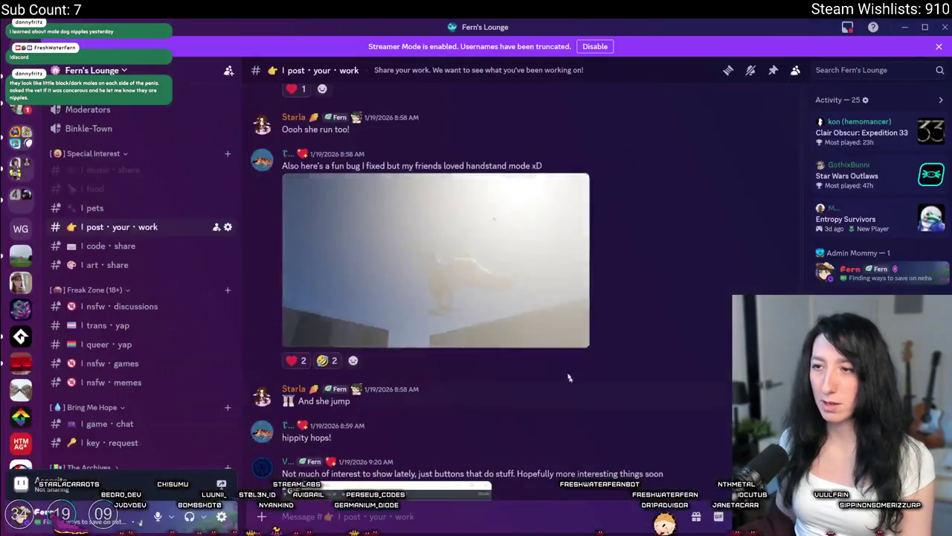
# Step: Watch the gryphon walking video fullscreen, then exit fullscreen
pyautogui.scroll(4, 489, 279)
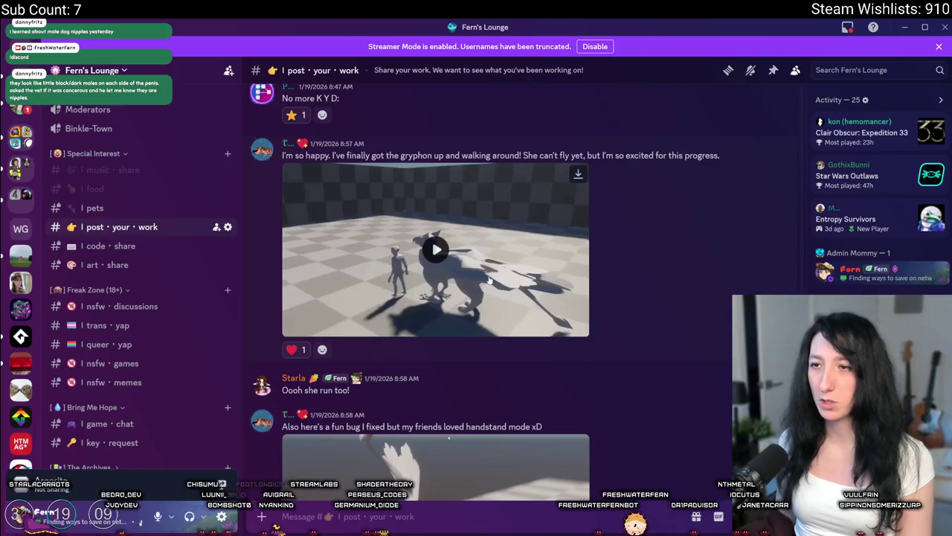
pyautogui.click(488, 279)
pyautogui.click(577, 326)
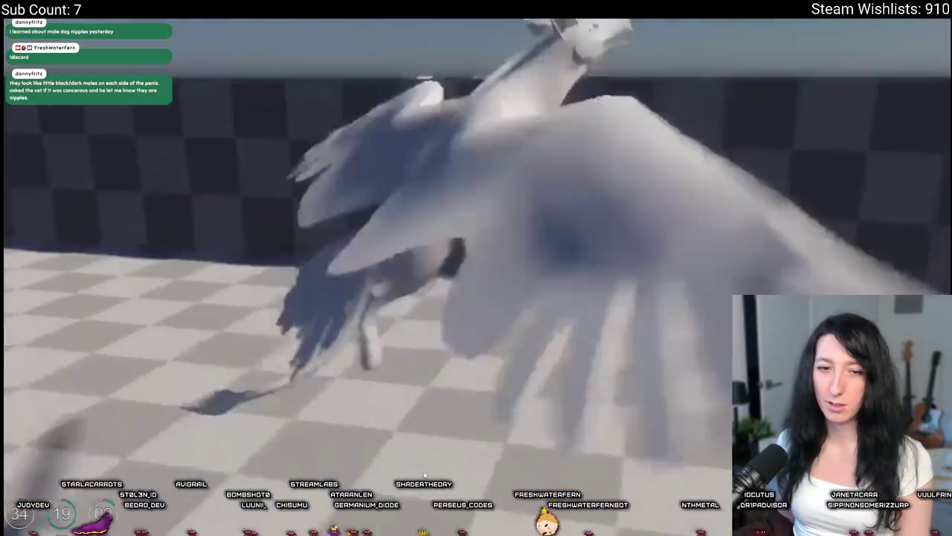
pyautogui.press('Escape')
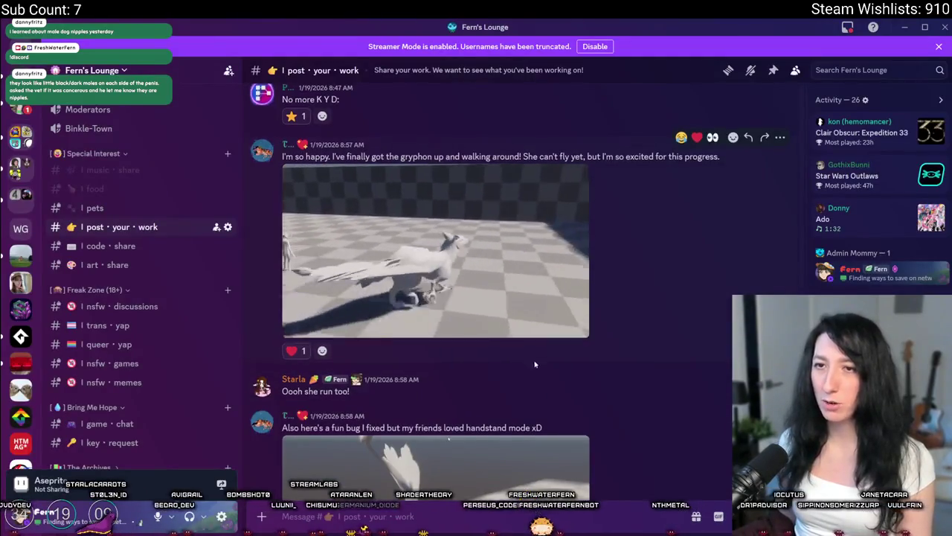
# Step: Leave Discord and return to the bald character sprite in Aseprite
pyautogui.scroll(3, 534, 364)
pyautogui.scroll(3, 568, 325)
pyautogui.scroll(1, 604, 255)
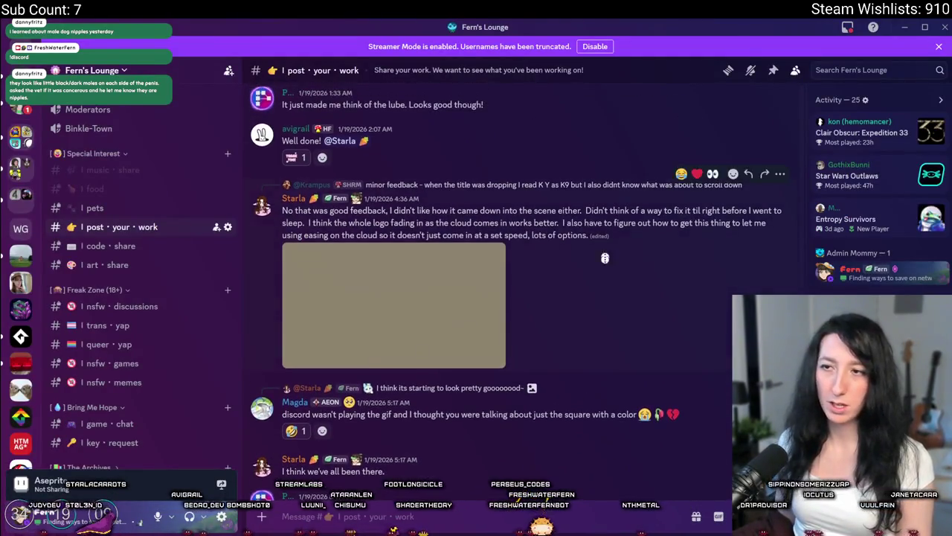
pyautogui.scroll(-5, 604, 255)
pyautogui.hotkey('alt', 'Tab')
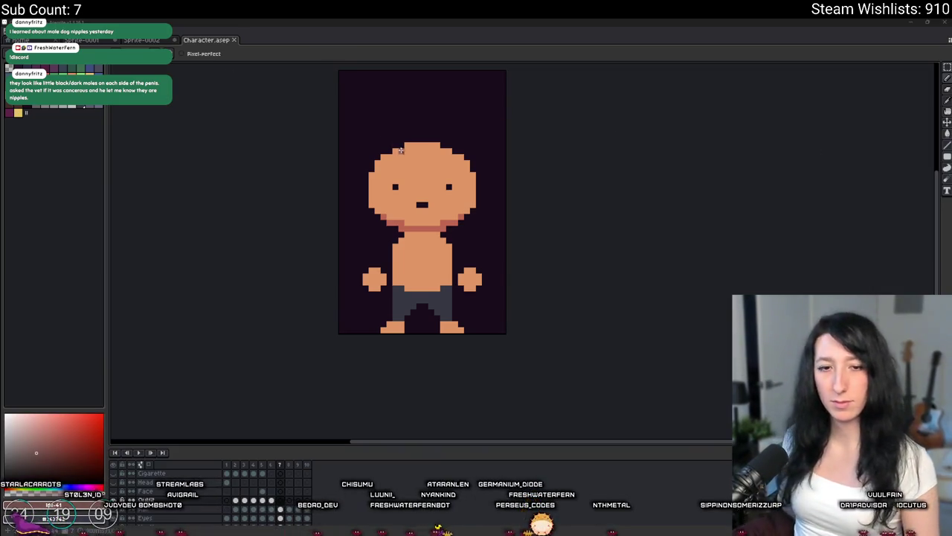
# Step: Pick dark brown from the palette and paint the hat brim across the forehead
pyautogui.scroll(1, 402, 164)
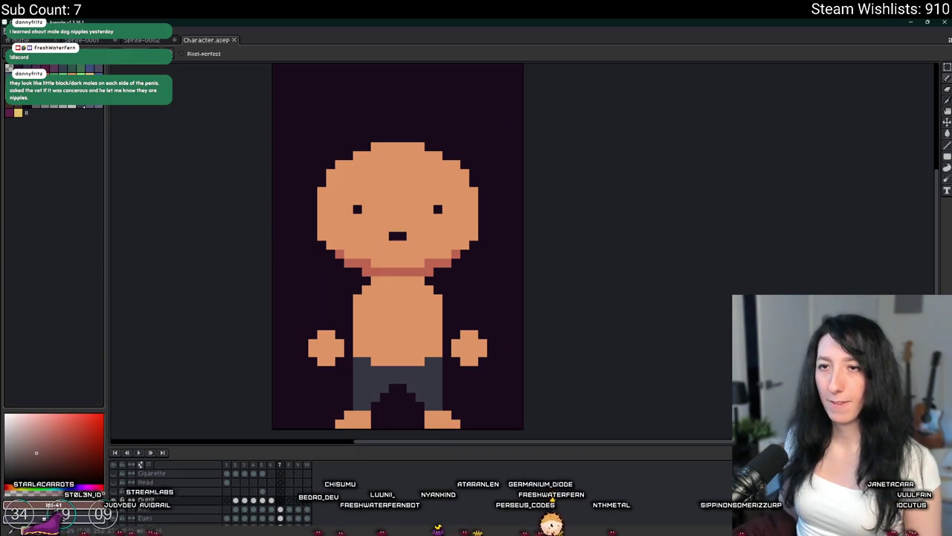
pyautogui.scroll(1, 362, 166)
pyautogui.scroll(2, 372, 204)
pyautogui.scroll(-3, 372, 203)
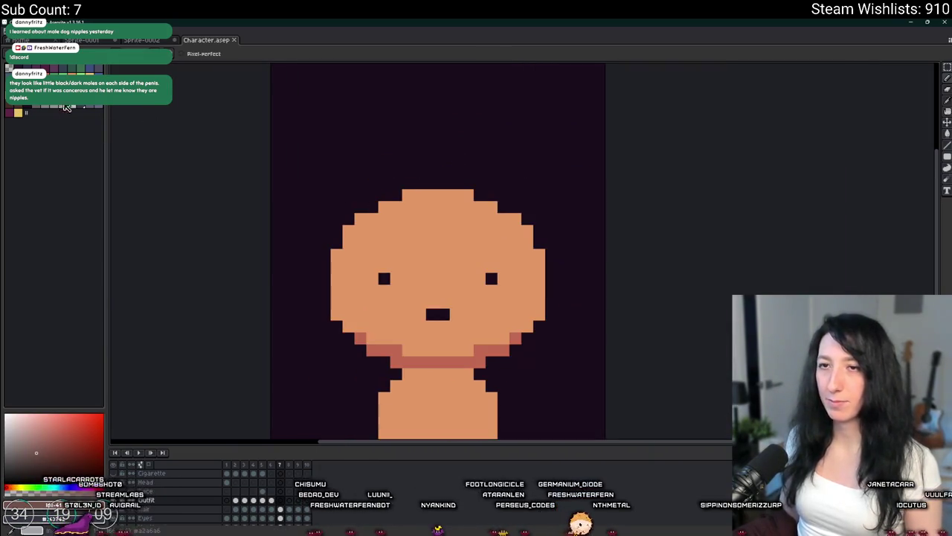
pyautogui.scroll(1, 438, 253)
pyautogui.scroll(1, 387, 182)
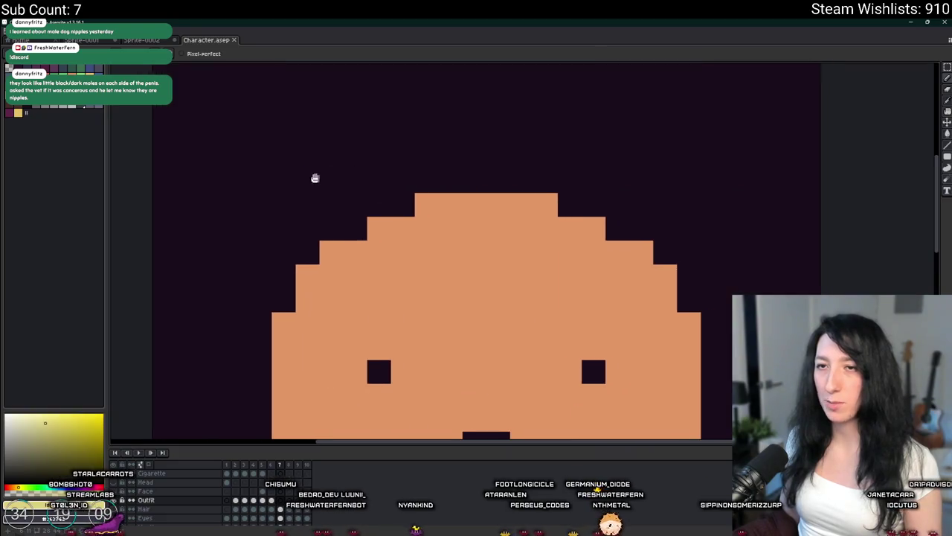
pyautogui.keyDown('alt'); pyautogui.click(297, 246); pyautogui.keyUp('alt')
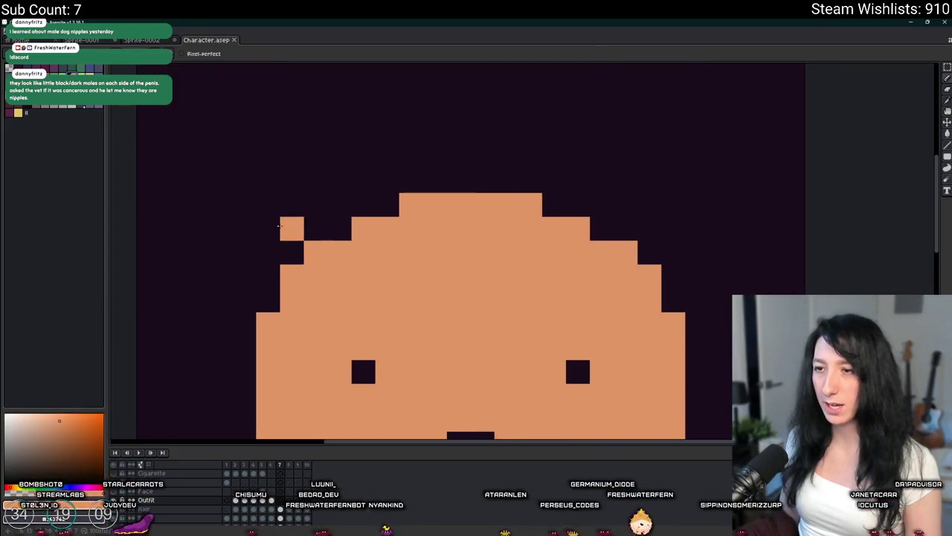
pyautogui.press(']')
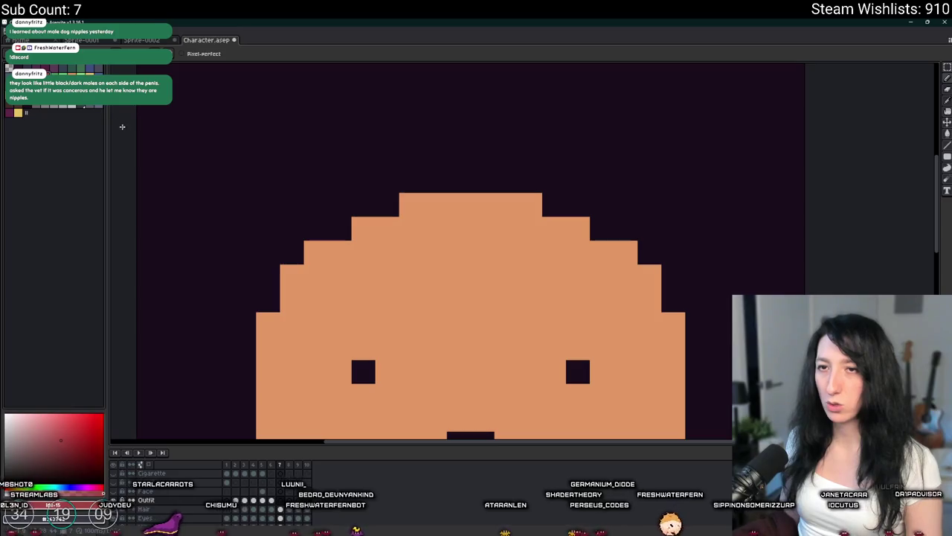
pyautogui.press(']')
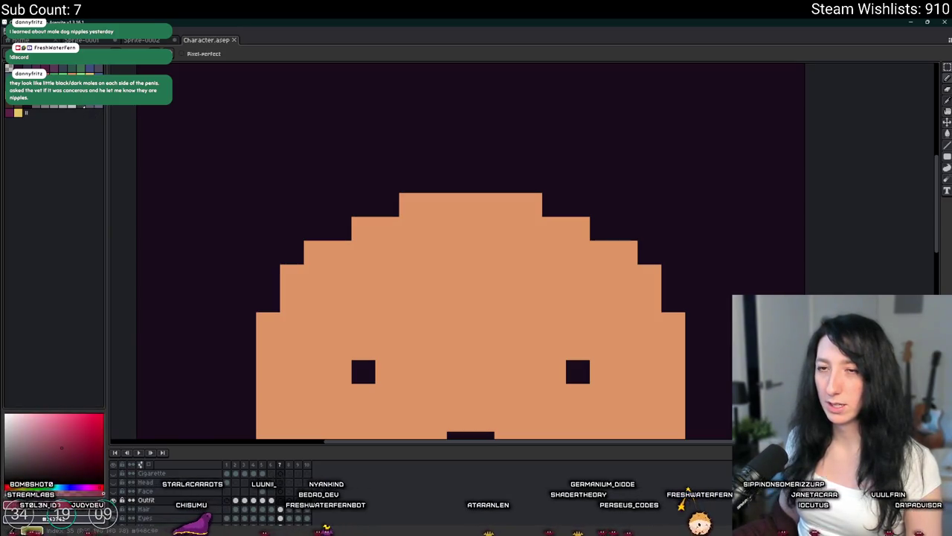
pyautogui.press(']')
pyautogui.moveTo(291, 228); pyautogui.dragTo(707, 232)
# Step: Outline one half of the stepped hat crown and fill it with brown
pyautogui.scroll(-4, 692, 232)
pyautogui.scroll(3, 536, 228)
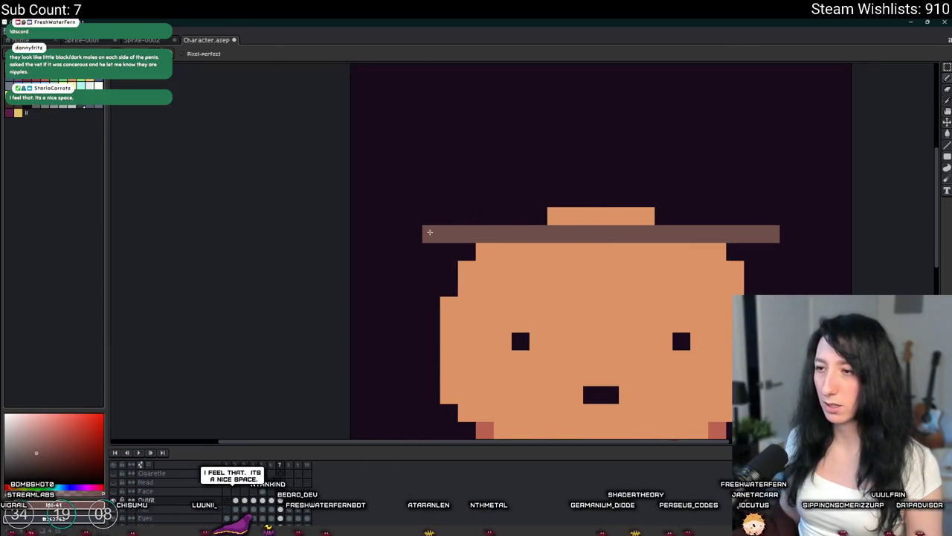
pyautogui.moveTo(429, 232); pyautogui.dragTo(368, 244)
pyautogui.click(372, 233)
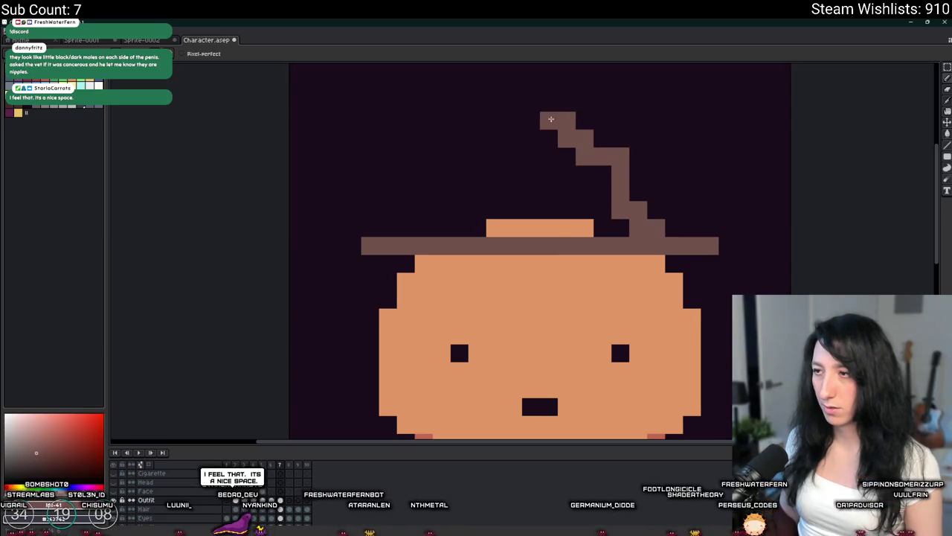
pyautogui.moveTo(538, 120)
pyautogui.mouseDown()
pyautogui.moveTo(531, 235)
pyautogui.moveTo(608, 191)
pyautogui.mouseUp()
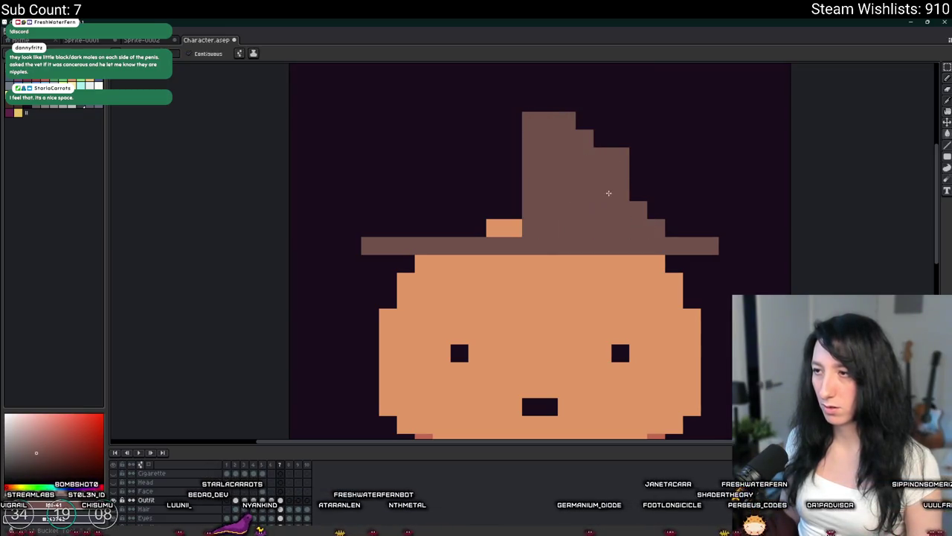
pyautogui.press('w')
pyautogui.click(618, 217)
# Step: Paste a horizontally mirrored copy of the hat half to make it symmetric
pyautogui.hotkey('ctrl', 'c')
pyautogui.hotkey('ctrl', 'v')
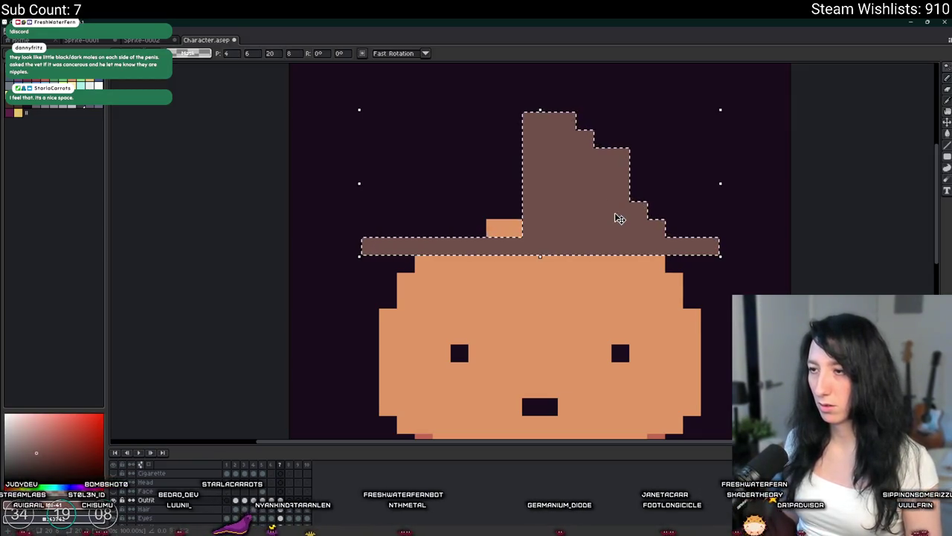
pyautogui.hotkey('shift', 'h')
pyautogui.moveTo(557, 216); pyautogui.dragTo(534, 214)
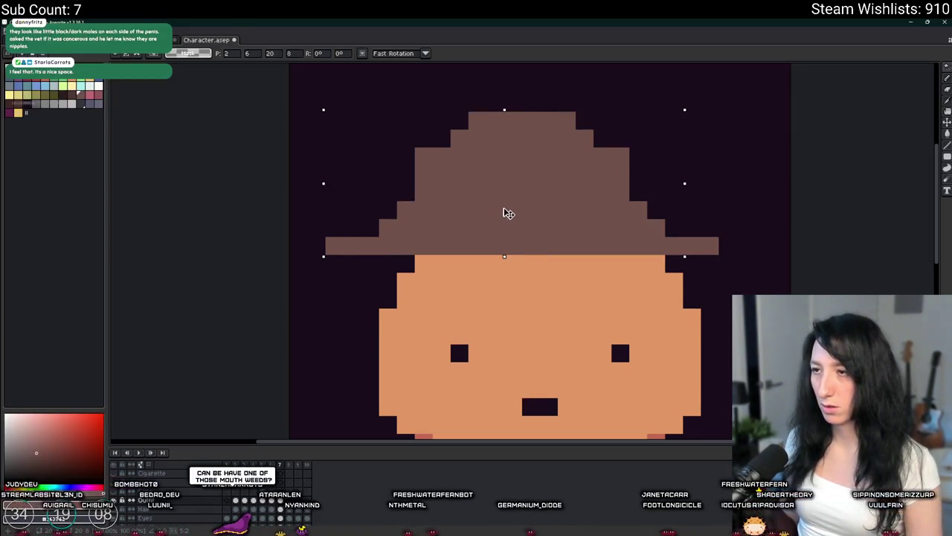
pyautogui.press('Return')
pyautogui.scroll(-4, 534, 213)
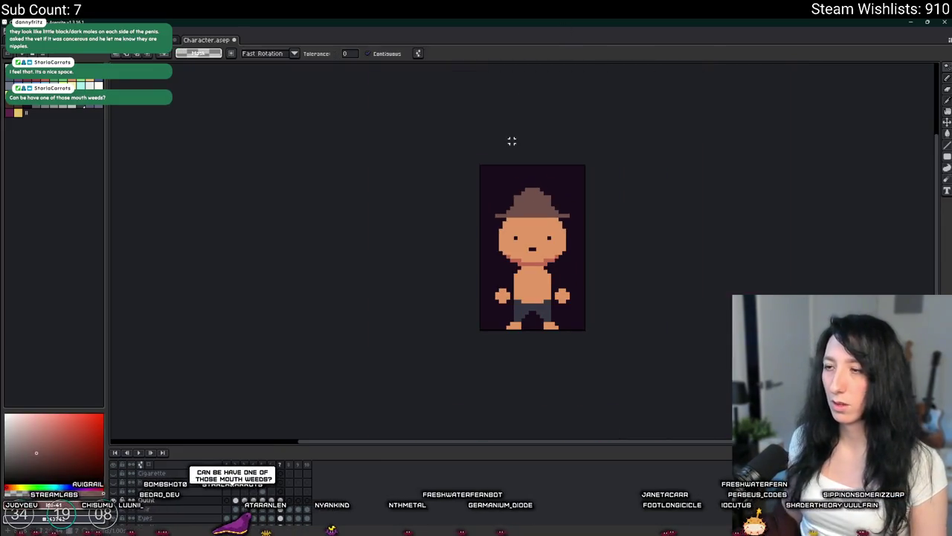
# Step: Recentre the character and paint a light-blue pixel at the neck
pyautogui.press('b')
pyautogui.scroll(2, 526, 196)
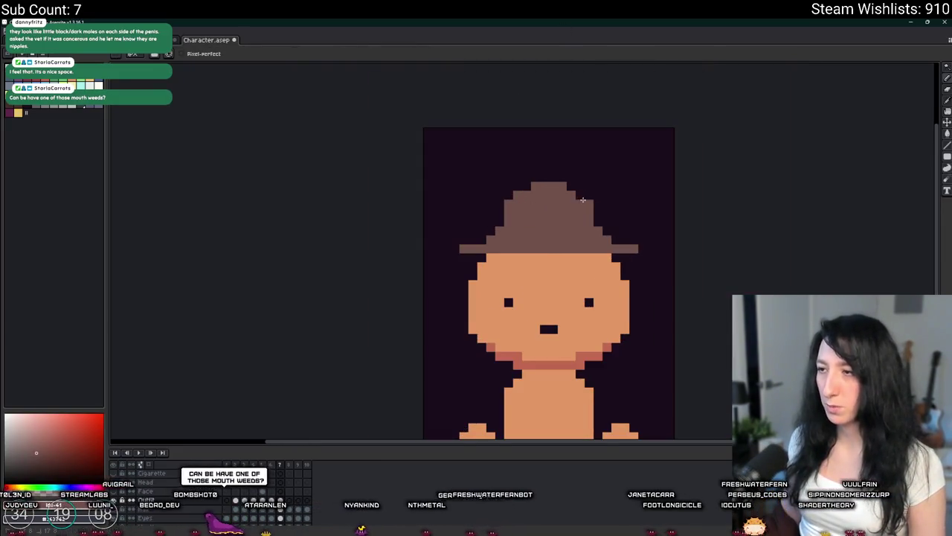
pyautogui.scroll(-3, 583, 200)
pyautogui.scroll(-1, 583, 200)
pyautogui.scroll(-1, 583, 199)
pyautogui.moveTo(665, 191); pyautogui.dragTo(578, 194)
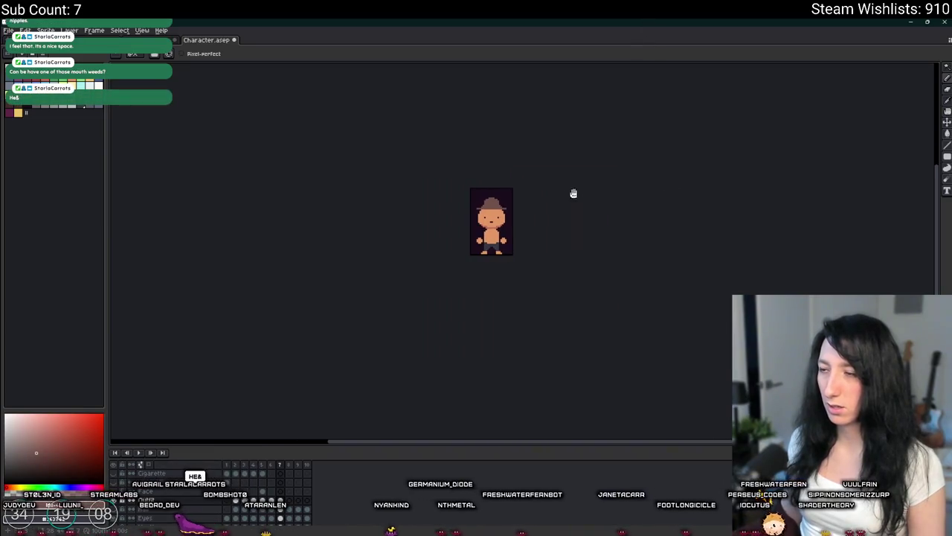
pyautogui.scroll(4, 494, 209)
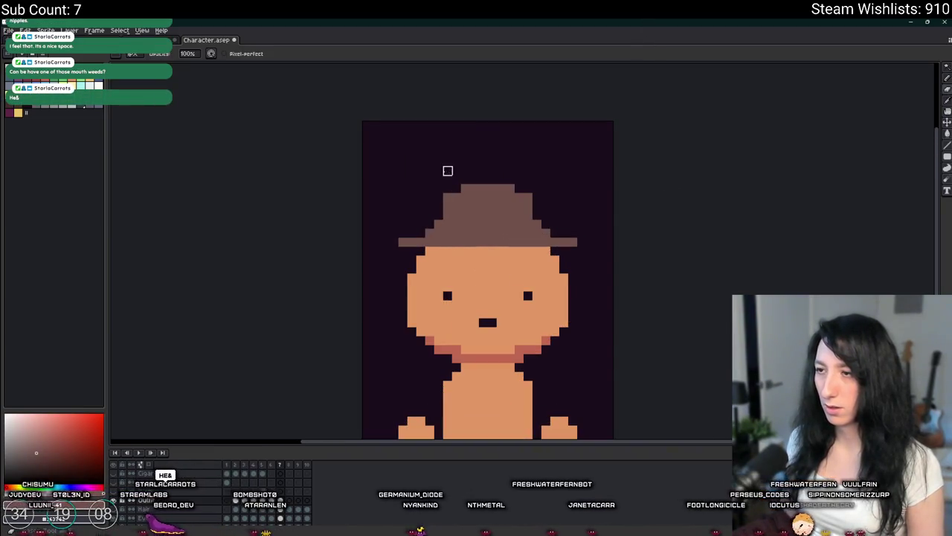
pyautogui.scroll(-3, 556, 222)
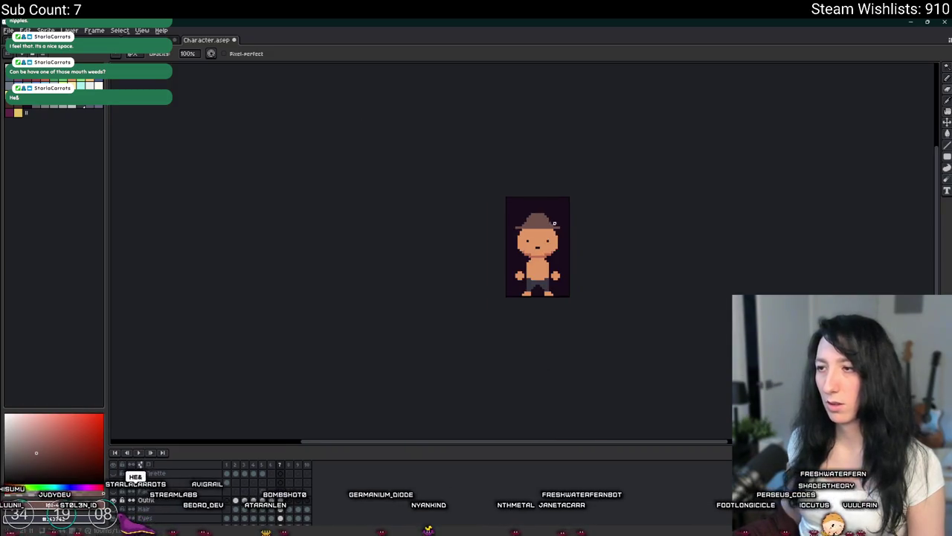
pyautogui.scroll(4, 485, 227)
pyautogui.scroll(-2, 489, 243)
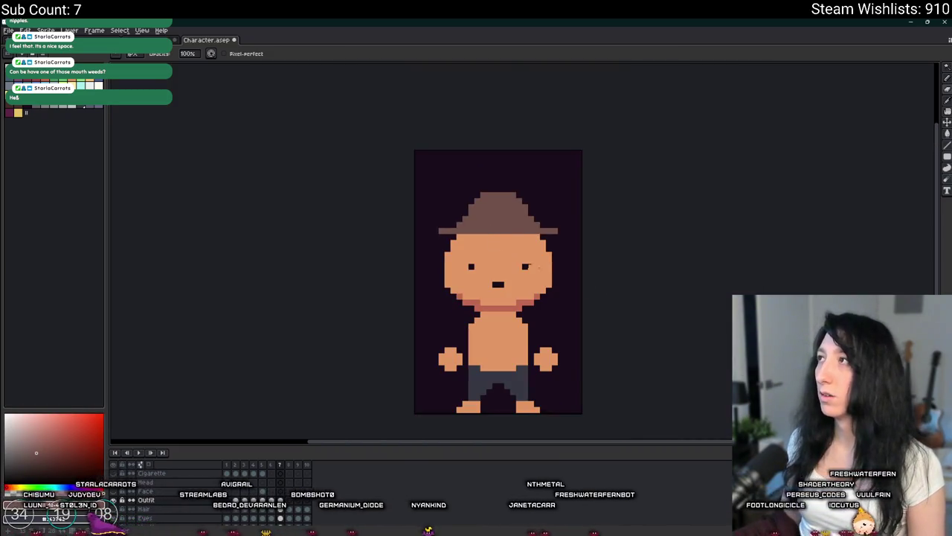
pyautogui.scroll(2, 491, 197)
pyautogui.scroll(1, 474, 213)
pyautogui.scroll(-3, 449, 249)
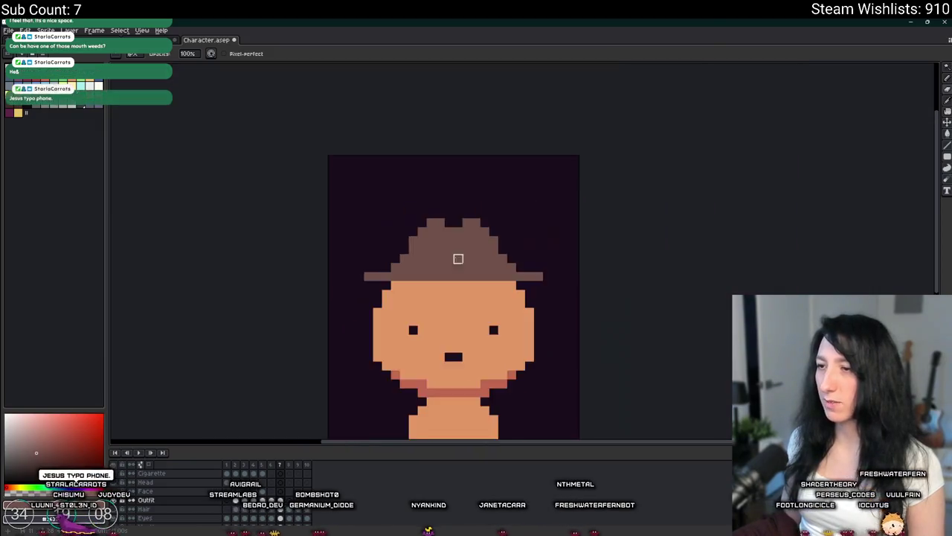
pyautogui.scroll(-1, 456, 263)
pyautogui.scroll(4, 456, 263)
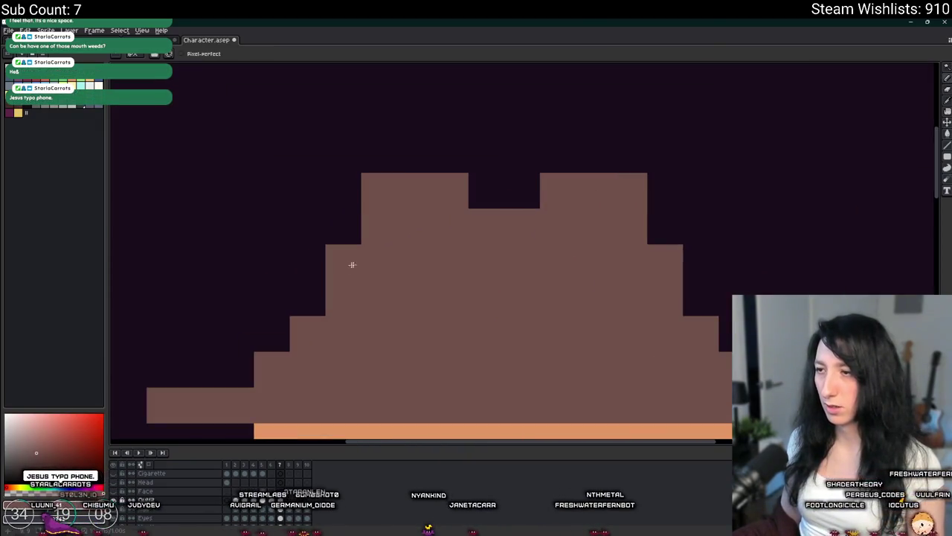
pyautogui.scroll(-5, 670, 278)
pyautogui.scroll(-3, 617, 299)
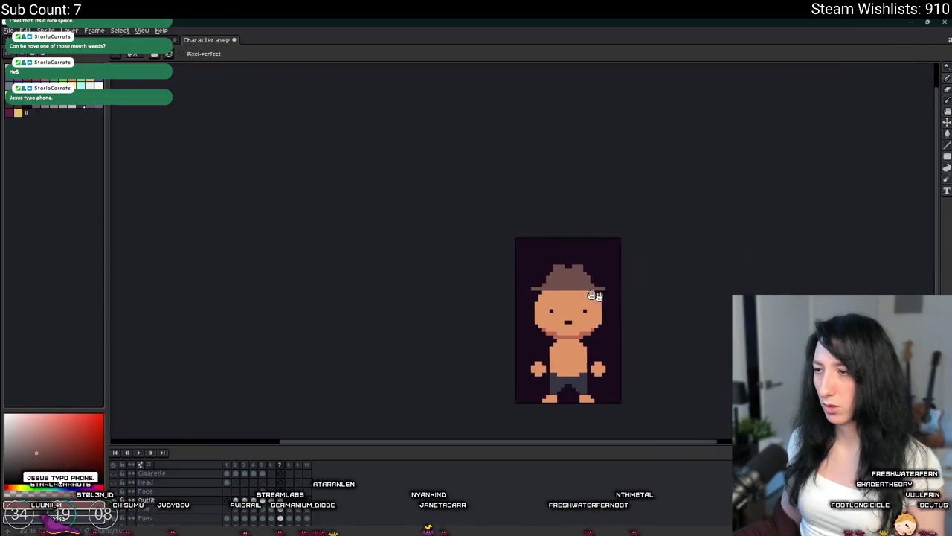
pyautogui.scroll(3, 617, 299)
pyautogui.scroll(1, 508, 251)
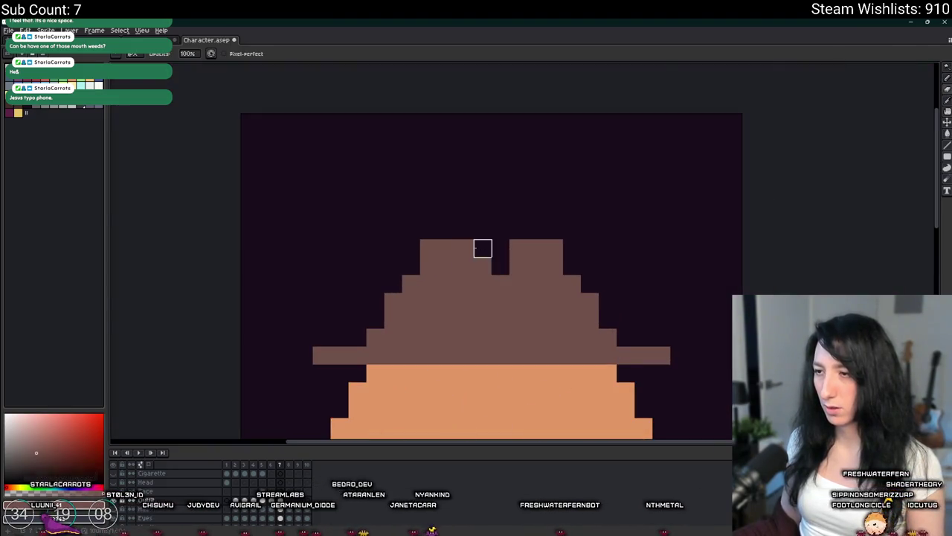
pyautogui.scroll(-3, 483, 266)
pyautogui.scroll(1, 462, 275)
pyautogui.scroll(-6, 560, 256)
pyautogui.scroll(4, 562, 256)
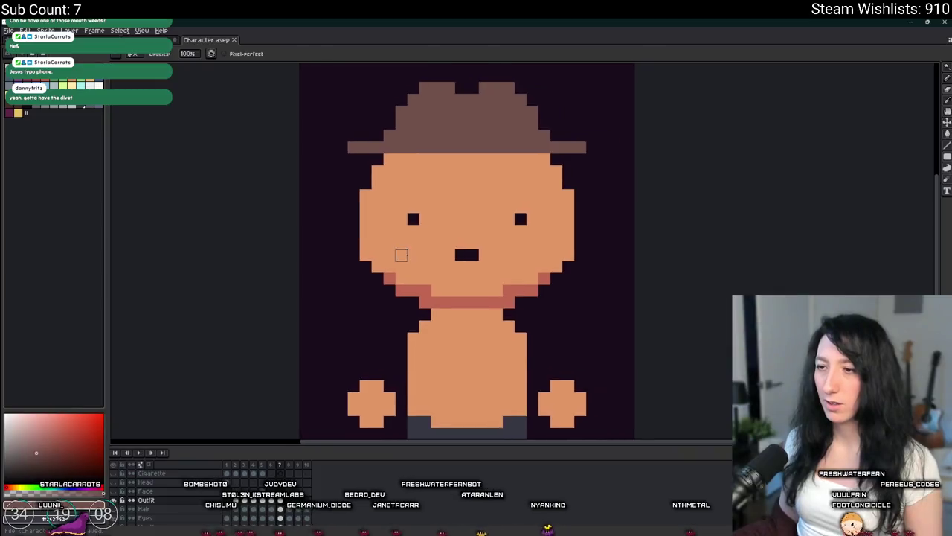
pyautogui.scroll(1, 400, 255)
pyautogui.scroll(1, 344, 233)
pyautogui.click(89, 86)
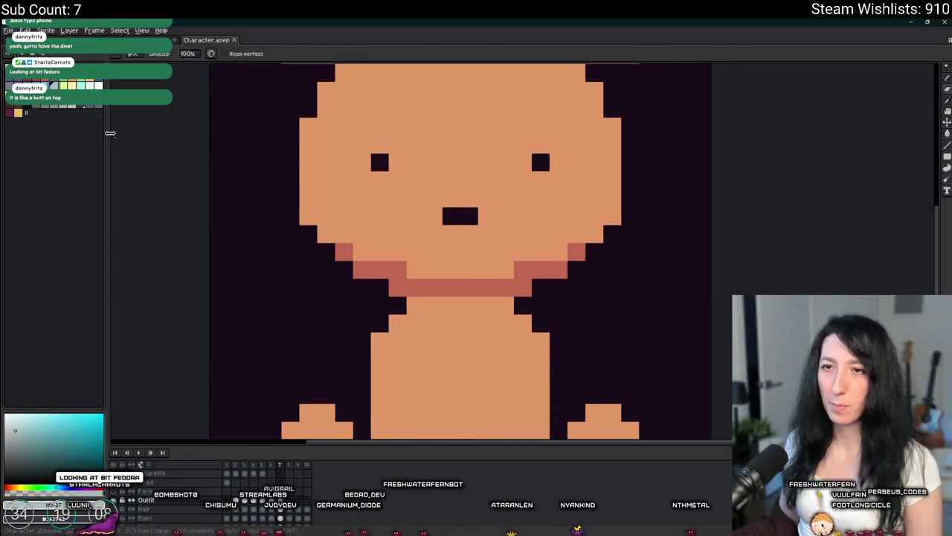
pyautogui.moveTo(426, 343); pyautogui.dragTo(416, 276)
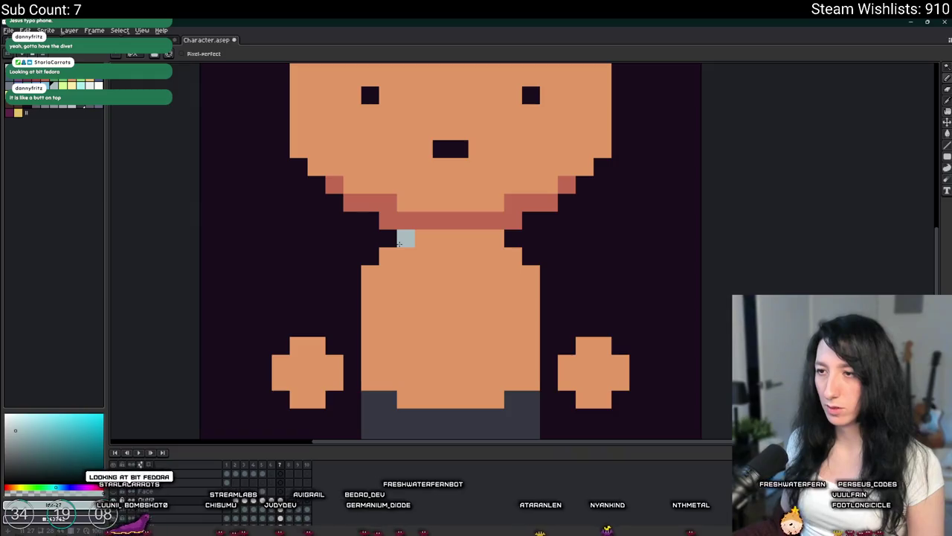
# Step: Move the hat and top of the head down, then bring up GameMaker's outfit script
pyautogui.scroll(-3, 402, 239)
pyautogui.scroll(1, 391, 208)
pyautogui.scroll(1, 390, 203)
pyautogui.scroll(-1, 391, 203)
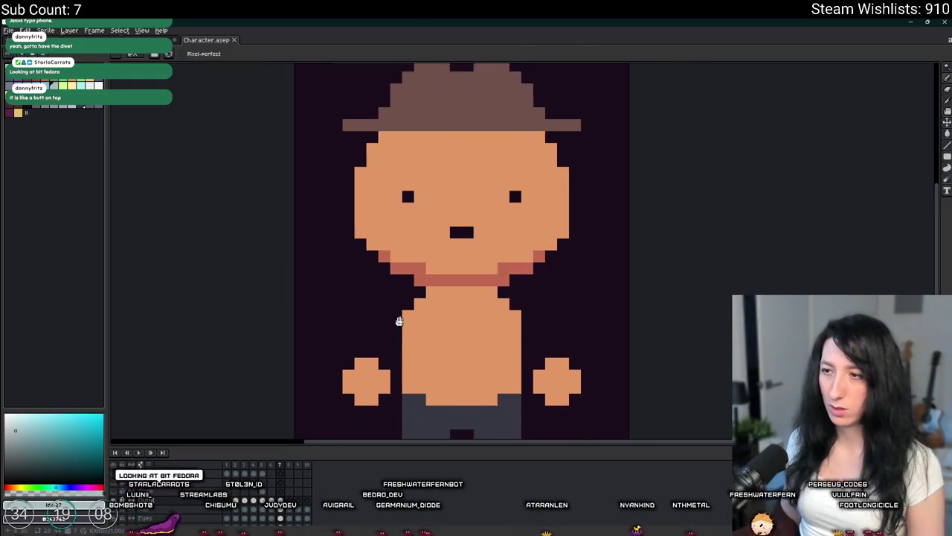
pyautogui.scroll(-1, 397, 322)
pyautogui.scroll(-1, 431, 283)
pyautogui.scroll(1, 464, 235)
pyautogui.press('m')
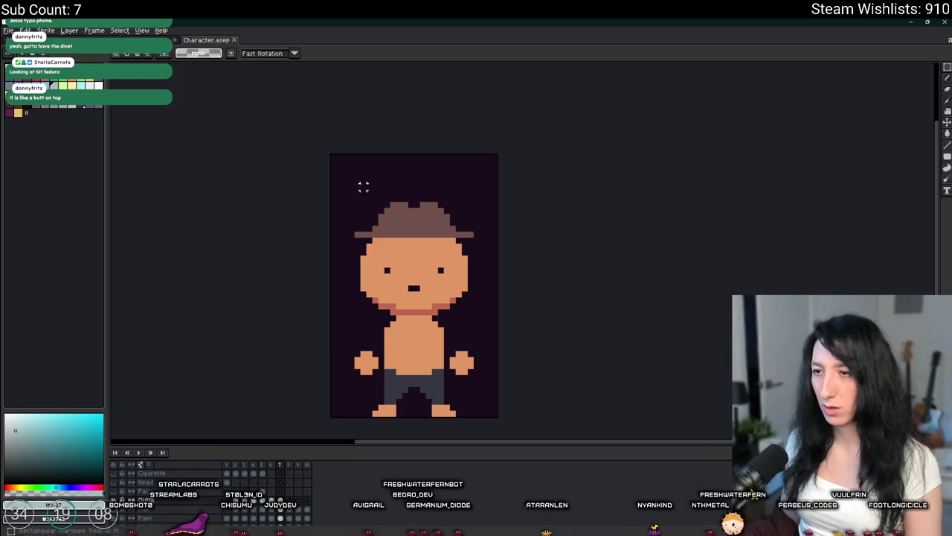
pyautogui.moveTo(354, 178); pyautogui.dragTo(516, 270)
pyautogui.press('Down')
pyautogui.press('Down')
pyautogui.press('Down')
pyautogui.press('Down')
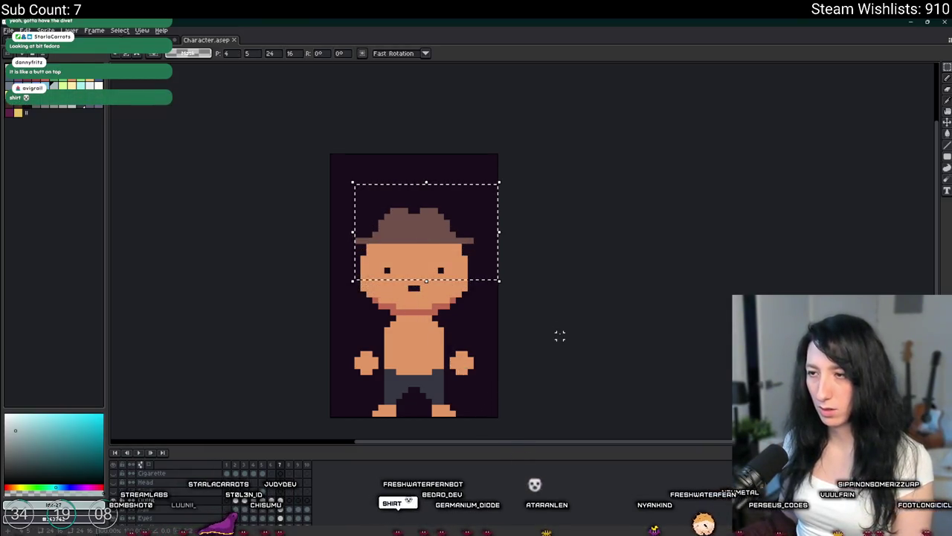
pyautogui.hotkey('ctrl', 'd')
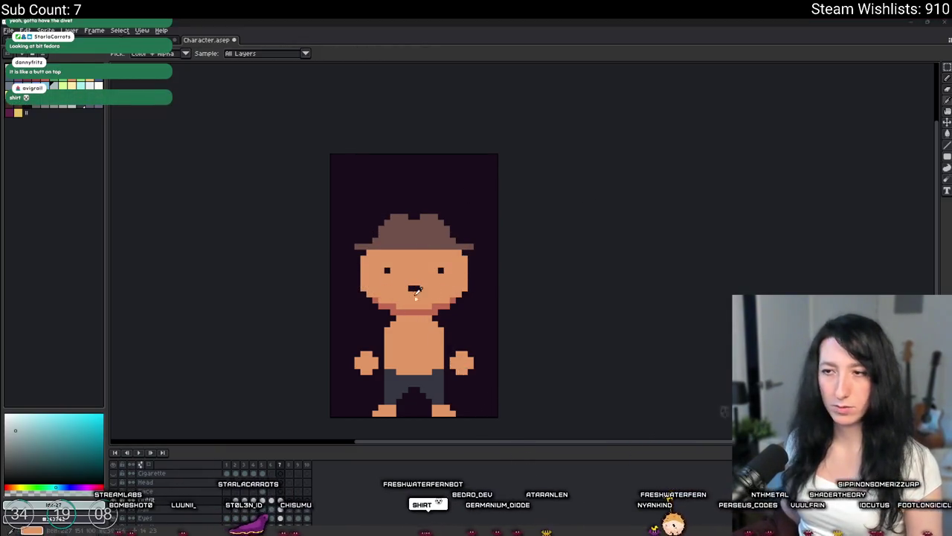
pyautogui.hotkey('alt', 'Tab')
pyautogui.click(253, 287)
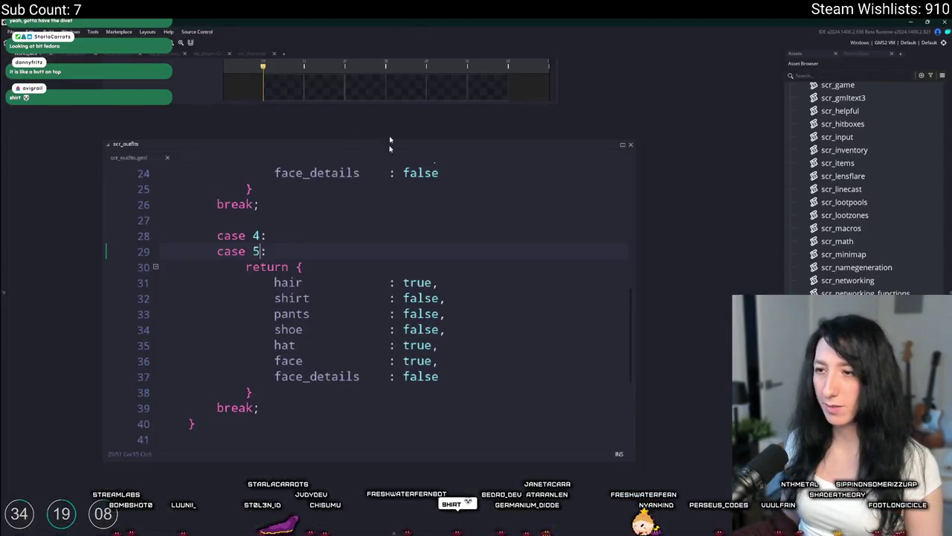
# Step: Duplicate the case 5 block in scr_outfits
pyautogui.doubleClick(418, 281)
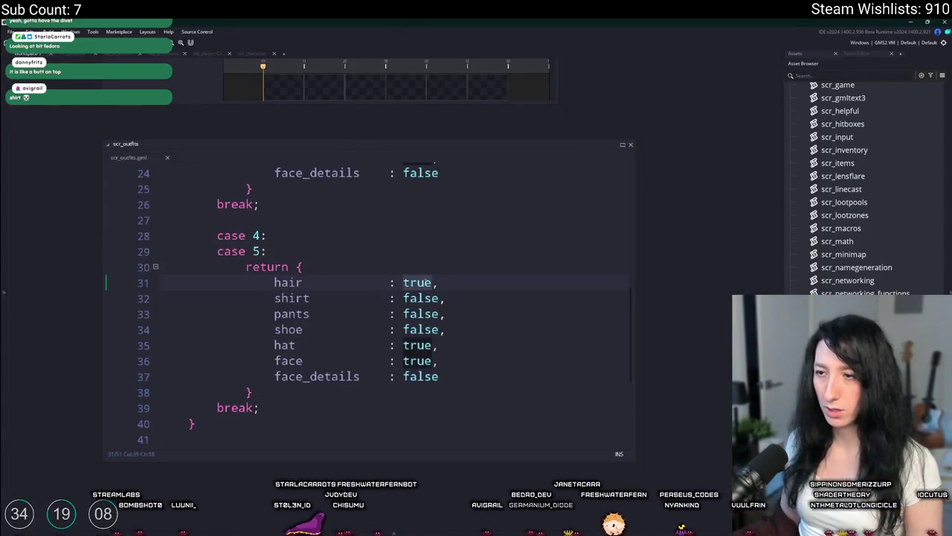
pyautogui.scroll(-1, 357, 372)
pyautogui.scroll(-2, 357, 372)
pyautogui.scroll(2, 301, 317)
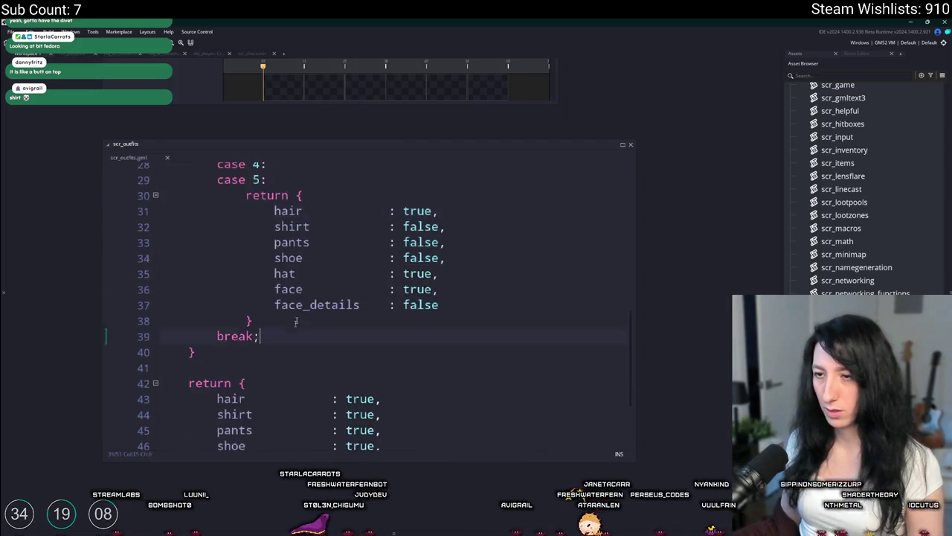
pyautogui.scroll(1, 302, 318)
pyautogui.moveTo(259, 389); pyautogui.dragTo(223, 232)
pyautogui.hotkey('ctrl', 'd')
# Step: Turn the copy into case 6 with hair set to false, then return to Aseprite
pyautogui.scroll(2, 233, 238)
pyautogui.click(261, 294)
pyautogui.press('Return')
pyautogui.click(253, 326)
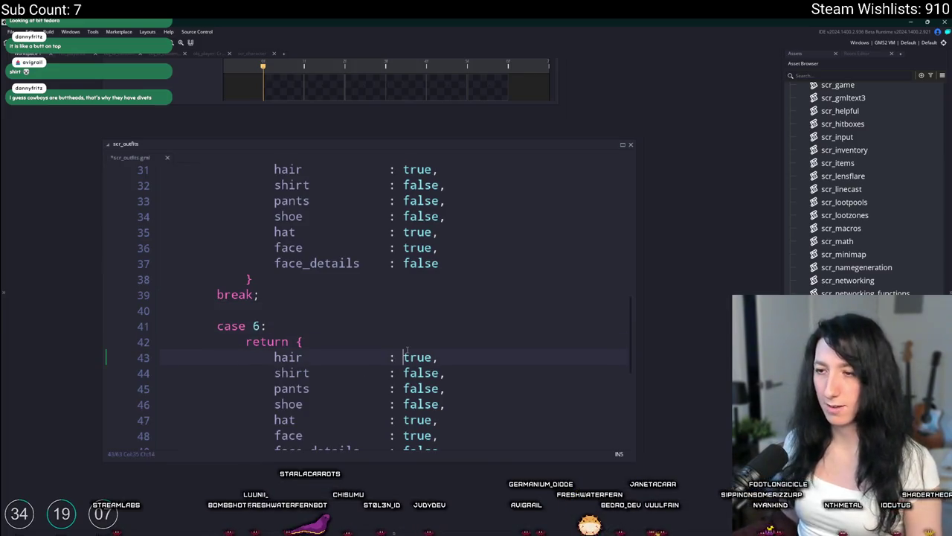
pyautogui.doubleClick(407, 356)
pyautogui.write('false')
pyautogui.hotkey('alt', 'Tab')
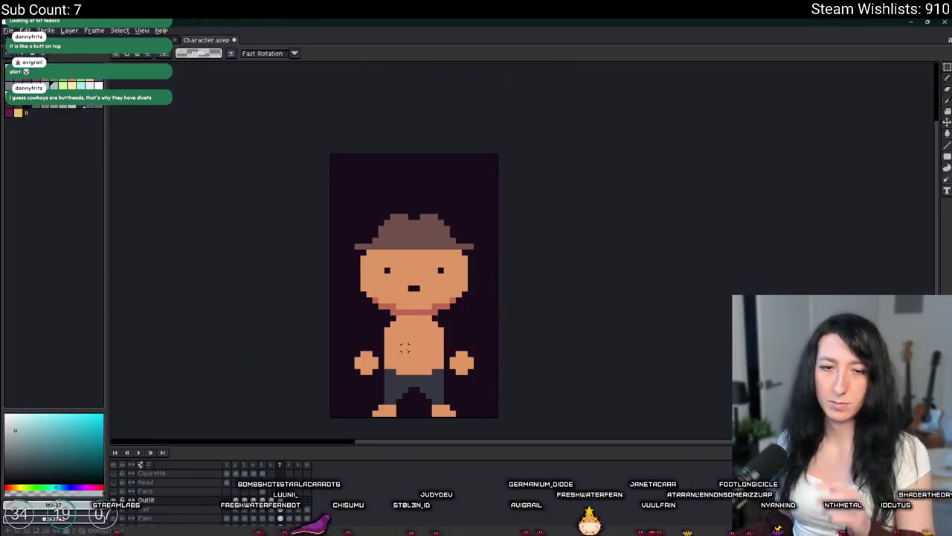
# Step: Outline and fill the left vest panel in the hat's dark brown
pyautogui.scroll(1, 392, 348)
pyautogui.scroll(1, 399, 312)
pyautogui.click(84, 87)
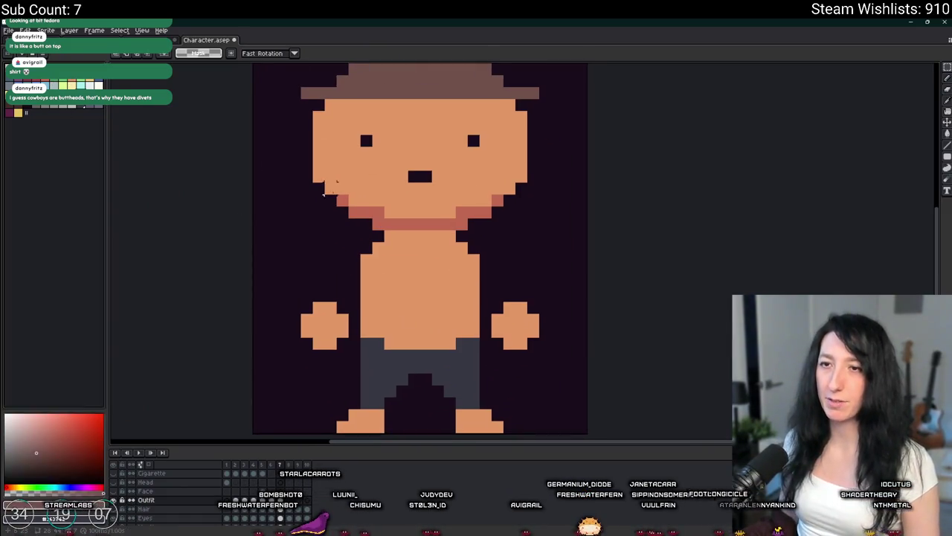
pyautogui.press('b')
pyautogui.scroll(1, 404, 244)
pyautogui.scroll(1, 377, 244)
pyautogui.moveTo(378, 244); pyautogui.dragTo(421, 339)
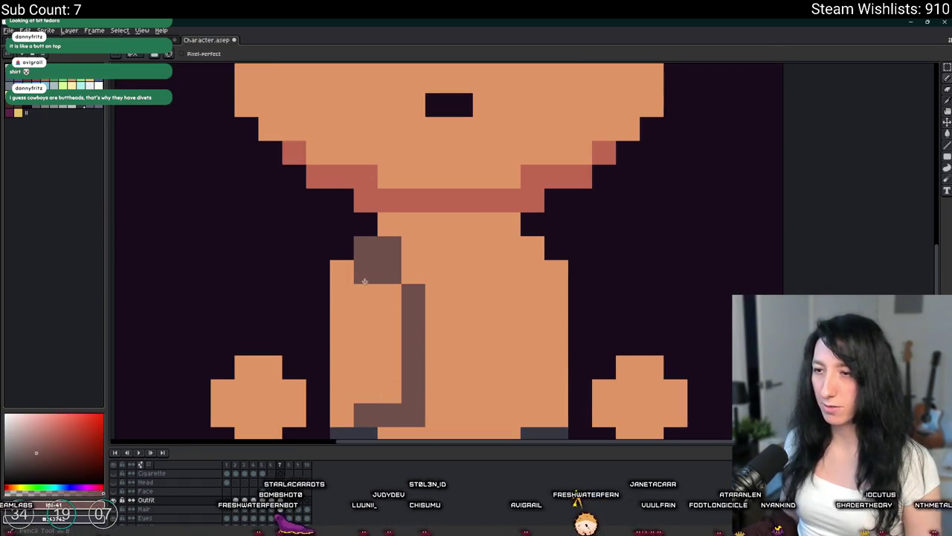
pyautogui.moveTo(366, 248); pyautogui.dragTo(341, 270)
pyautogui.press('g')
pyautogui.click(398, 327)
# Step: Mirror a copy of the left vest panel onto the right side of the torso
pyautogui.press('m')
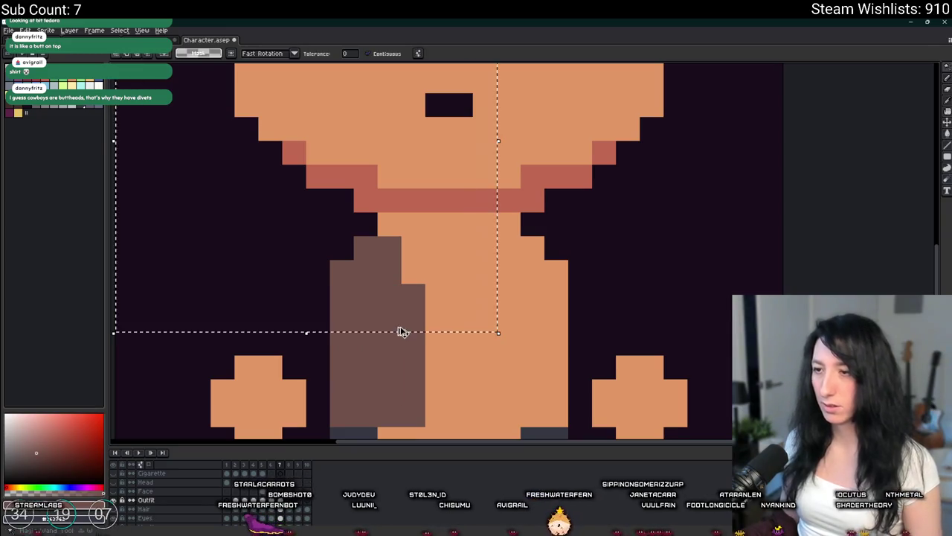
pyautogui.click(389, 366)
pyautogui.hotkey('ctrl', 'c')
pyautogui.hotkey('ctrl', 'v')
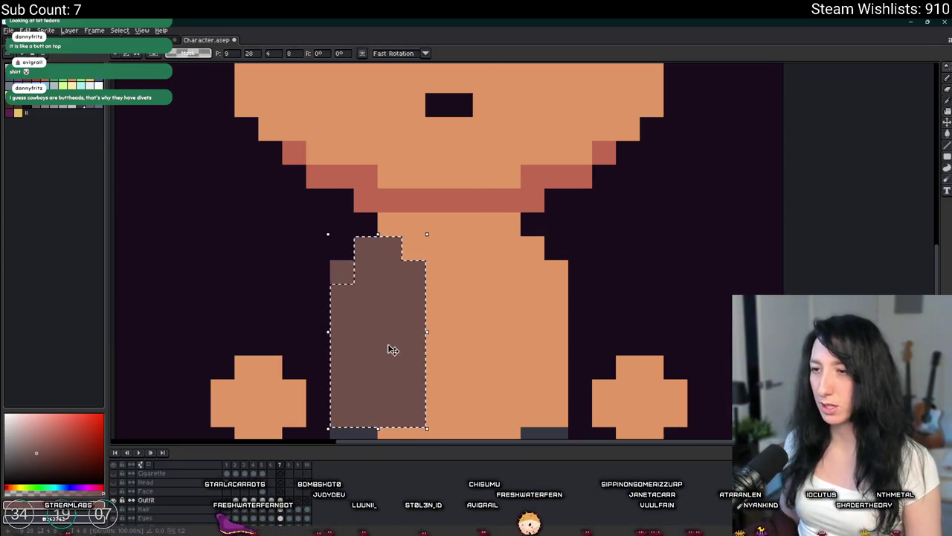
pyautogui.hotkey('shift', 'h')
pyautogui.moveTo(389, 350); pyautogui.dragTo(531, 341)
pyautogui.scroll(-5, 531, 341)
pyautogui.scroll(2, 417, 223)
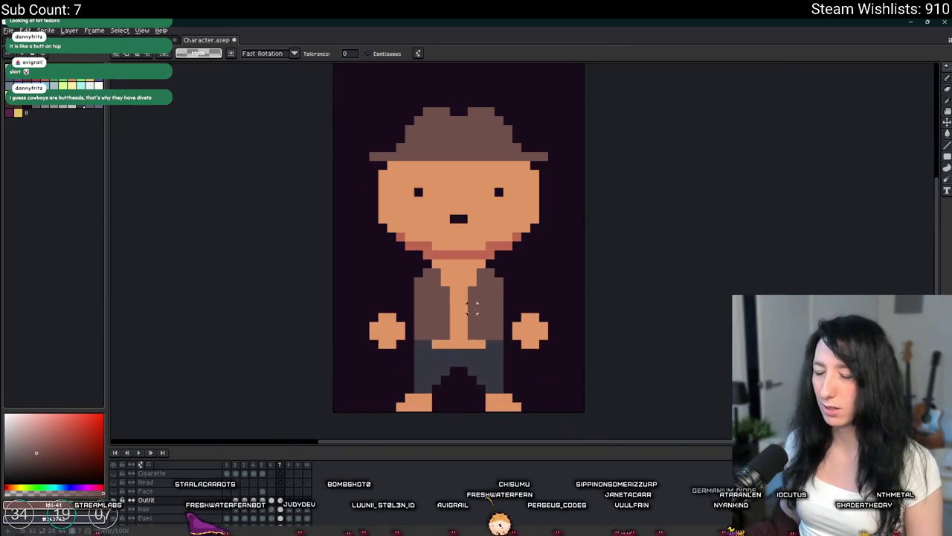
pyautogui.scroll(2, 417, 223)
pyautogui.scroll(1, 416, 223)
pyautogui.scroll(-3, 431, 200)
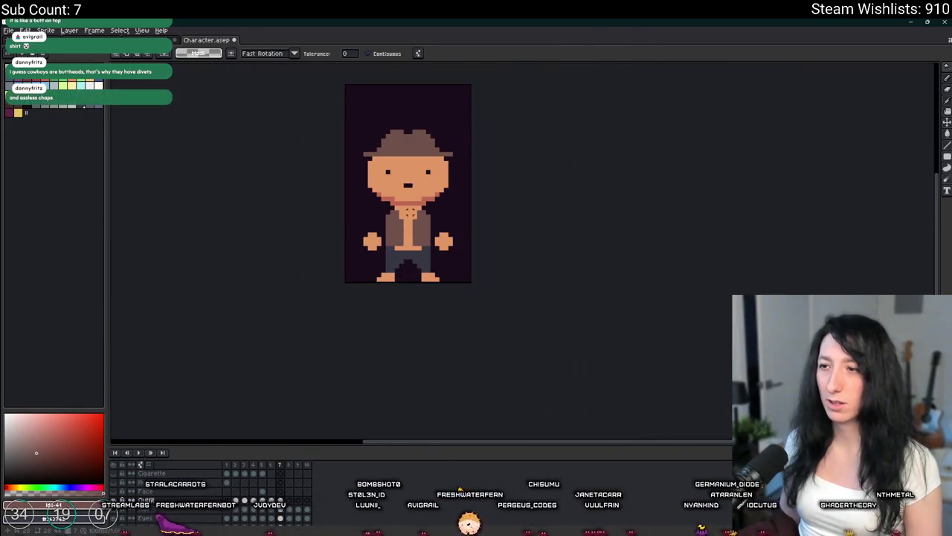
pyautogui.scroll(2, 431, 200)
pyautogui.scroll(3, 331, 201)
# Step: Try a white shirt line at the neckline, undo it, then switch to the cowboy search
pyautogui.press('b')
pyautogui.moveTo(390, 195); pyautogui.dragTo(459, 216)
pyautogui.hotkey('ctrl', 'z')
pyautogui.scroll(1, 436, 334)
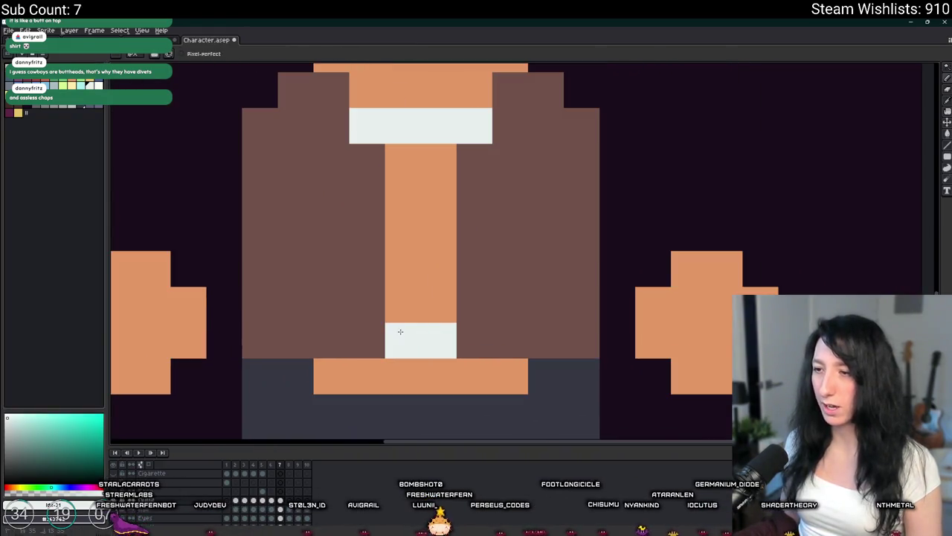
pyautogui.scroll(-2, 393, 334)
pyautogui.scroll(-1, 414, 303)
pyautogui.press('g')
pyautogui.scroll(1, 414, 303)
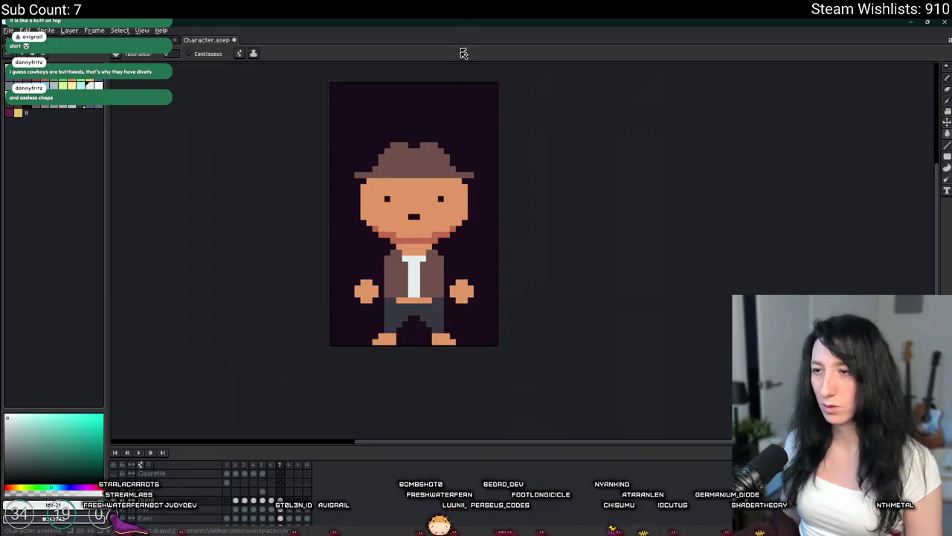
pyautogui.scroll(-1, 462, 173)
pyautogui.press('v')
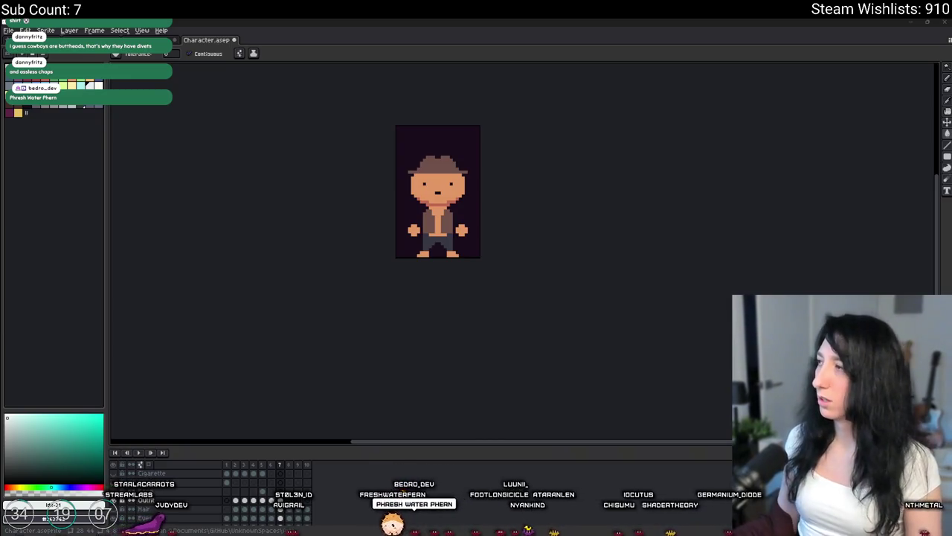
pyautogui.hotkey('alt', 'Tab')
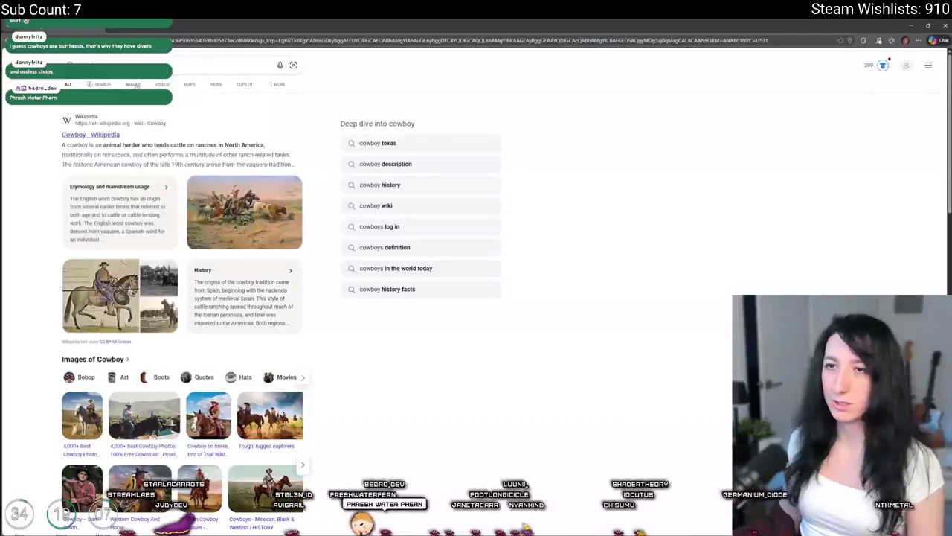
# Step: Browse Bing cowboy images, enlarging the red-shirted and horseback cowboy photos, then return to Aseprite
pyautogui.click(146, 84)
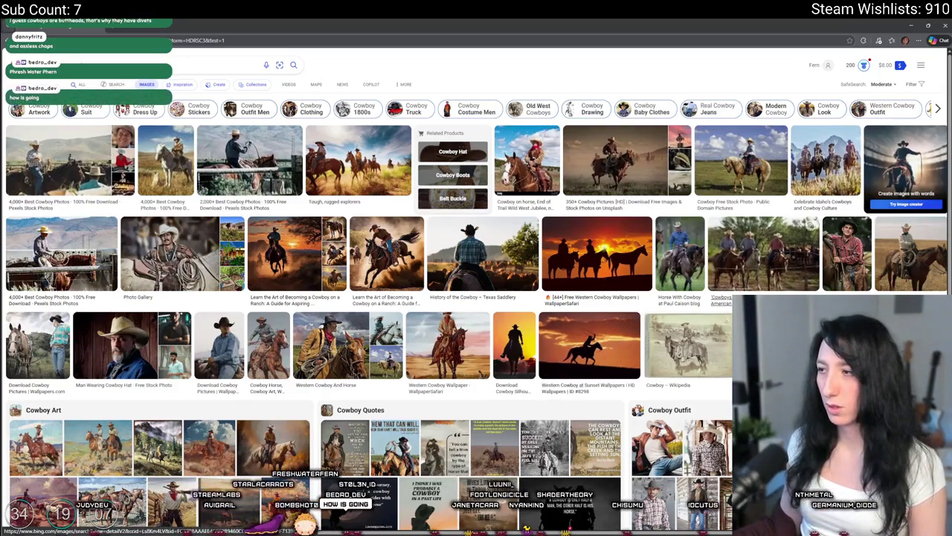
pyautogui.click(847, 253)
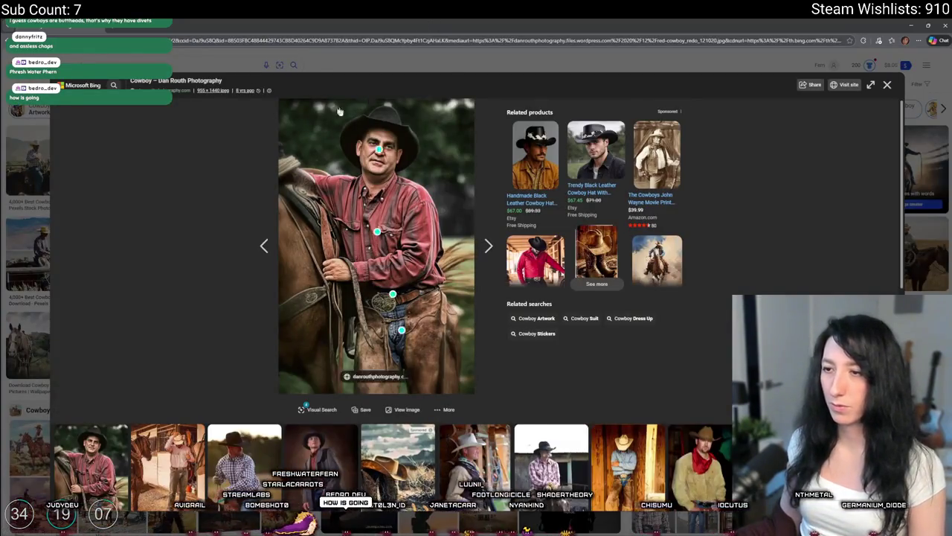
pyautogui.press('Escape')
pyautogui.scroll(-5, 372, 223)
pyautogui.click(394, 305)
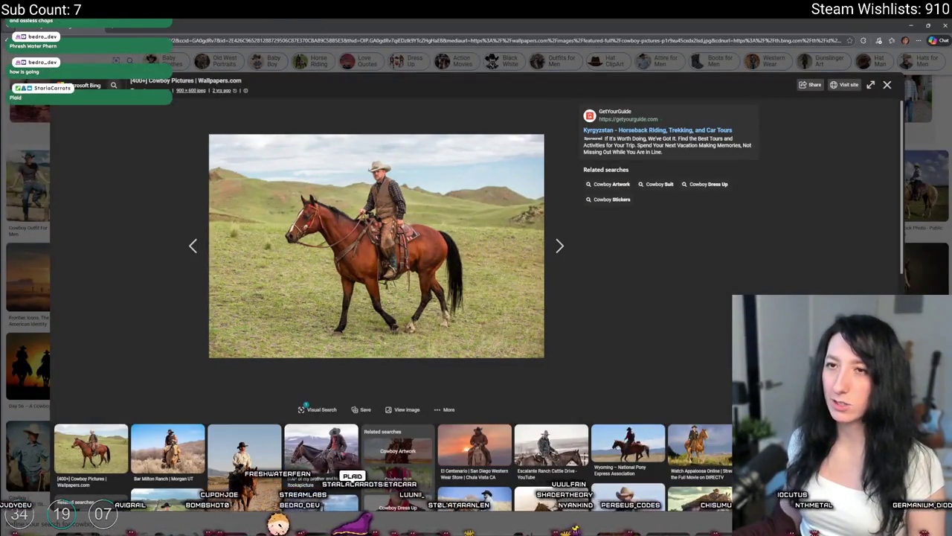
pyautogui.hotkey('alt', 'Tab')
# Step: Paint the shirt front down the chest and a row across the waist blue-grey
pyautogui.press('b')
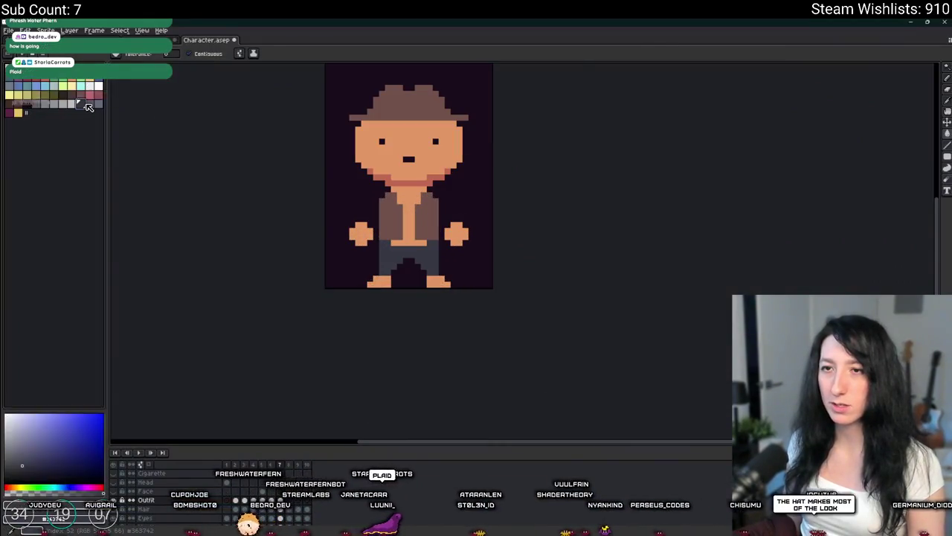
pyautogui.scroll(1, 419, 206)
pyautogui.scroll(1, 418, 206)
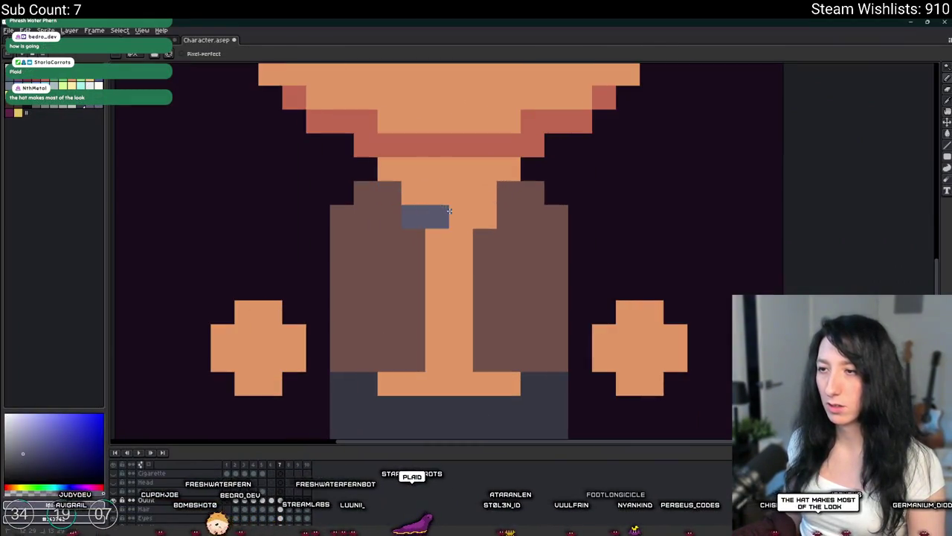
pyautogui.moveTo(461, 230)
pyautogui.mouseDown()
pyautogui.moveTo(442, 334)
pyautogui.moveTo(441, 243)
pyautogui.mouseUp()
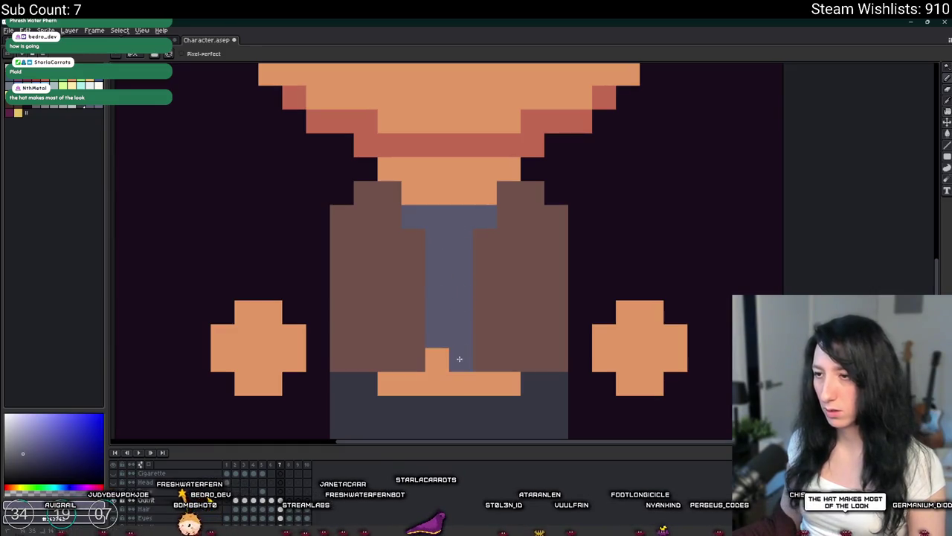
pyautogui.click(438, 359)
pyautogui.scroll(-1, 438, 360)
pyautogui.scroll(-2, 438, 360)
pyautogui.scroll(2, 293, 270)
pyautogui.moveTo(293, 270); pyautogui.dragTo(407, 271)
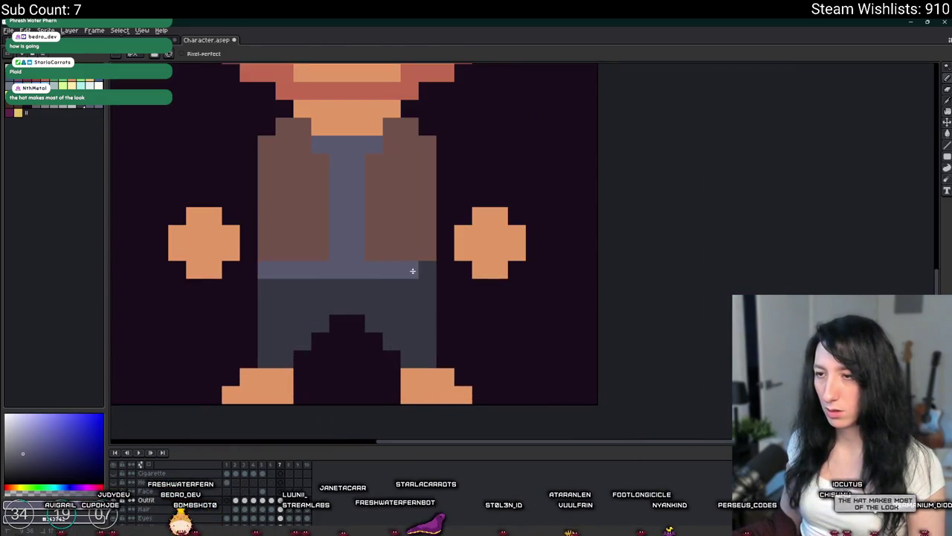
# Step: Paint the pants' right edge and the grey crotch pixels brown
pyautogui.scroll(-3, 408, 270)
pyautogui.scroll(-1, 409, 274)
pyautogui.scroll(-1, 411, 277)
pyautogui.scroll(2, 412, 278)
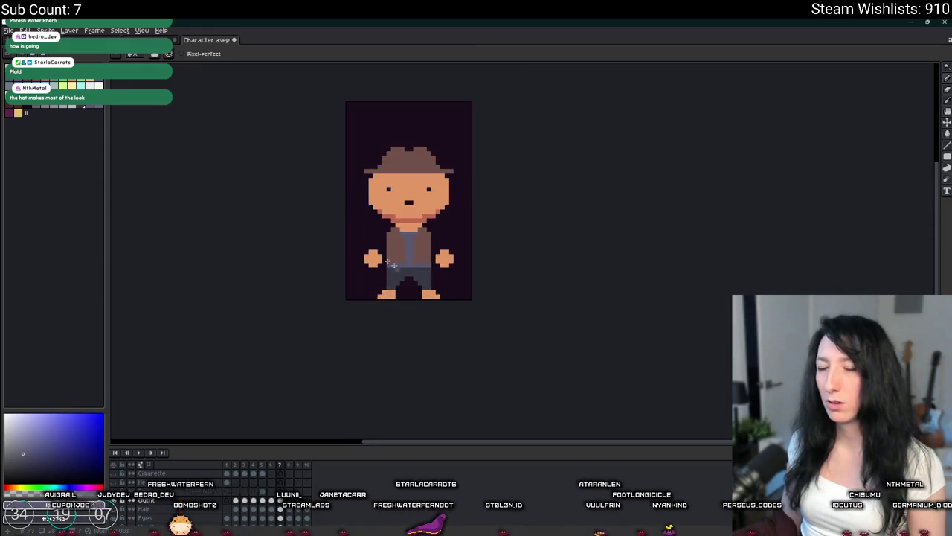
pyautogui.scroll(1, 393, 291)
pyautogui.scroll(3, 393, 290)
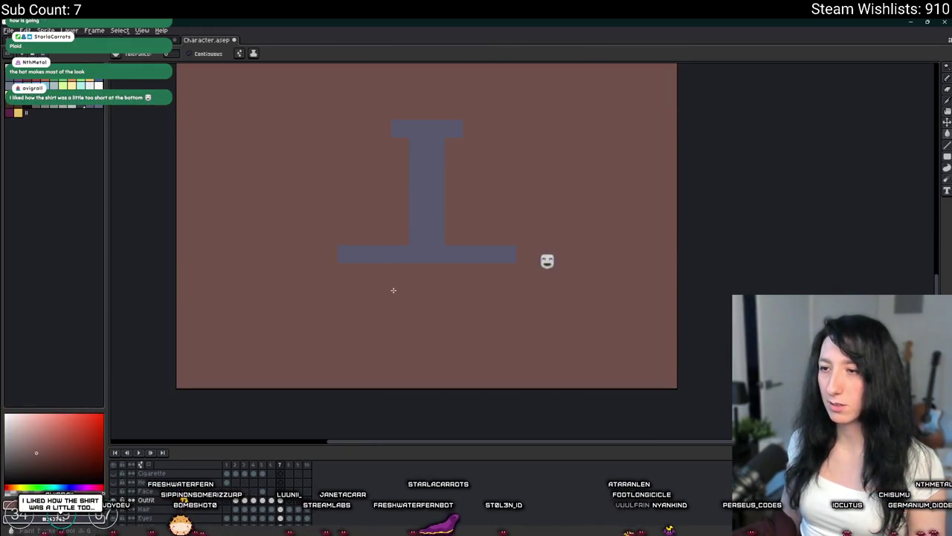
pyautogui.scroll(-1, 393, 290)
pyautogui.scroll(1, 392, 290)
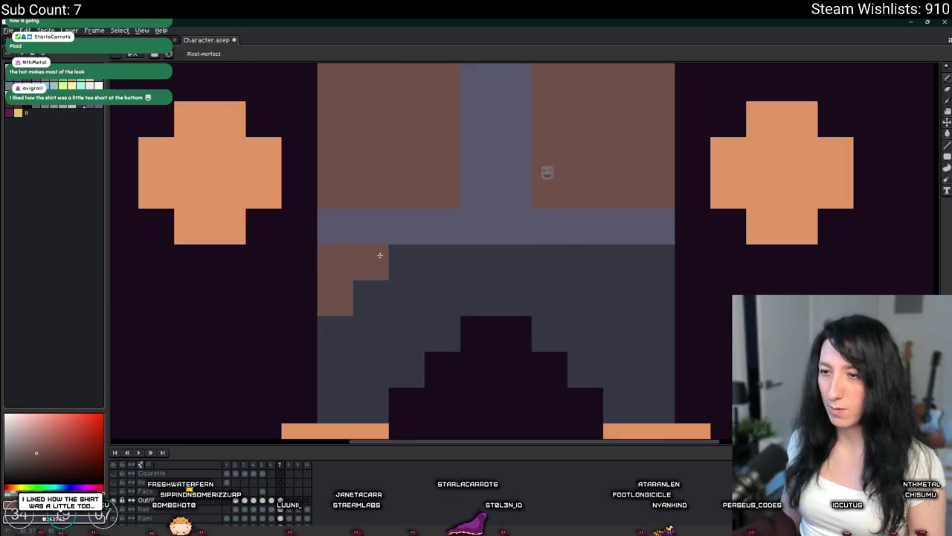
pyautogui.scroll(-2, 376, 257)
pyautogui.scroll(1, 367, 251)
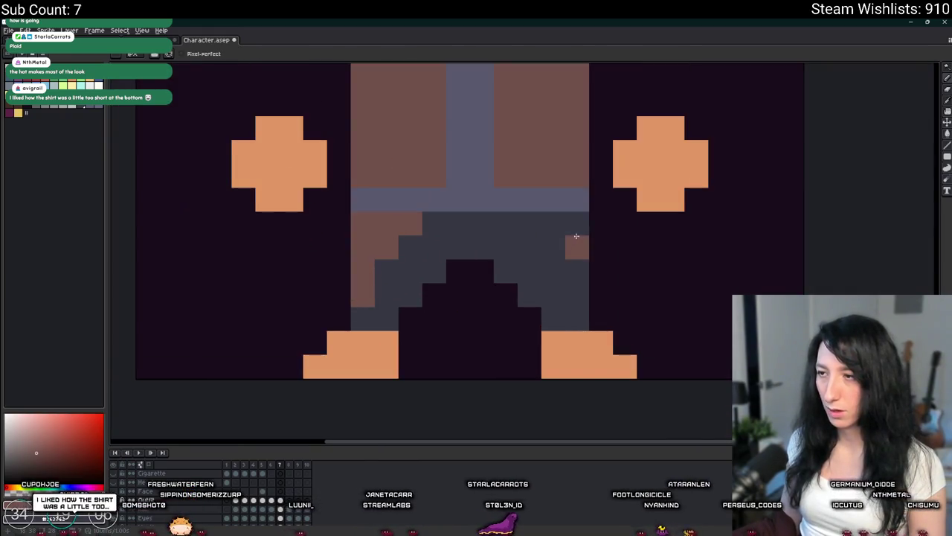
pyautogui.moveTo(561, 222); pyautogui.dragTo(574, 320)
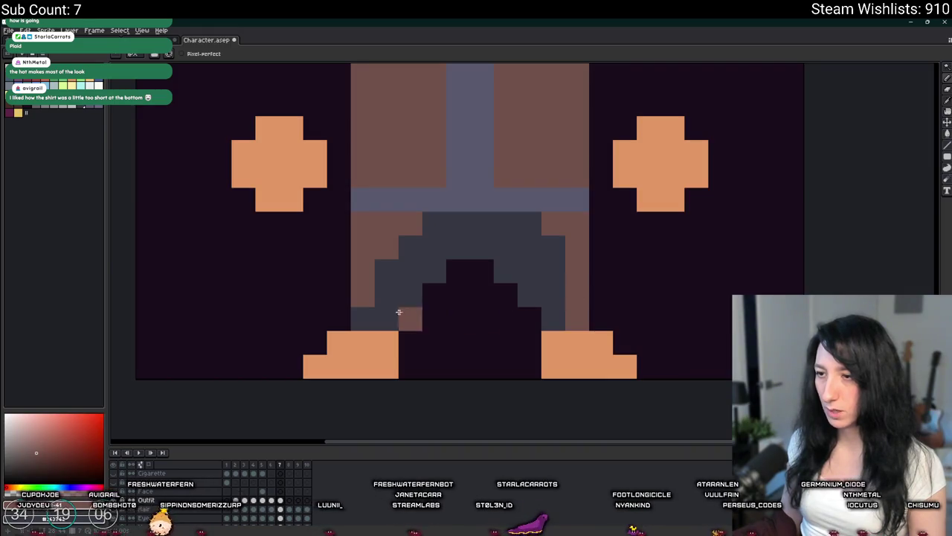
pyautogui.moveTo(363, 308)
pyautogui.mouseDown()
pyautogui.moveTo(409, 272)
pyautogui.moveTo(447, 221)
pyautogui.moveTo(540, 263)
pyautogui.moveTo(430, 260)
pyautogui.moveTo(511, 270)
pyautogui.moveTo(558, 306)
pyautogui.mouseUp()
pyautogui.scroll(-3, 557, 305)
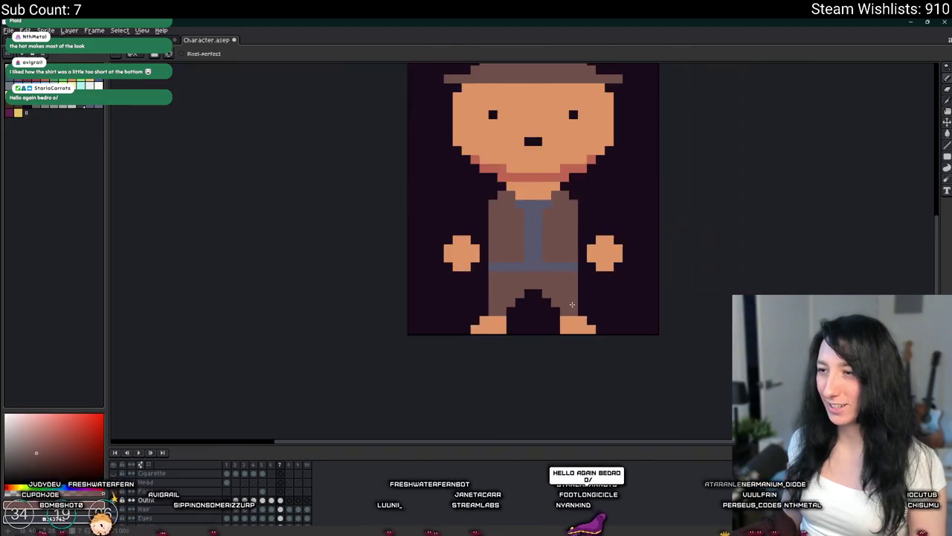
# Step: Fill the lower pants a darker brown and paint over the blue-grey belt row
pyautogui.scroll(-2, 451, 278)
pyautogui.scroll(3, 451, 277)
pyautogui.press('g')
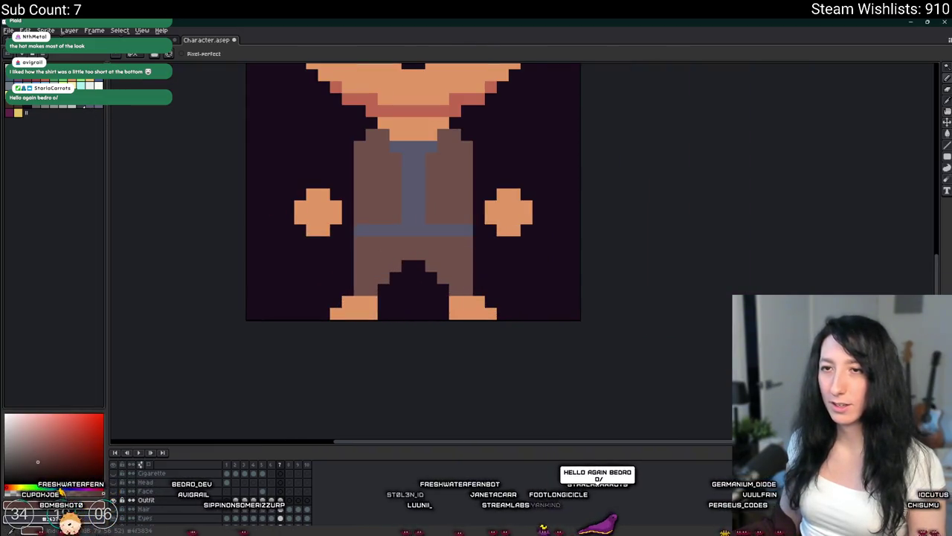
pyautogui.click(358, 264)
pyautogui.press('b')
pyautogui.scroll(1, 367, 225)
pyautogui.moveTo(350, 232); pyautogui.dragTo(521, 235)
# Step: Add a brown pixel beside the vest's lower edge so it flares at the hip
pyautogui.scroll(-4, 522, 236)
pyautogui.scroll(2, 499, 234)
pyautogui.scroll(2, 404, 228)
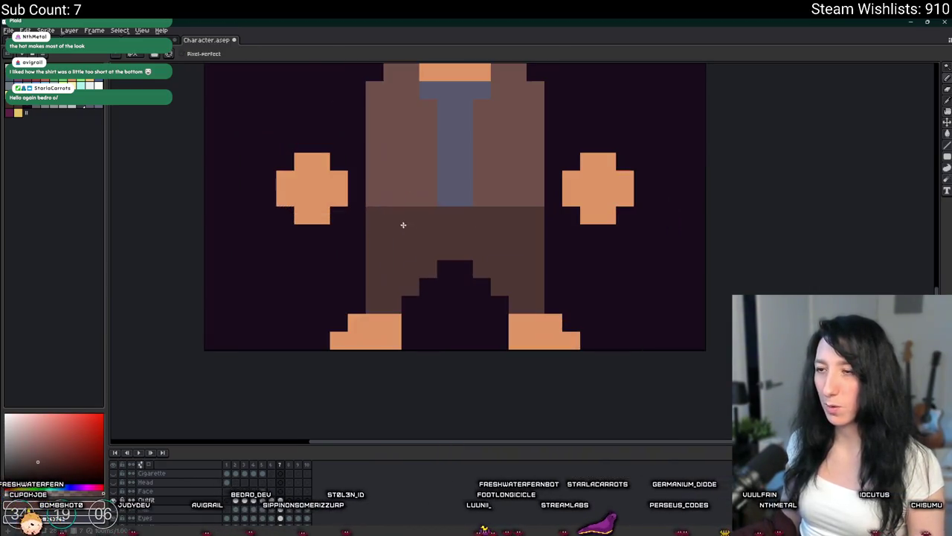
pyautogui.press('i')
pyautogui.press('b')
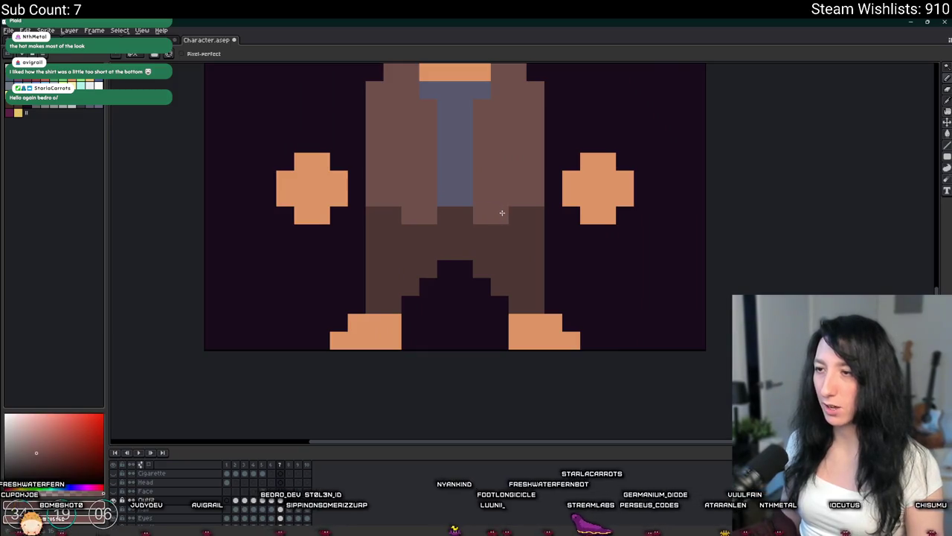
pyautogui.scroll(-3, 502, 216)
pyautogui.scroll(2, 503, 216)
pyautogui.hscroll(2, 550, 227)
pyautogui.hscroll(1, 516, 238)
pyautogui.click(381, 251)
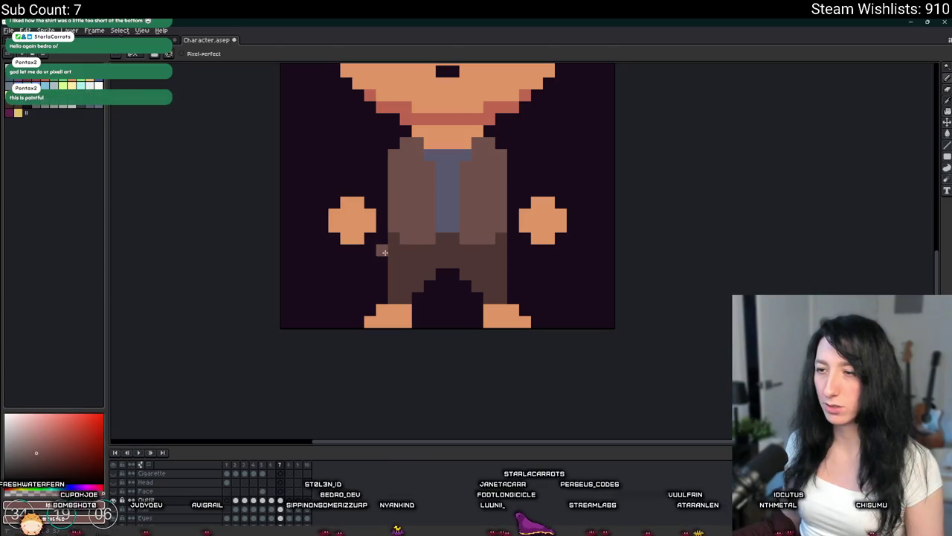
pyautogui.scroll(-2, 512, 261)
pyautogui.scroll(-1, 525, 295)
pyautogui.scroll(2, 526, 296)
pyautogui.scroll(1, 525, 295)
pyautogui.scroll(1, 219, 171)
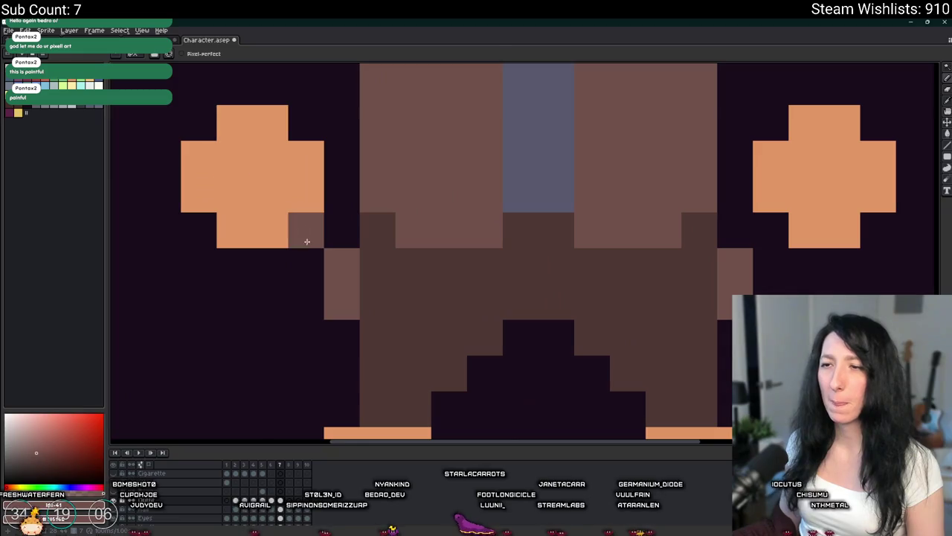
pyautogui.hscroll(2, 361, 262)
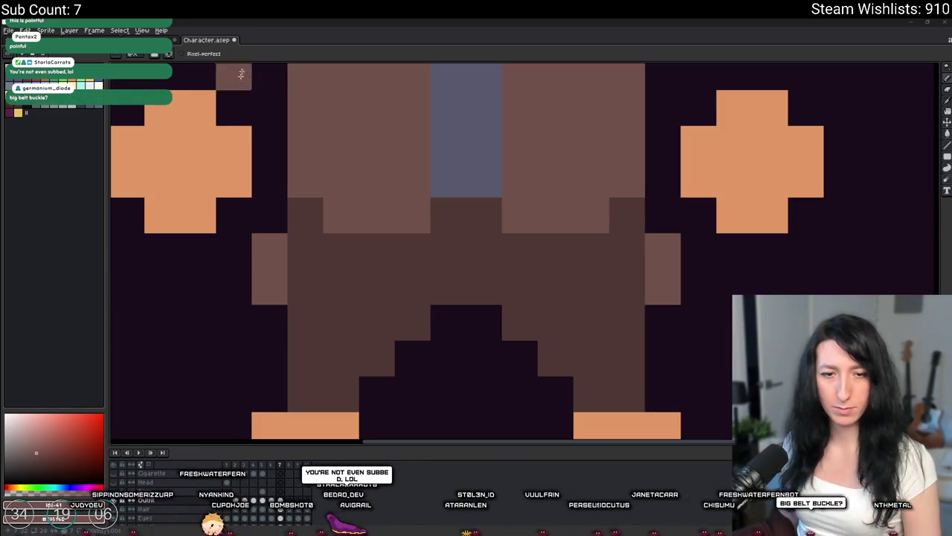
pyautogui.scroll(-3, 399, 313)
# Step: Pick a gold colour and paint a 2×2 buckle at the centre of the waistline
pyautogui.scroll(2, 398, 300)
pyautogui.moveTo(399, 299); pyautogui.dragTo(357, 294)
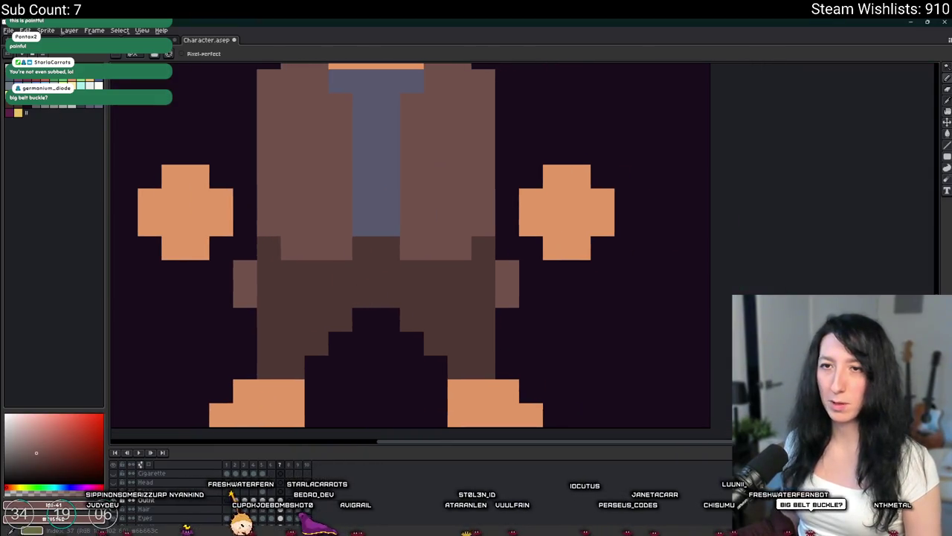
pyautogui.click(363, 248)
pyautogui.scroll(1, 368, 250)
pyautogui.click(392, 247)
pyautogui.click(394, 283)
pyautogui.click(360, 282)
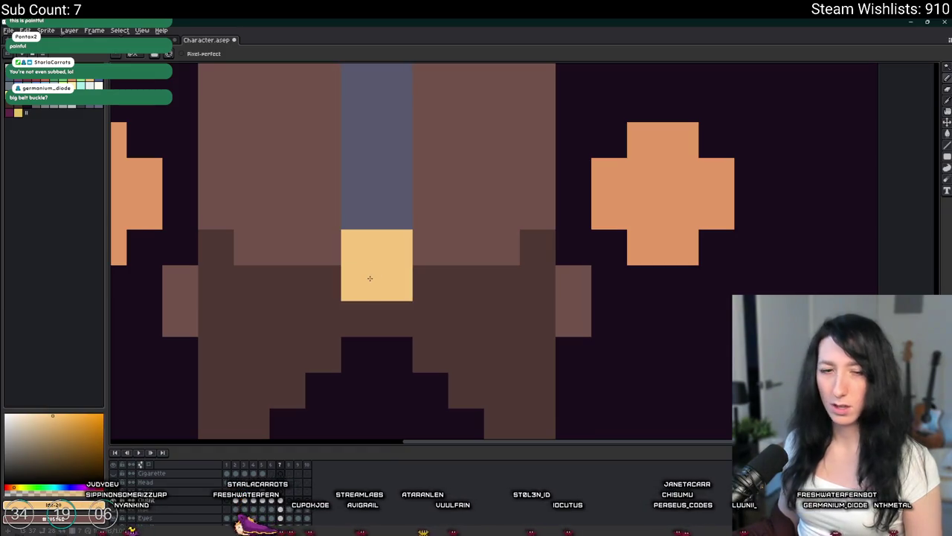
pyautogui.scroll(-2, 369, 277)
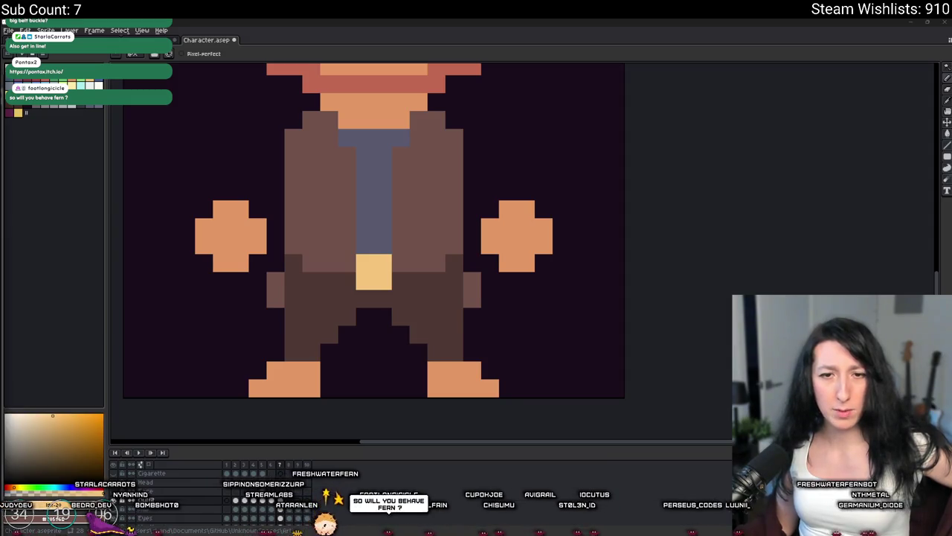
# Step: Switch to the browser and scroll through the artist's itch.io profile and asset carousels
pyautogui.hotkey('alt', 'Tab')
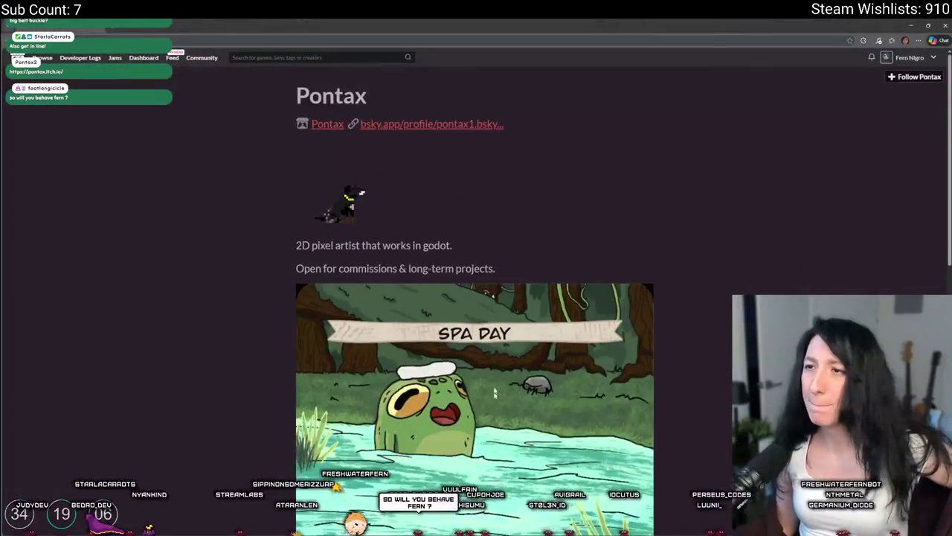
pyautogui.scroll(-1, 348, 225)
pyautogui.scroll(-2, 386, 260)
pyautogui.scroll(-3, 447, 320)
pyautogui.scroll(-2, 461, 332)
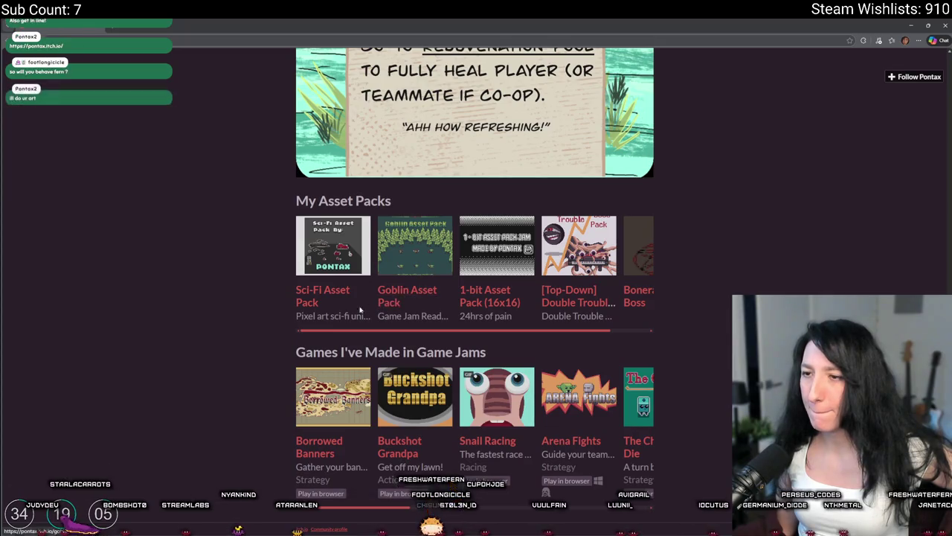
pyautogui.moveTo(440, 331); pyautogui.dragTo(507, 333)
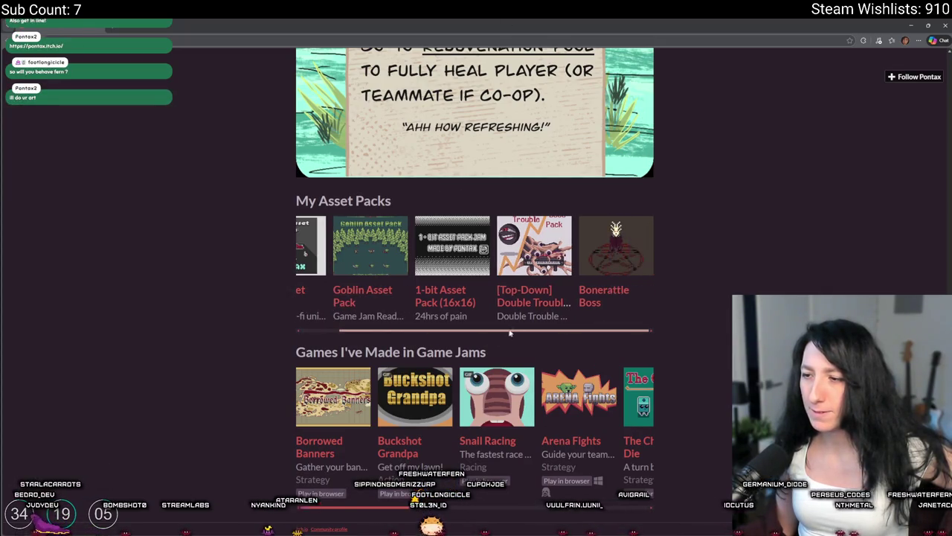
pyautogui.moveTo(393, 516)
pyautogui.mouseDown()
pyautogui.moveTo(692, 501)
pyautogui.moveTo(376, 510)
pyautogui.mouseUp()
pyautogui.scroll(2, 493, 385)
pyautogui.scroll(5, 493, 385)
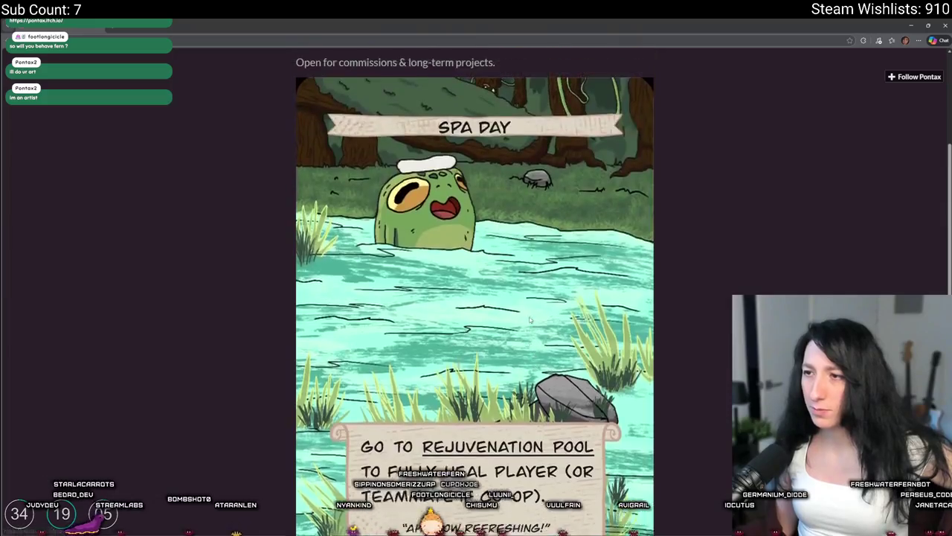
pyautogui.scroll(-4, 513, 335)
pyautogui.scroll(-1, 497, 357)
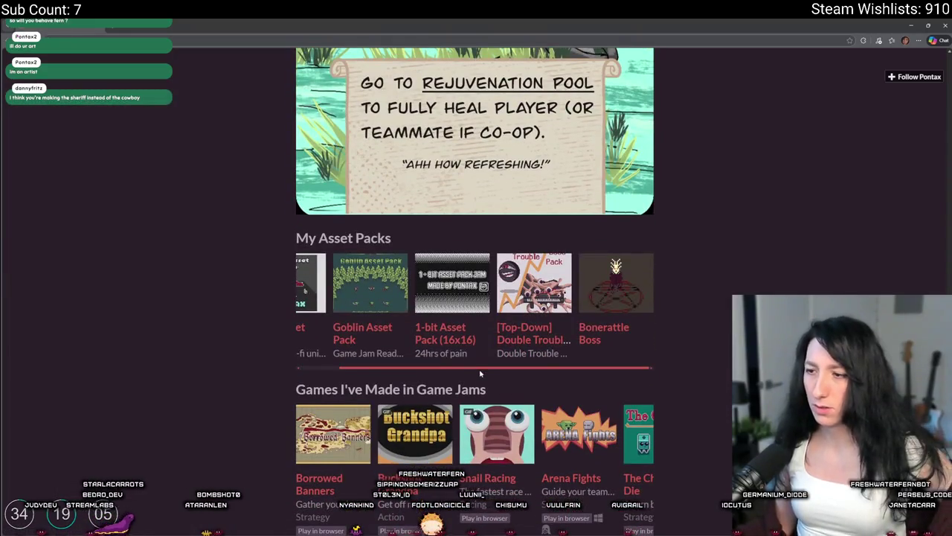
pyautogui.moveTo(479, 372); pyautogui.dragTo(349, 378)
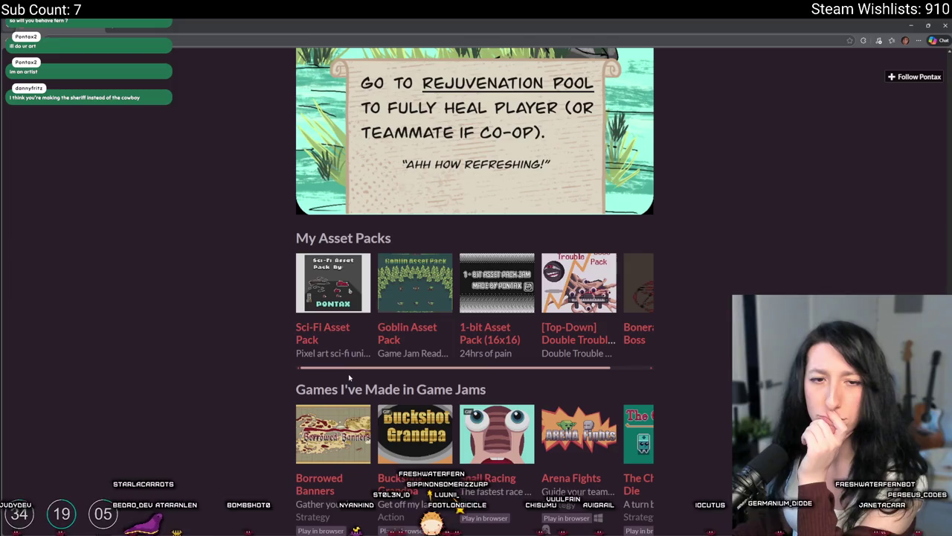
pyautogui.hscroll(2, 350, 350)
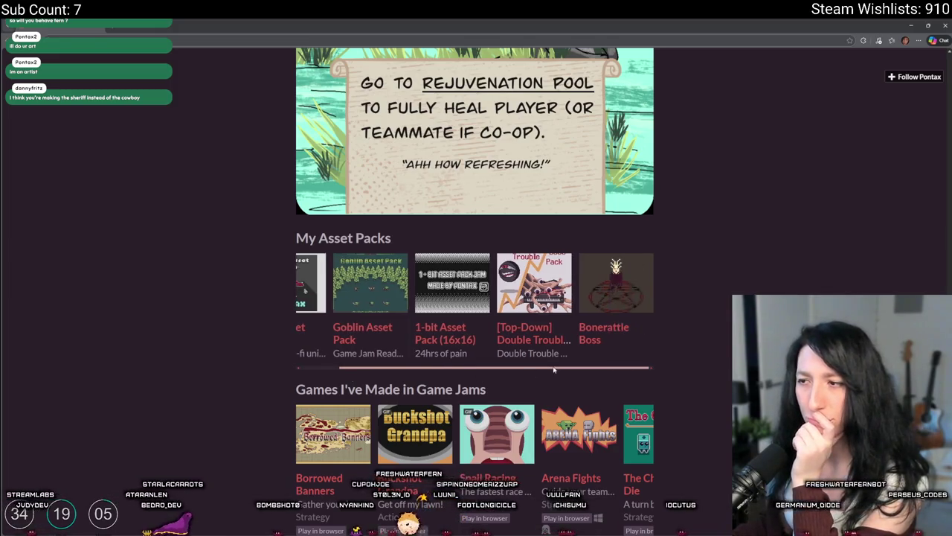
pyautogui.hscroll(-2, 352, 325)
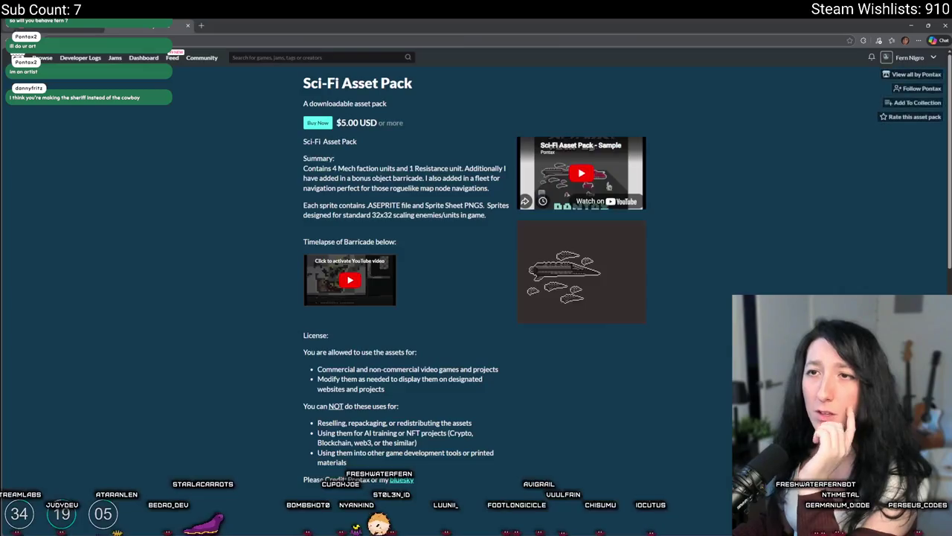
# Step: View the pack's enlarged sample animations screenshot, then return to the artist's profile
pyautogui.click(597, 244)
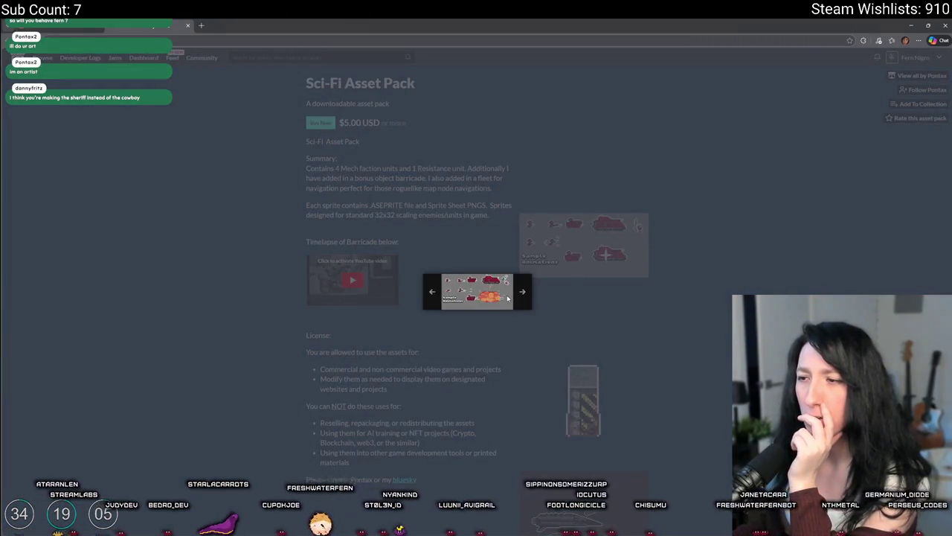
pyautogui.click(670, 341)
pyautogui.scroll(-5, 669, 341)
pyautogui.scroll(-2, 446, 372)
pyautogui.scroll(10, 312, 335)
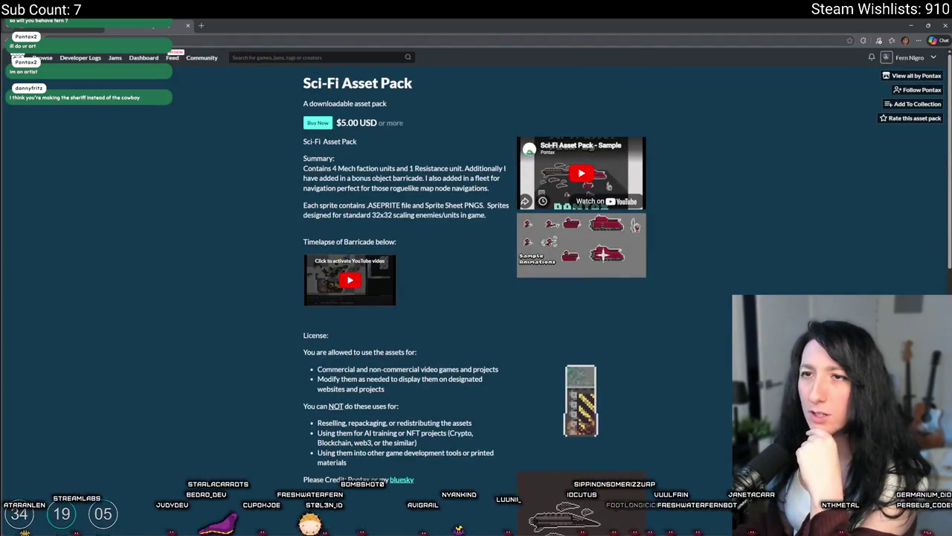
pyautogui.hotkey('alt', 'Left')
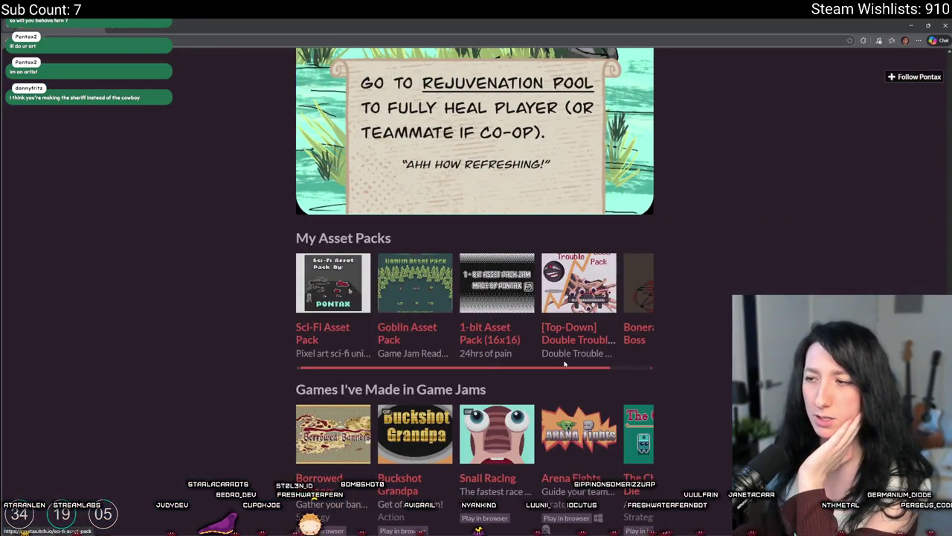
# Step: Look through the Bonerattle Boss asset pack page and return to the profile
pyautogui.moveTo(554, 368); pyautogui.dragTo(633, 373)
pyautogui.click(621, 380)
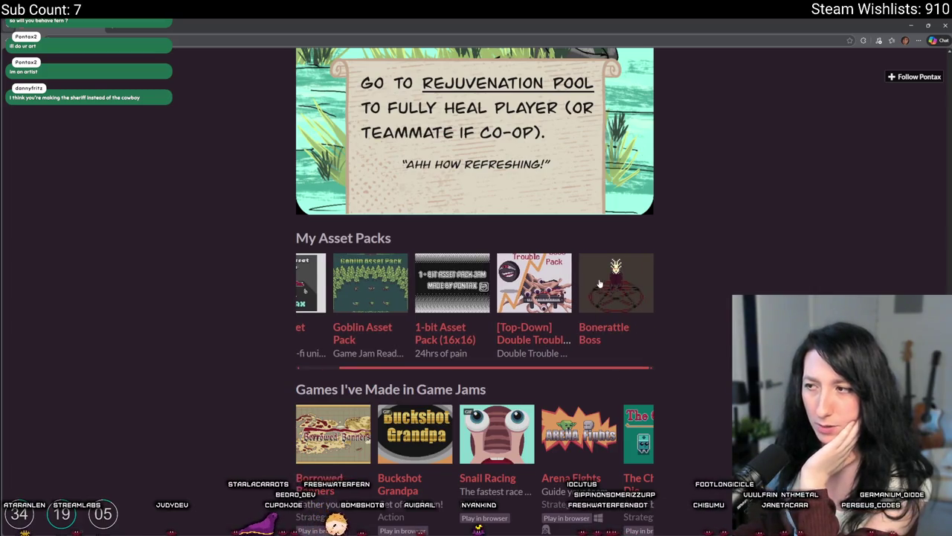
pyautogui.click(599, 283)
pyautogui.scroll(-2, 473, 145)
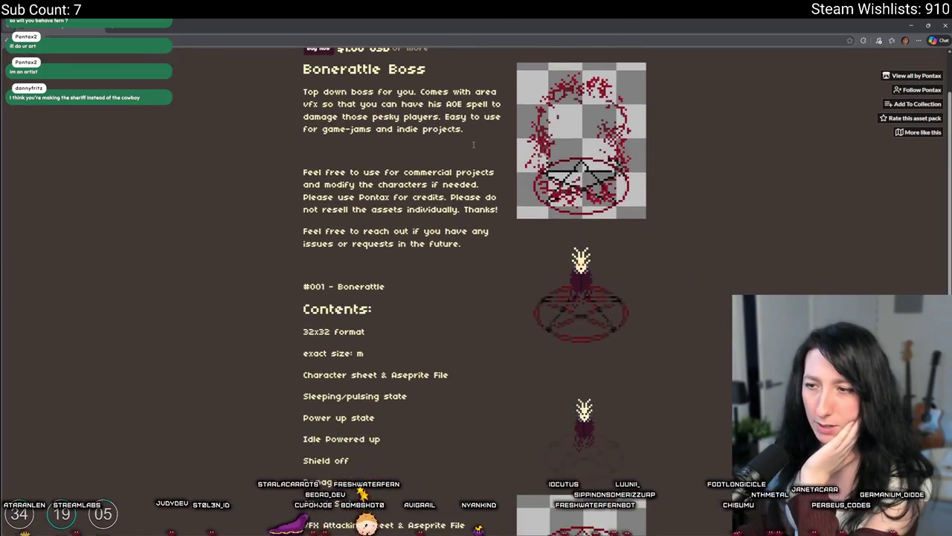
pyautogui.scroll(-3, 454, 178)
pyautogui.scroll(-1, 433, 215)
pyautogui.scroll(-1, 438, 216)
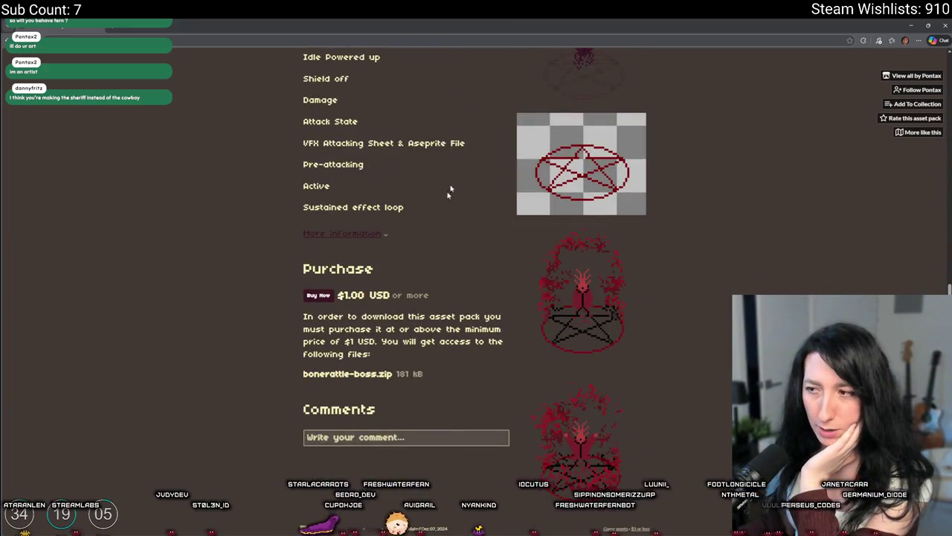
pyautogui.hotkey('alt', 'Left')
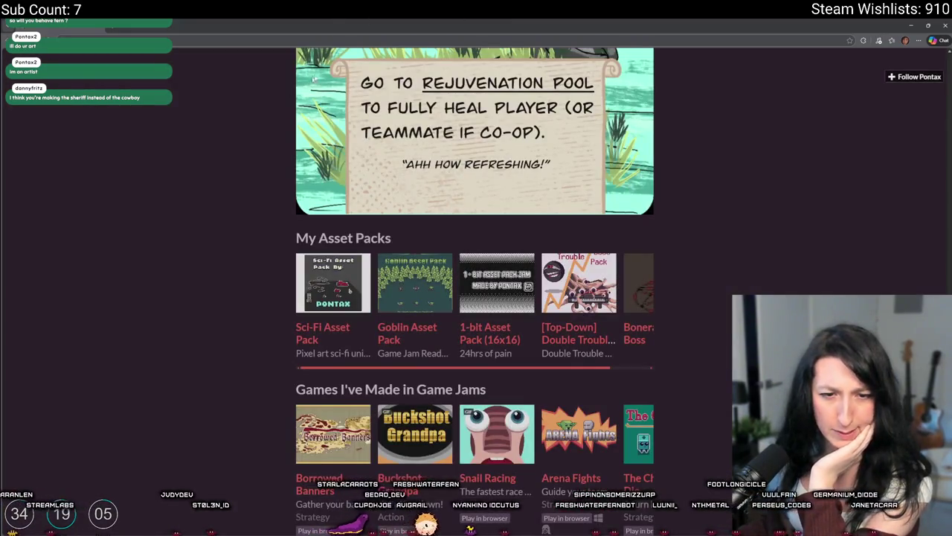
# Step: Check the Goblin Asset Pack page, then open the Double Trouble Boss Pack page
pyautogui.scroll(-1, 366, 298)
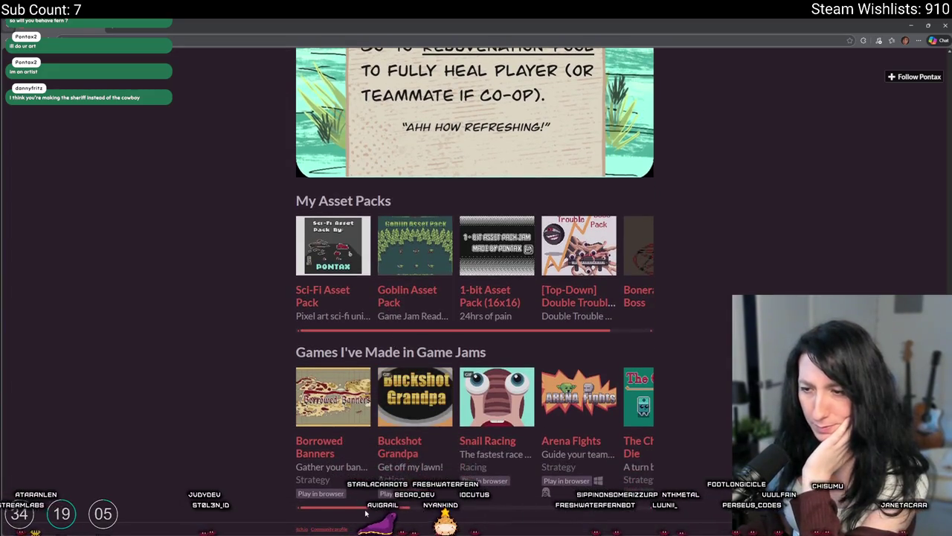
pyautogui.moveTo(368, 509); pyautogui.dragTo(551, 507)
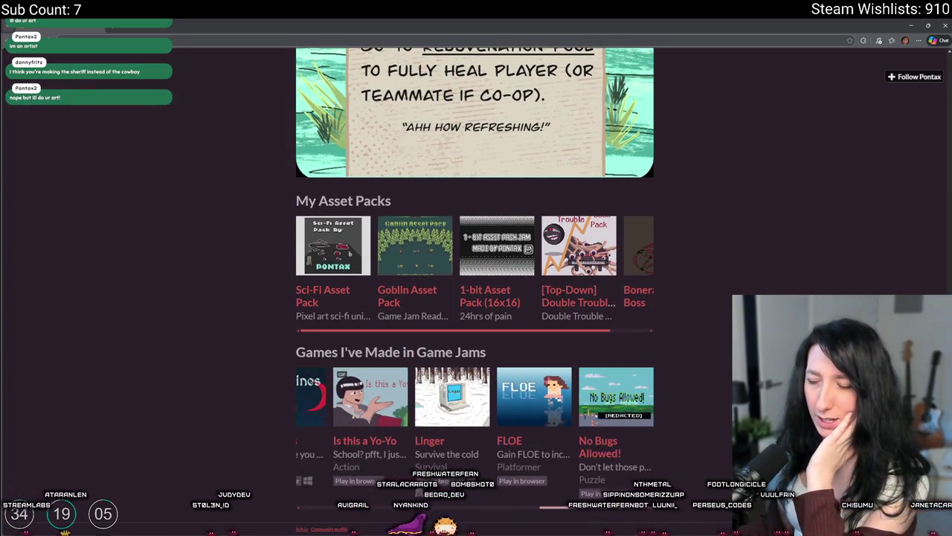
pyautogui.click(417, 264)
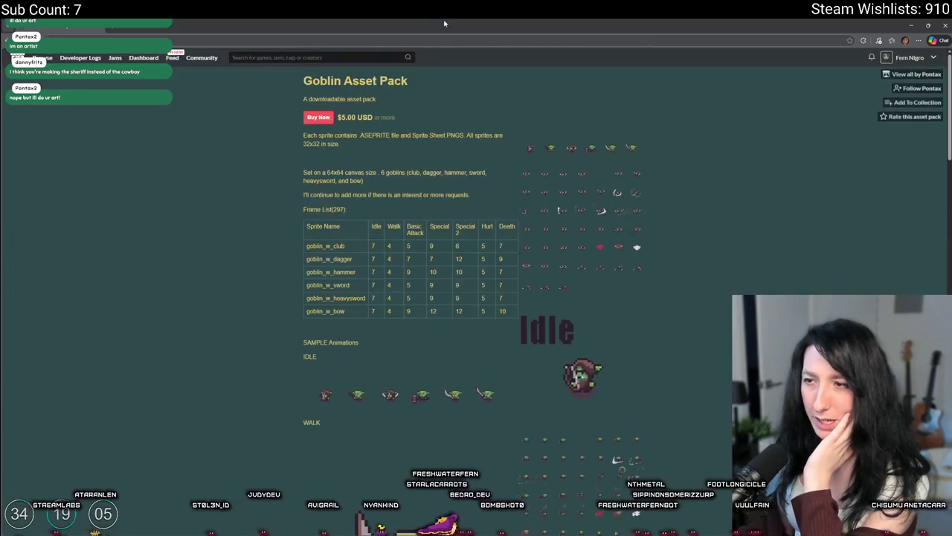
pyautogui.scroll(-2, 232, 307)
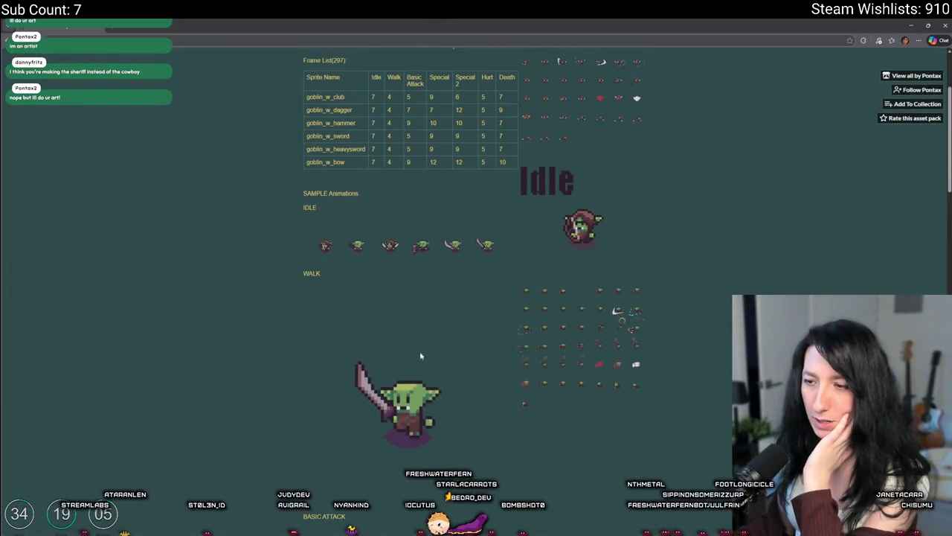
pyautogui.scroll(2, 357, 195)
pyautogui.hotkey('alt', 'Left')
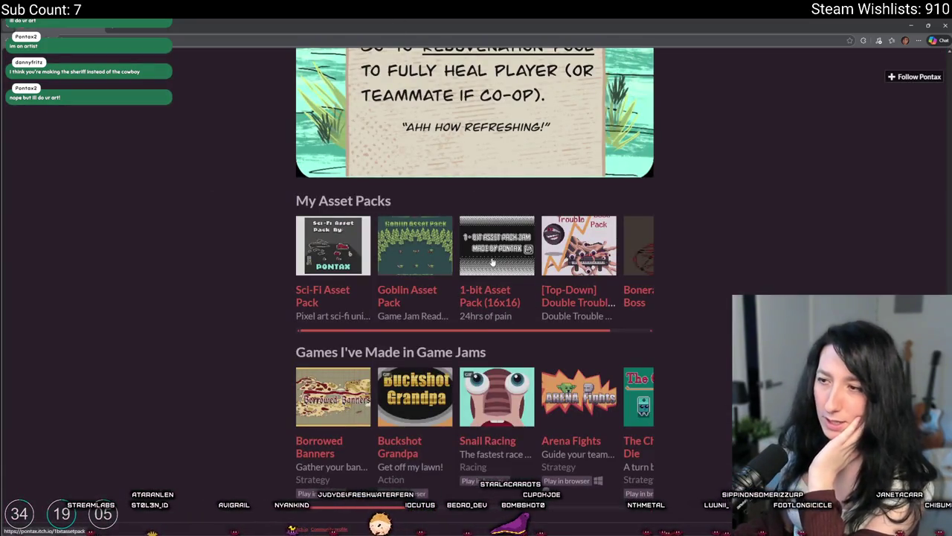
pyautogui.hscroll(2, 468, 337)
pyautogui.click(532, 246)
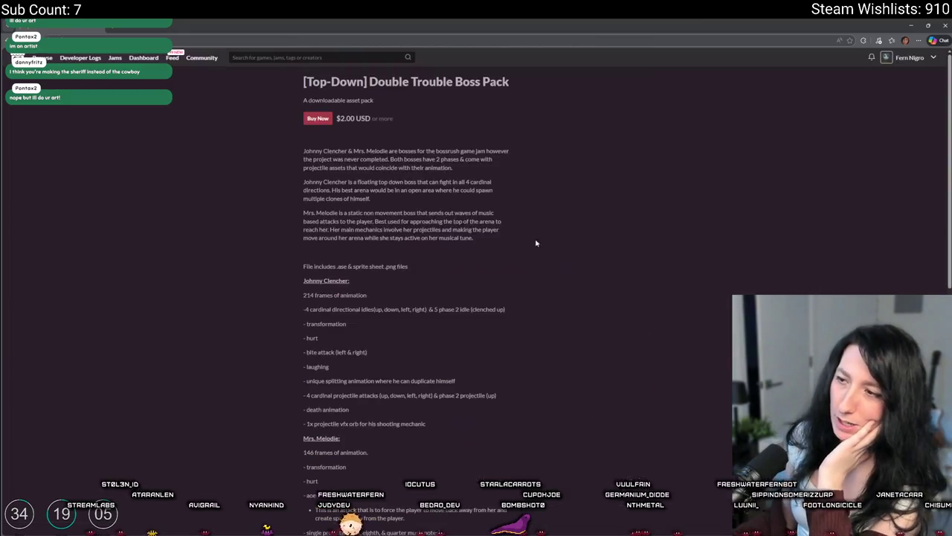
# Step: Page through the Double Trouble Boss Pack's enlarged preview images, then return to Aseprite
pyautogui.click(602, 335)
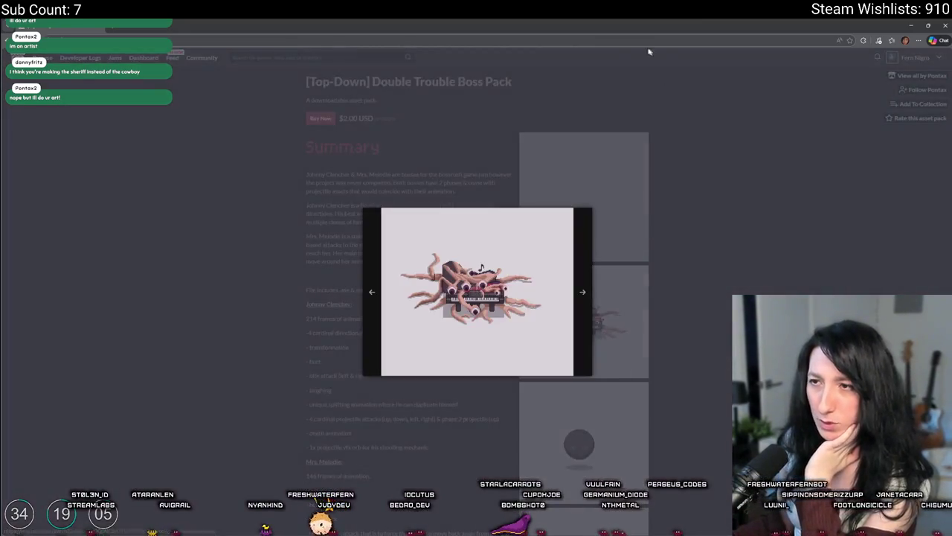
pyautogui.click(575, 288)
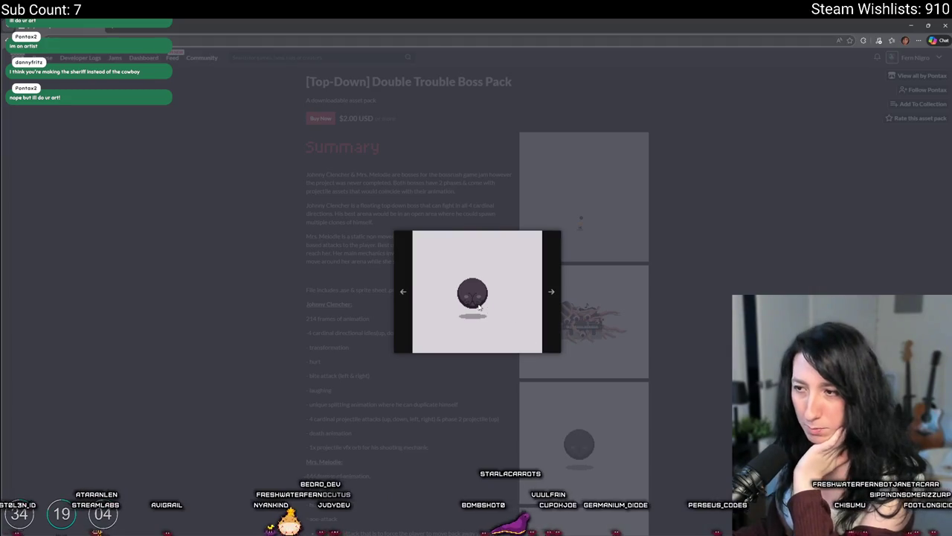
pyautogui.click(554, 291)
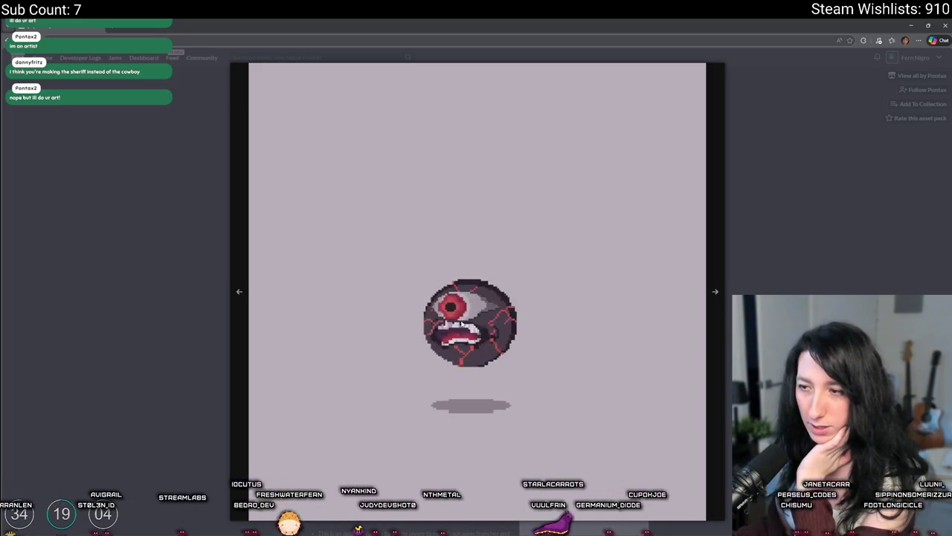
pyautogui.click(145, 229)
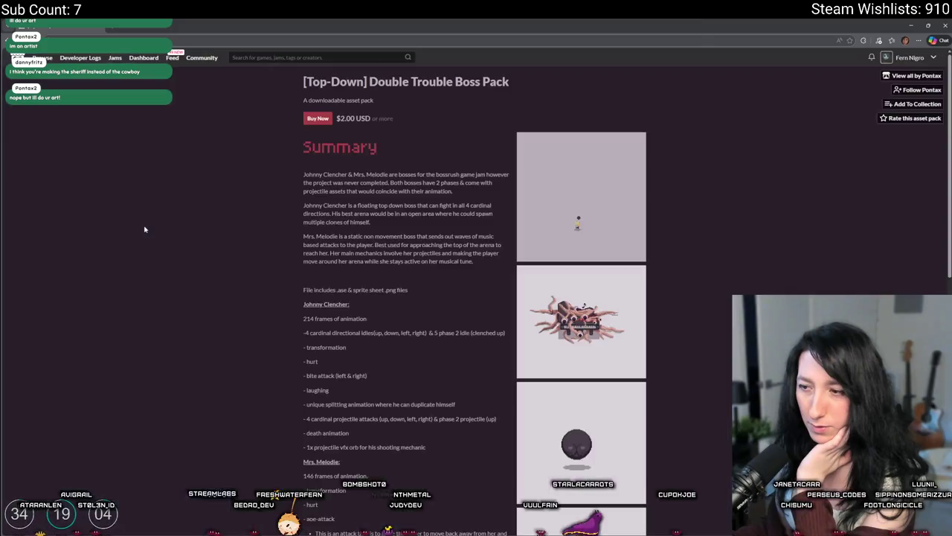
pyautogui.scroll(-3, 183, 365)
pyautogui.scroll(3, 183, 367)
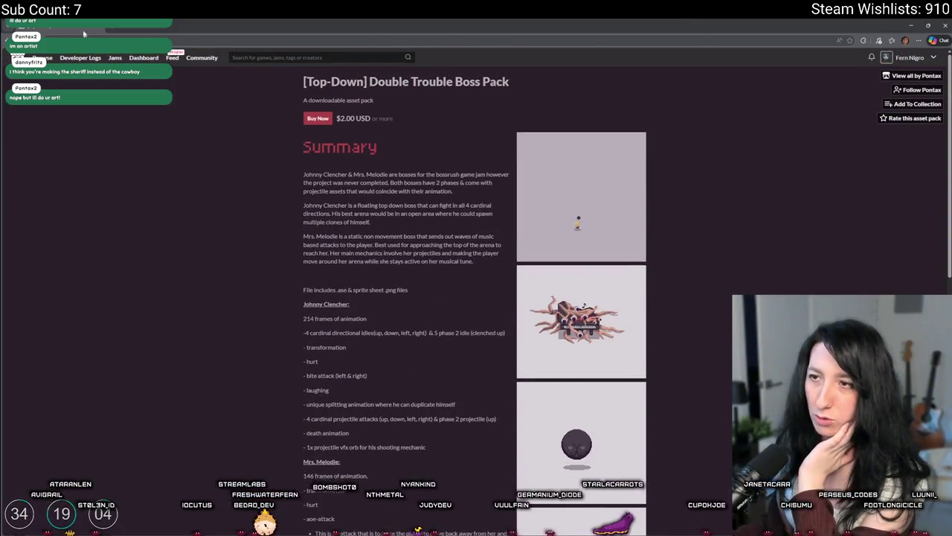
pyautogui.hotkey('alt', 'Tab')
pyautogui.scroll(-1, 379, 201)
pyautogui.scroll(-2, 380, 207)
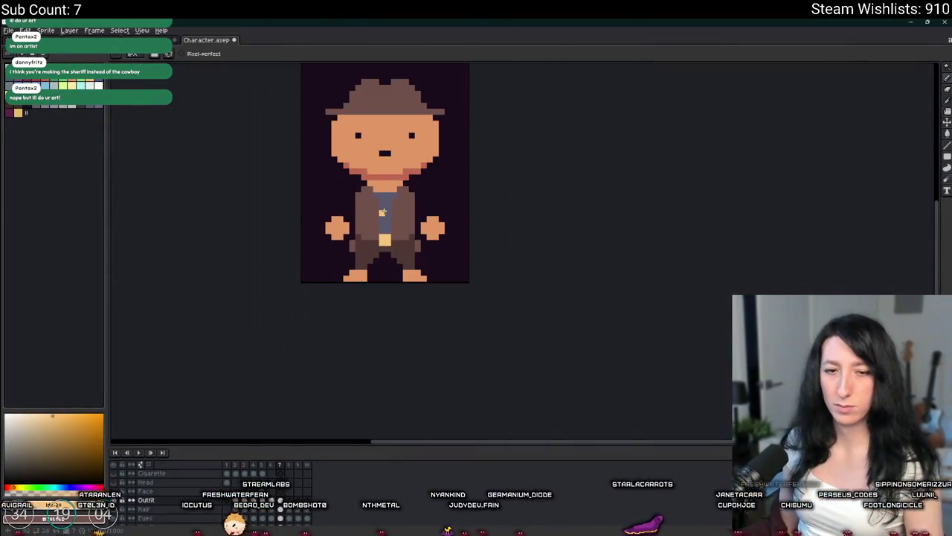
# Step: On the hat character's frame, sample the pants' dark brown and paint belt pixels beside the buckle
pyautogui.scroll(-1, 382, 212)
pyautogui.scroll(-1, 382, 223)
pyautogui.scroll(-1, 384, 281)
pyautogui.press('Right')
pyautogui.scroll(2, 383, 281)
pyautogui.scroll(1, 365, 281)
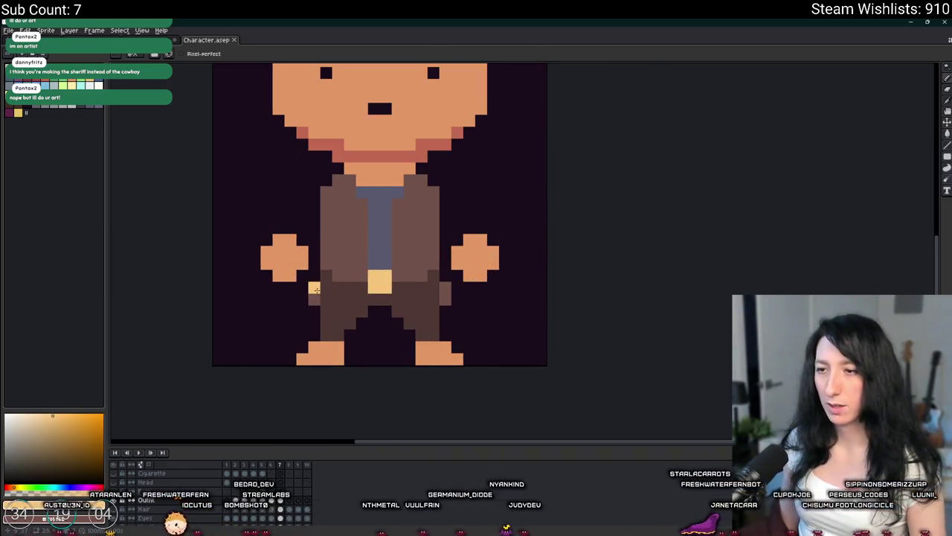
pyautogui.scroll(2, 345, 282)
pyautogui.press('i')
pyautogui.click(336, 257)
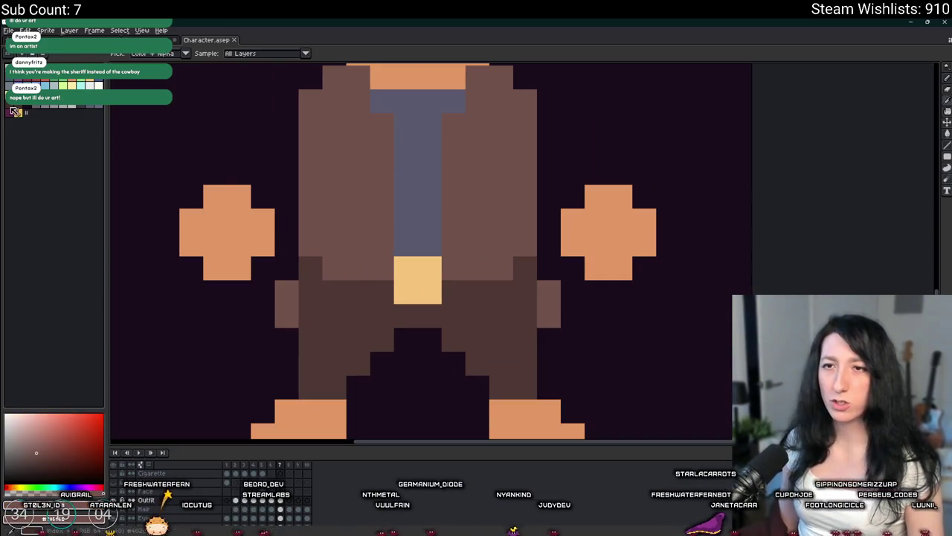
pyautogui.press('b')
pyautogui.click(351, 289)
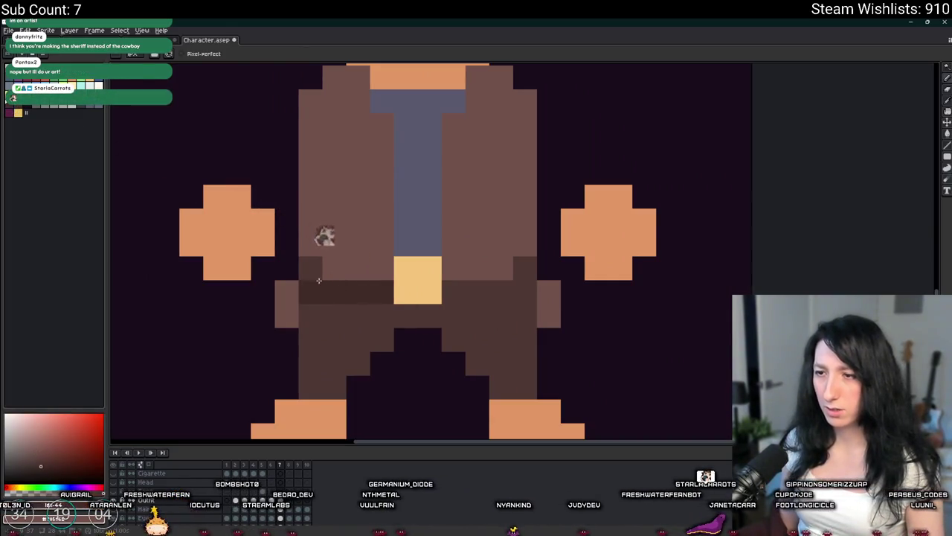
pyautogui.click(457, 289)
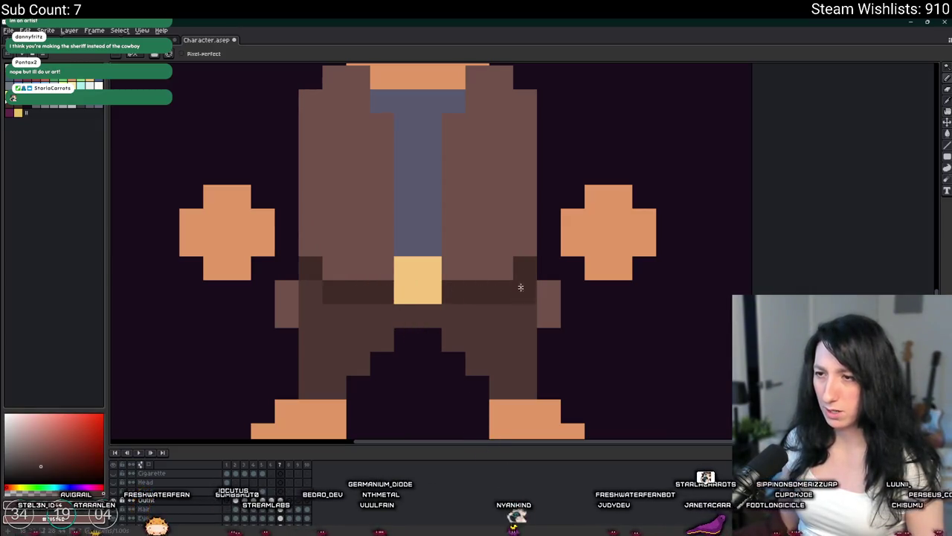
pyautogui.scroll(-5, 521, 279)
pyautogui.scroll(2, 483, 290)
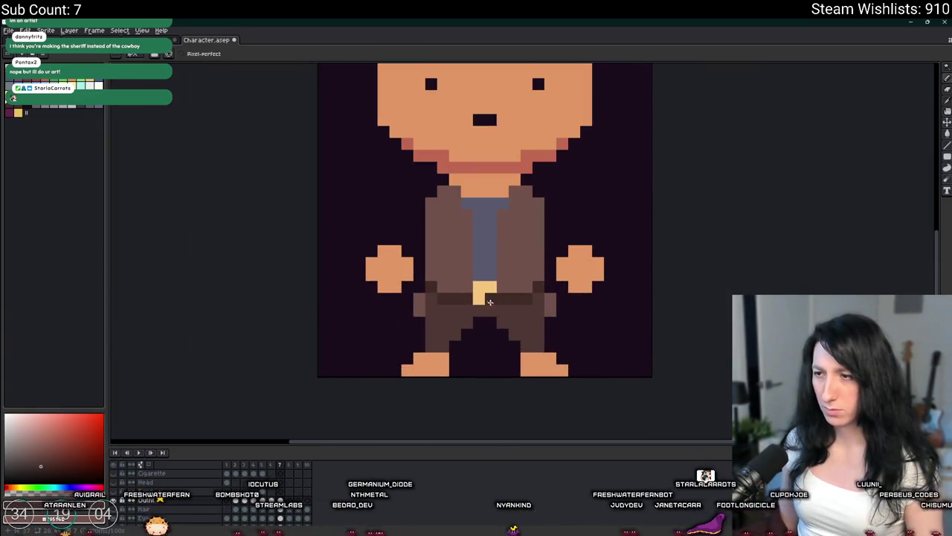
# Step: Sample the buckle's gold and paint an extra gold pixel on the belt
pyautogui.press('i')
pyautogui.click(483, 289)
pyautogui.scroll(2, 477, 290)
pyautogui.press('b')
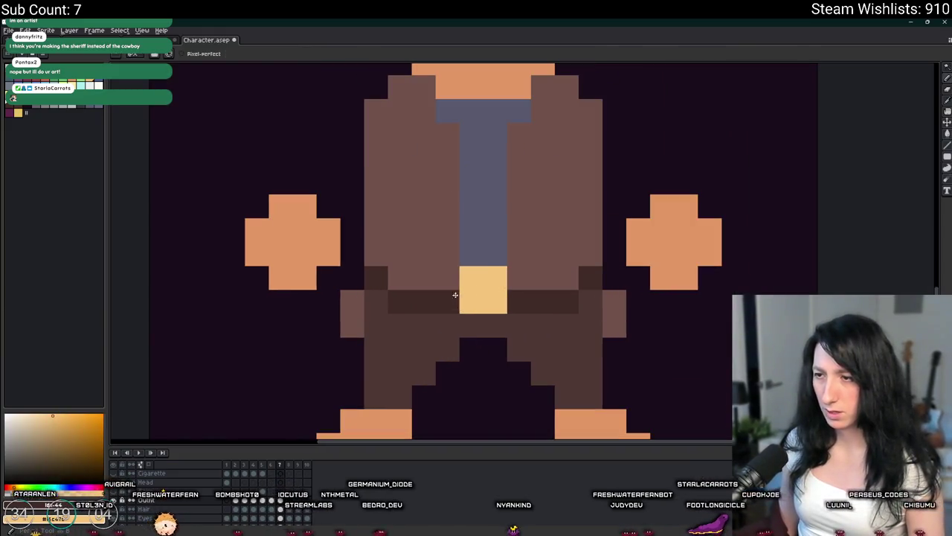
pyautogui.click(466, 297)
pyautogui.press('i')
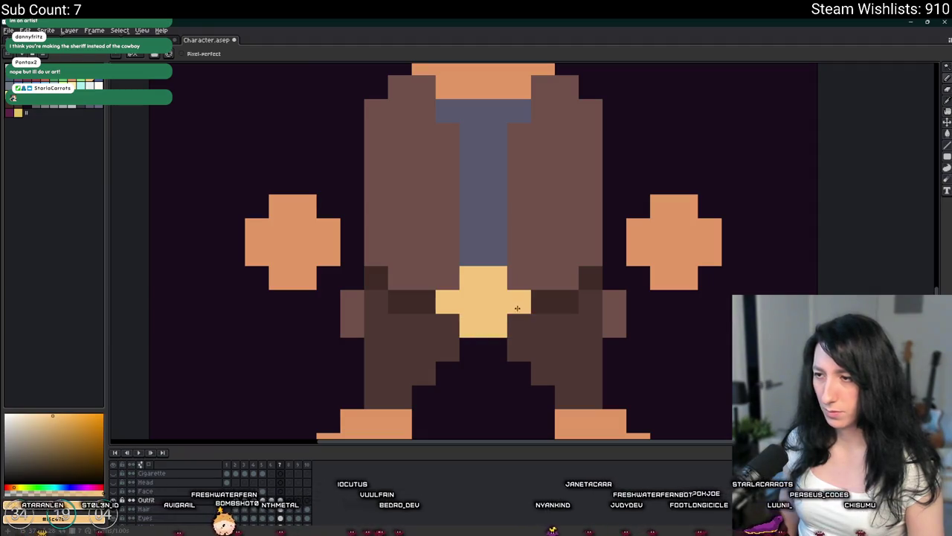
# Step: Zoom in and out around the buckle and save the Character file
pyautogui.scroll(-8, 516, 304)
pyautogui.scroll(1, 488, 316)
pyautogui.scroll(3, 489, 316)
pyautogui.scroll(4, 488, 316)
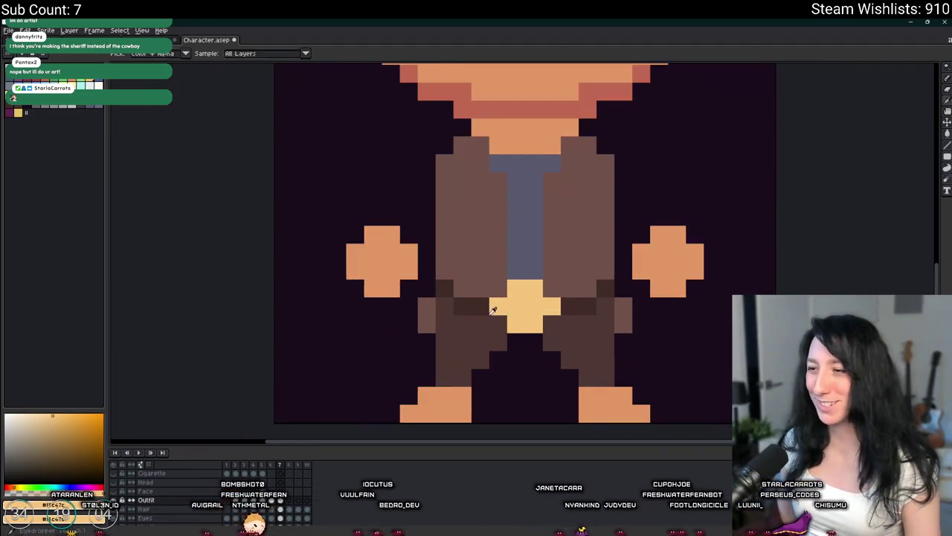
pyautogui.scroll(-6, 539, 341)
pyautogui.scroll(1, 530, 345)
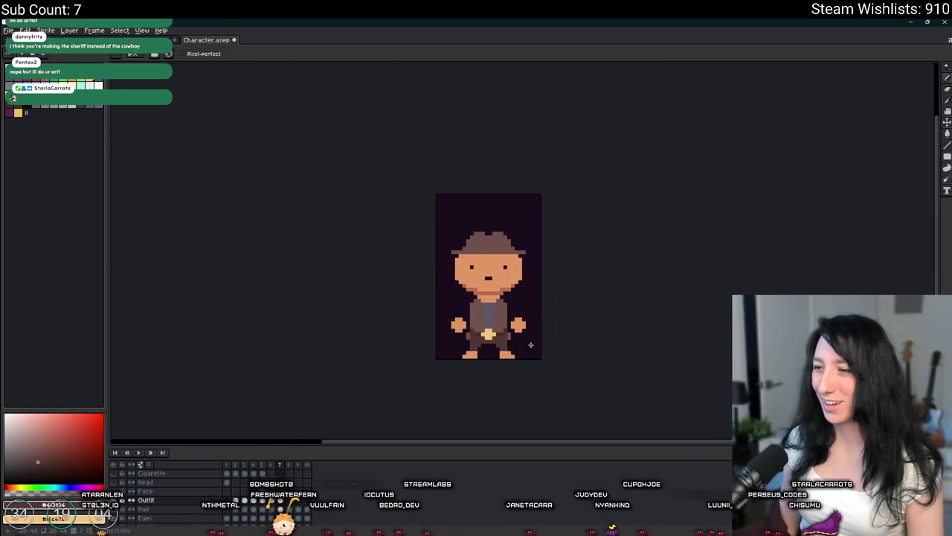
pyautogui.scroll(3, 530, 344)
pyautogui.scroll(2, 447, 320)
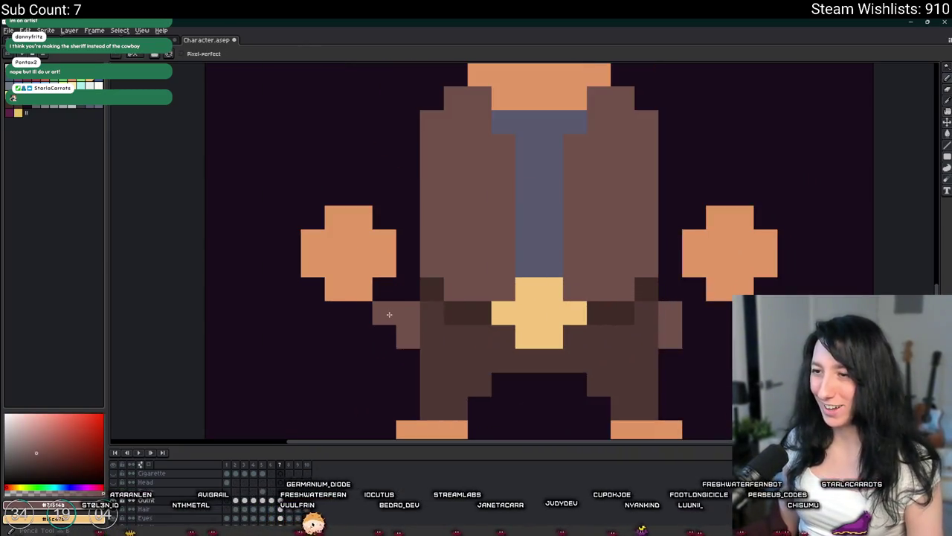
pyautogui.scroll(-8, 402, 305)
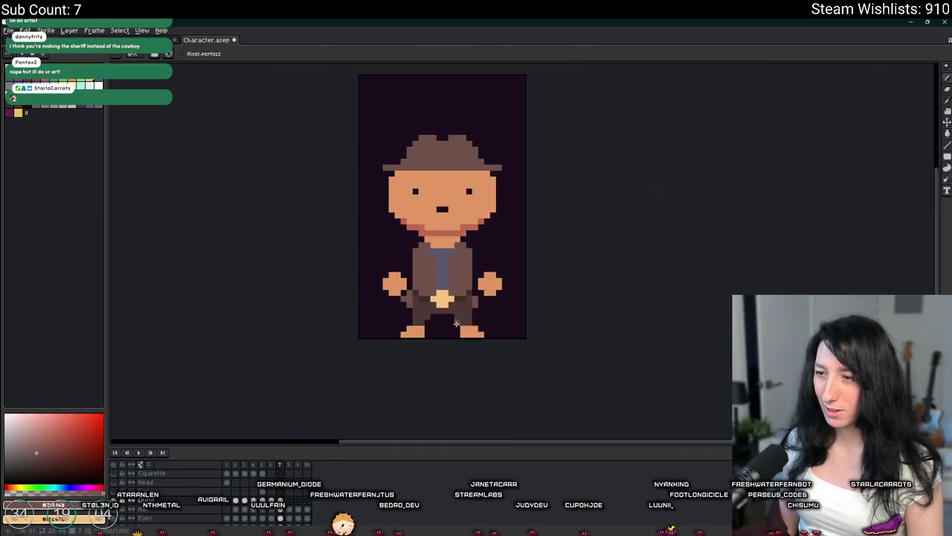
pyautogui.scroll(2, 435, 314)
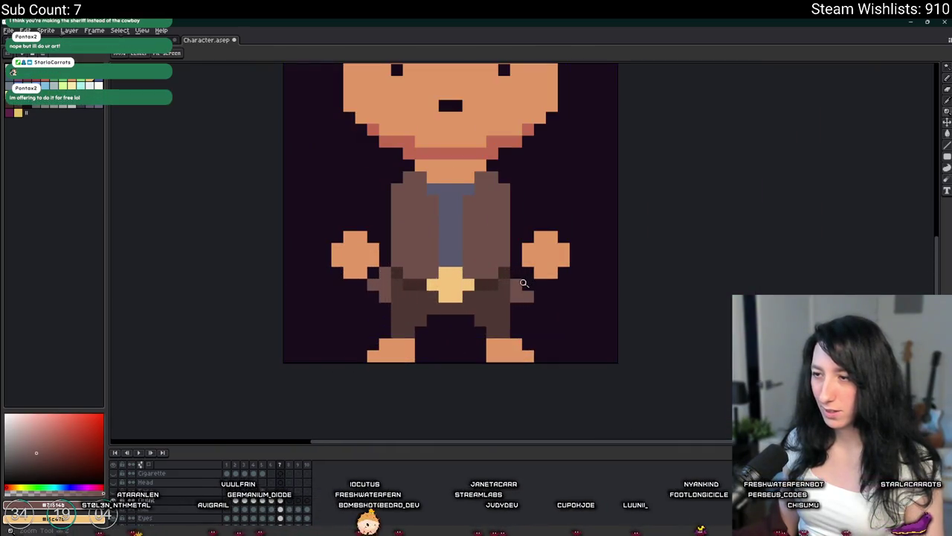
pyautogui.scroll(-3, 518, 274)
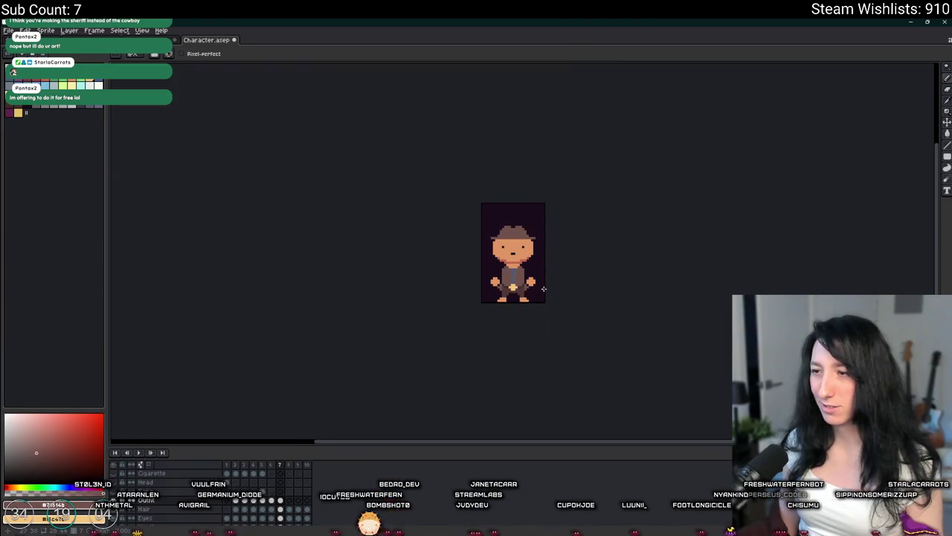
pyautogui.scroll(2, 544, 289)
pyautogui.scroll(-1, 506, 293)
pyautogui.press('ctrl')
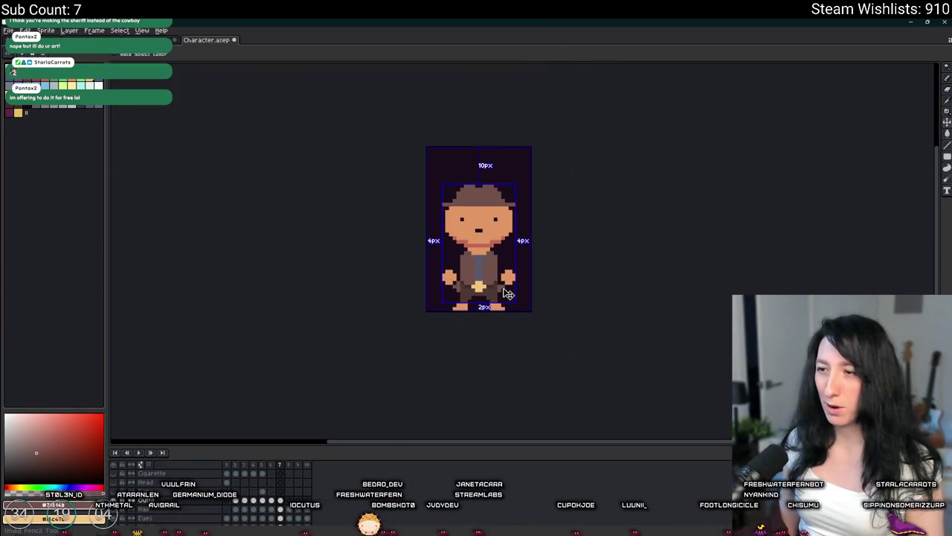
pyautogui.scroll(3, 504, 293)
pyautogui.press('alt')
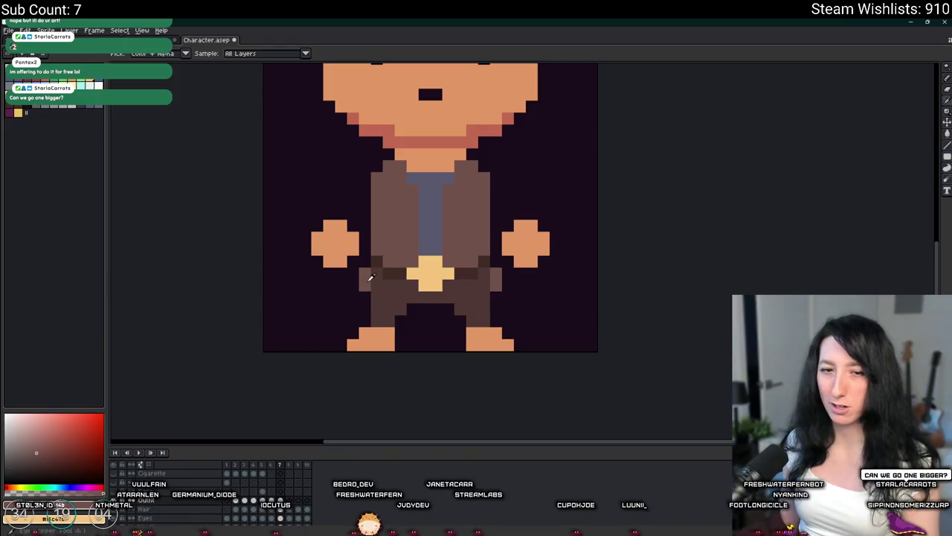
pyautogui.hotkey('ctrl', 's')
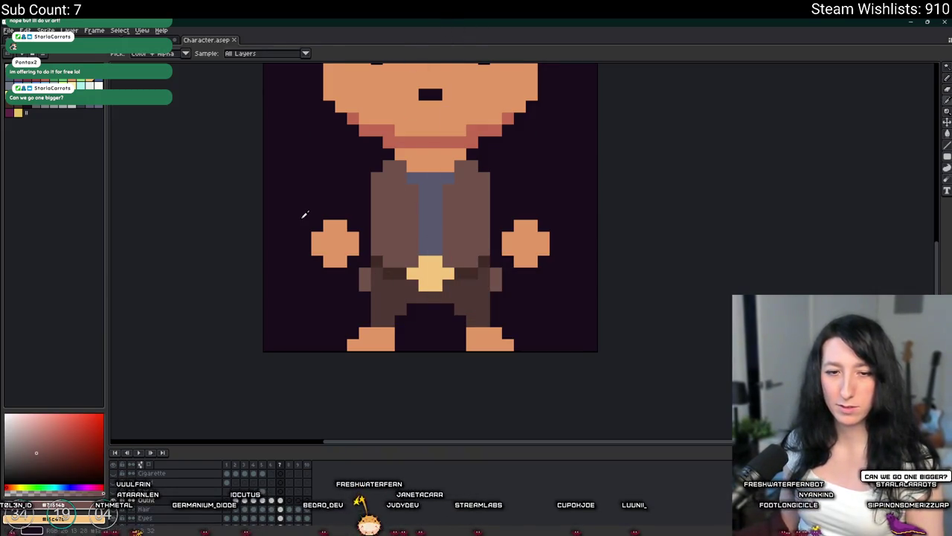
# Step: Widen the buckle with four more gold pixels and save the Character file again
pyautogui.scroll(2, 428, 256)
pyautogui.click(399, 276)
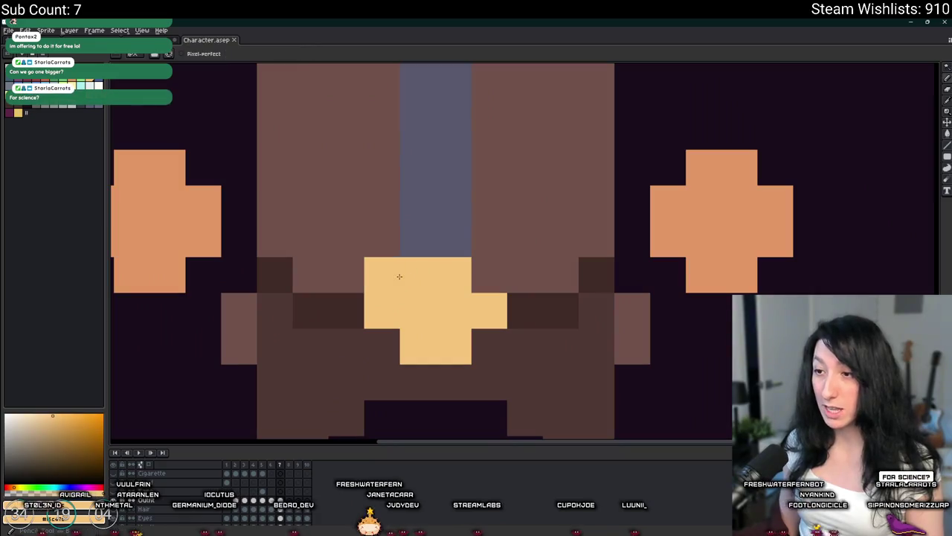
pyautogui.click(488, 275)
pyautogui.click(487, 344)
pyautogui.click(382, 346)
pyautogui.scroll(-5, 395, 342)
pyautogui.scroll(-3, 398, 349)
pyautogui.press('ctrl')
pyautogui.hotkey('ctrl', 's')
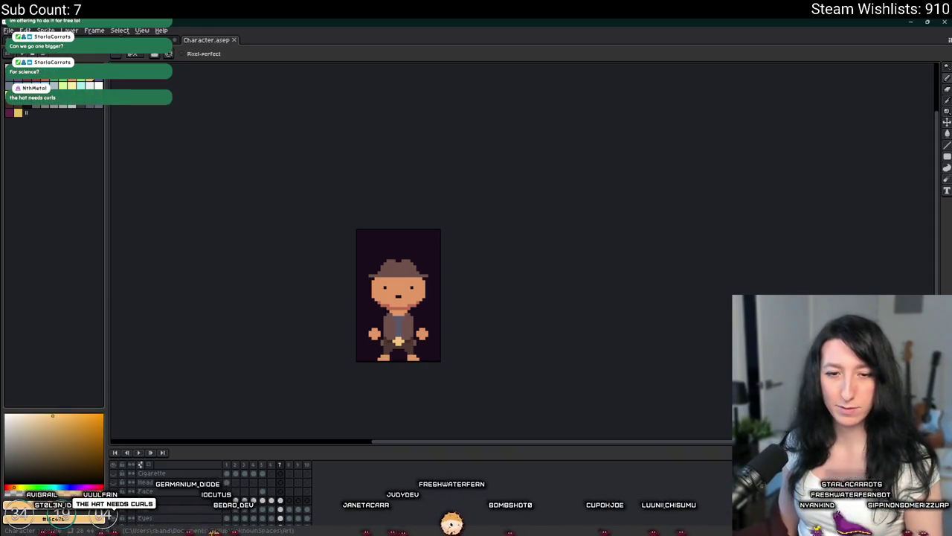
# Step: Open and dismiss frame 7's properties, then save the sprite
pyautogui.scroll(1, 343, 336)
pyautogui.scroll(2, 343, 336)
pyautogui.press('p')
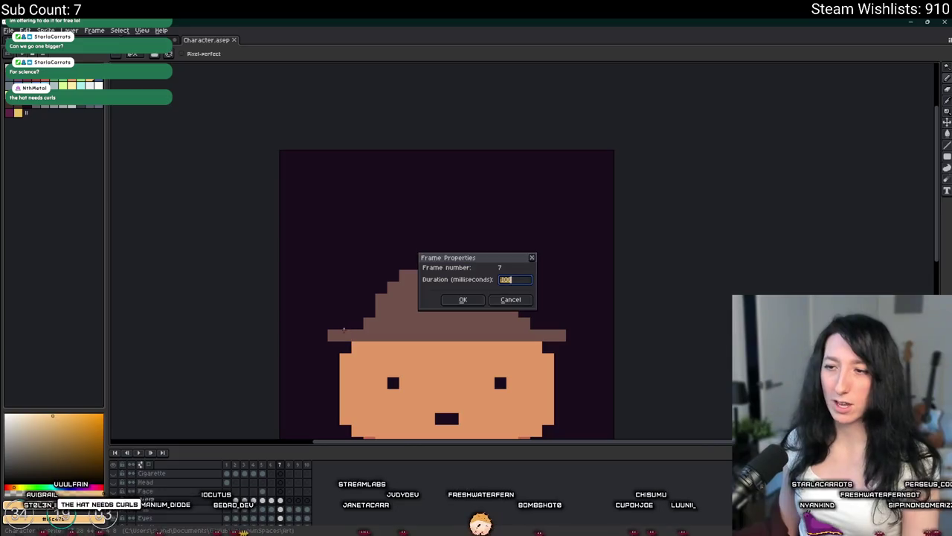
pyautogui.press('Escape')
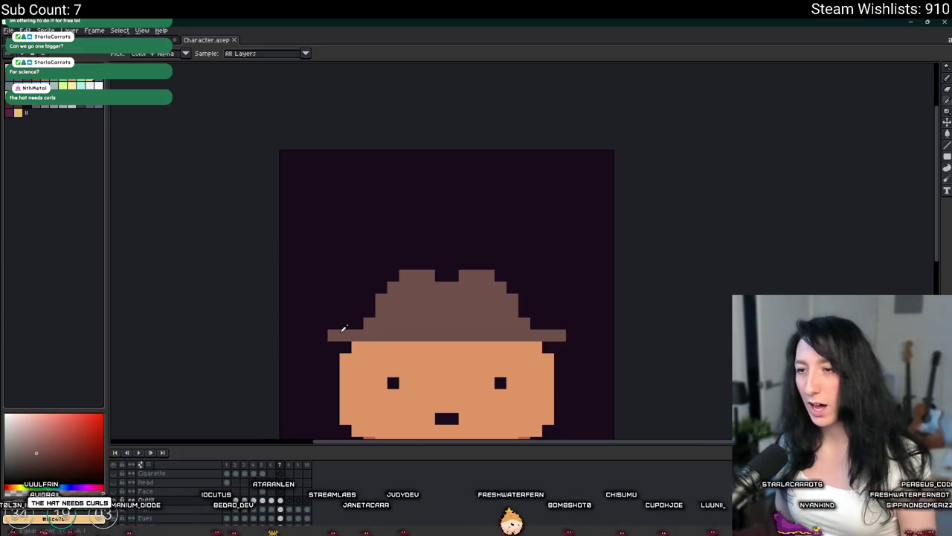
pyautogui.scroll(2, 338, 312)
pyautogui.scroll(-4, 575, 300)
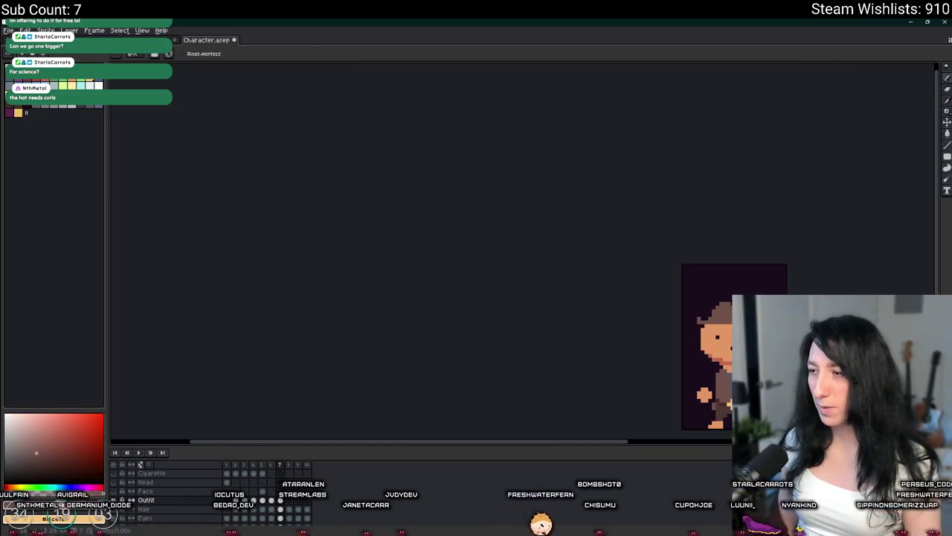
pyautogui.scroll(2, 575, 300)
pyautogui.scroll(1, 575, 300)
pyautogui.scroll(-4, 756, 228)
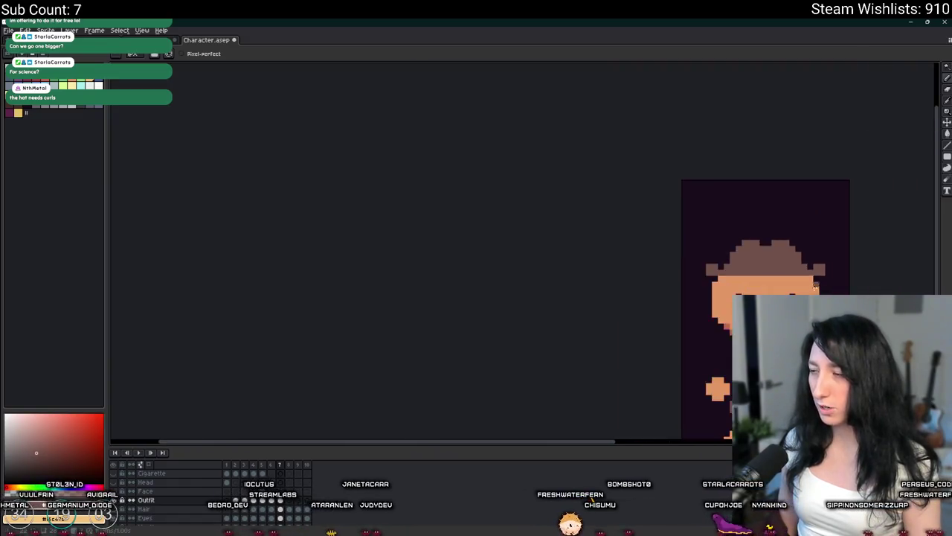
pyautogui.scroll(-1, 788, 253)
pyautogui.hscroll(3, 684, 289)
pyautogui.hscroll(2, 684, 290)
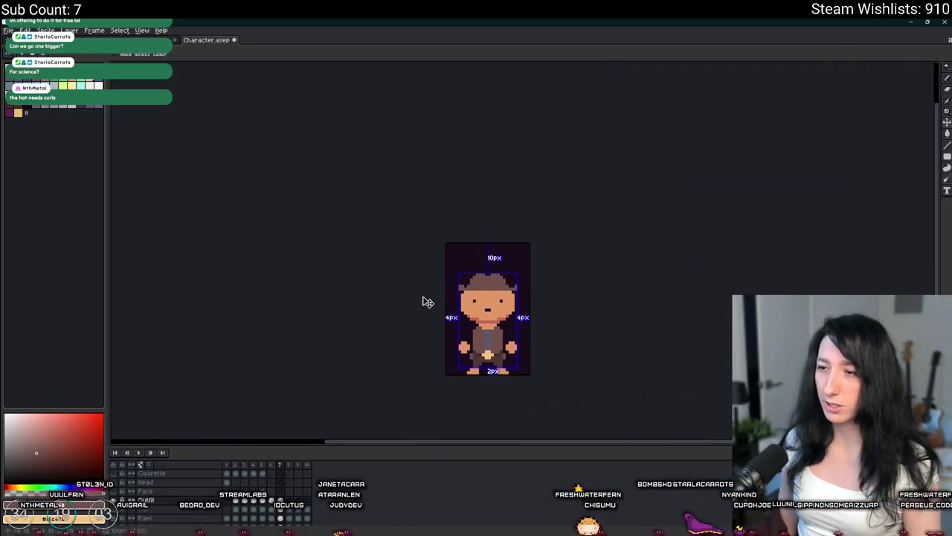
pyautogui.hotkey('ctrl', 's')
# Step: Extend the hat brim down over the forehead and save the sprite
pyautogui.scroll(1, 422, 297)
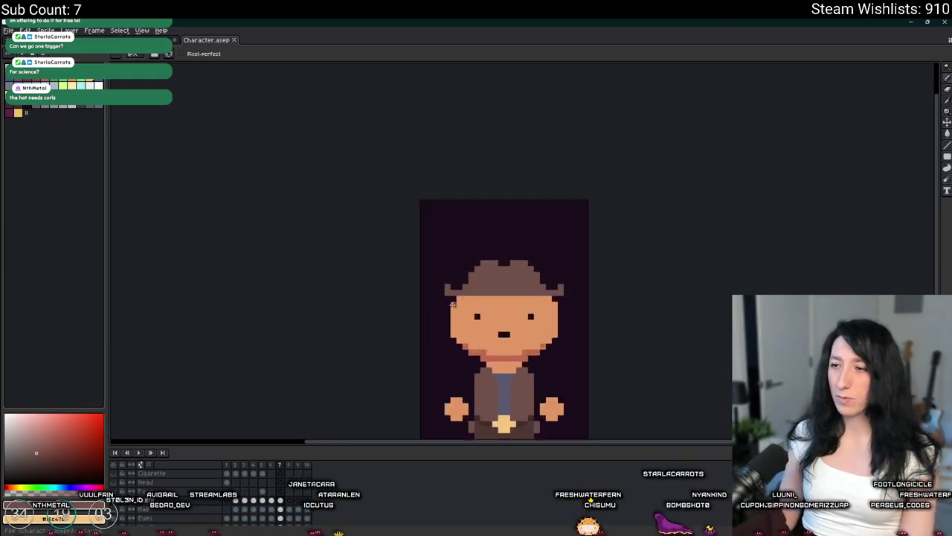
pyautogui.scroll(2, 446, 292)
pyautogui.moveTo(444, 288); pyautogui.dragTo(643, 289)
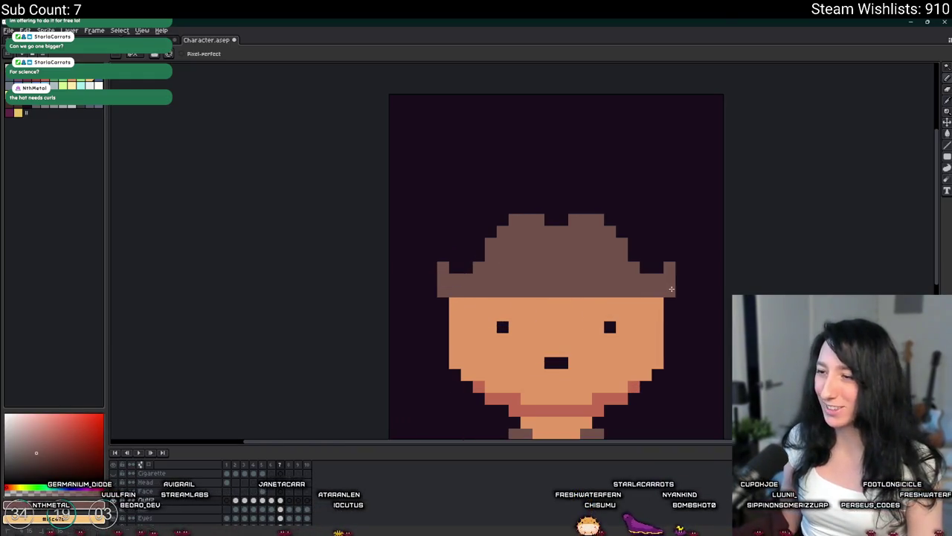
pyautogui.scroll(-4, 671, 289)
pyautogui.scroll(1, 677, 292)
pyautogui.scroll(3, 645, 293)
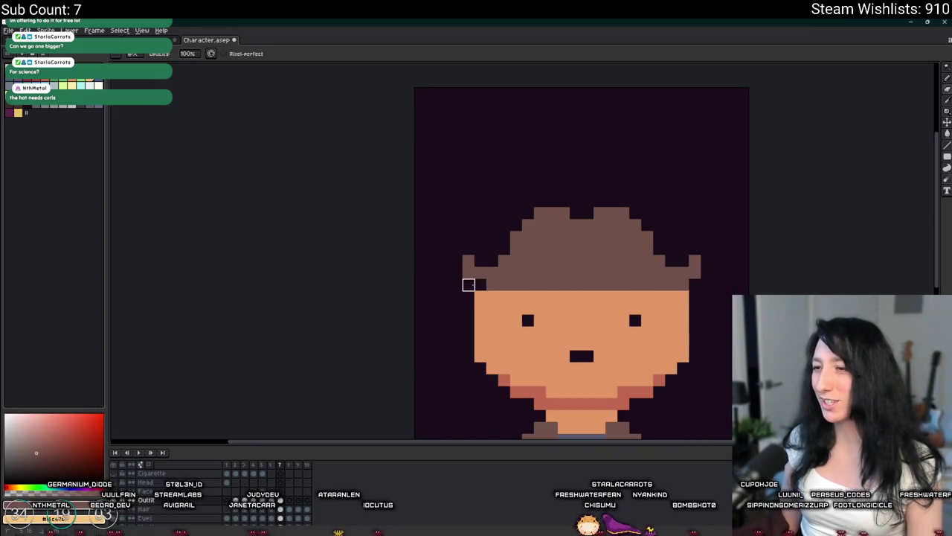
pyautogui.scroll(-3, 468, 285)
pyautogui.scroll(-1, 461, 321)
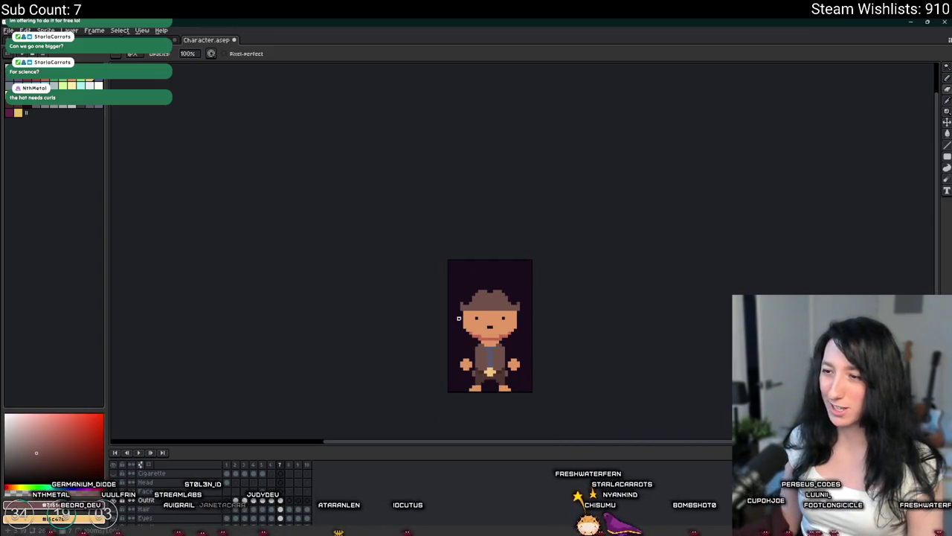
pyautogui.rightClick(458, 318)
pyautogui.click(465, 257)
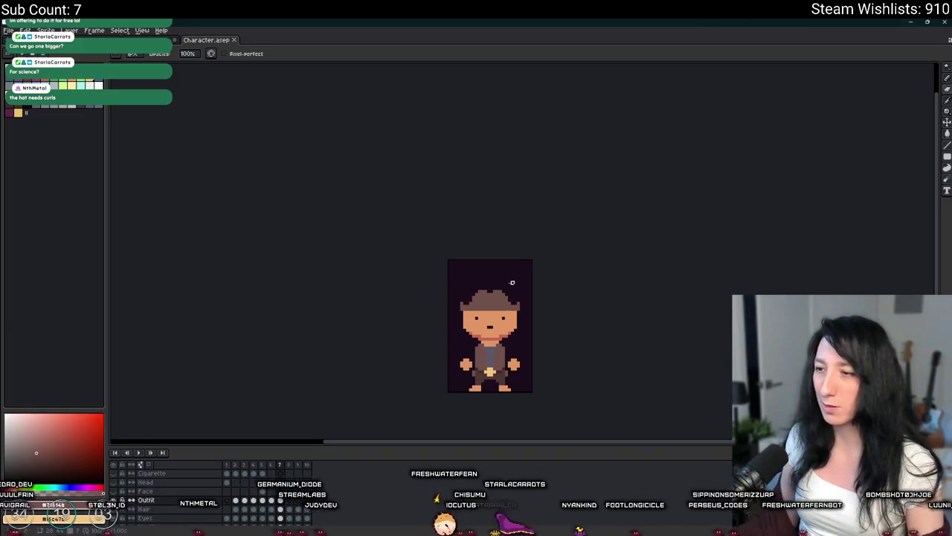
# Step: Repaint the hat's bottom row in skin colour
pyautogui.scroll(3, 480, 320)
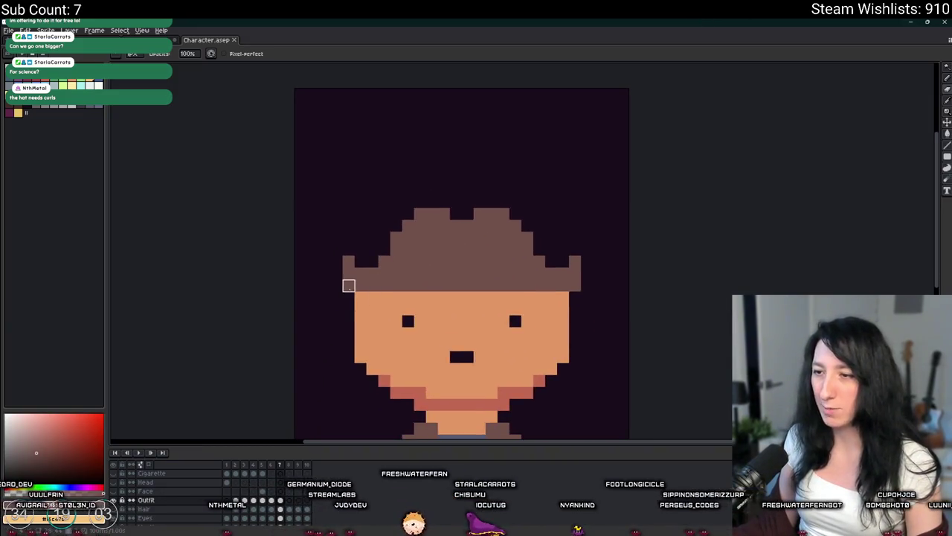
pyautogui.moveTo(408, 286); pyautogui.dragTo(515, 285)
pyautogui.scroll(-3, 491, 286)
pyautogui.scroll(-1, 462, 283)
pyautogui.scroll(2, 398, 270)
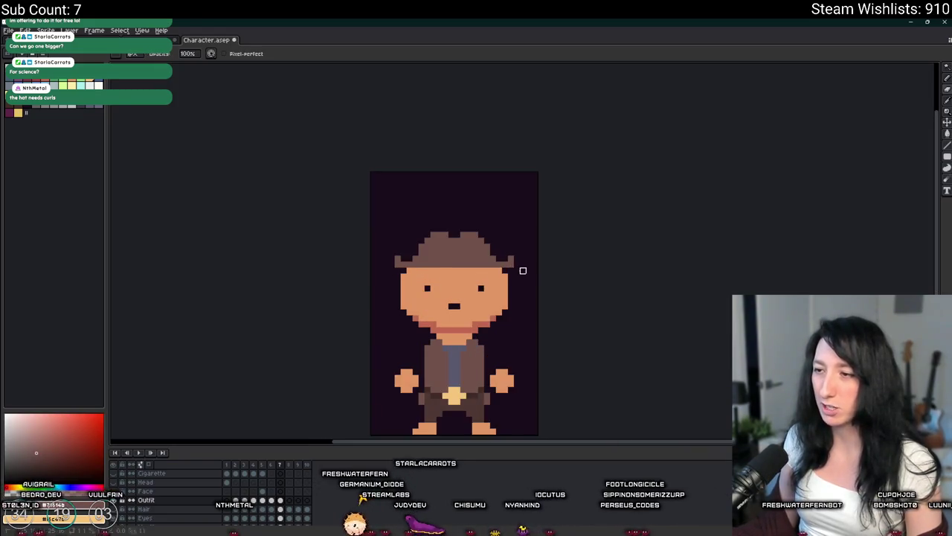
pyautogui.scroll(-1, 521, 270)
pyautogui.scroll(1, 512, 246)
# Step: Repaint the row under the hat brown and curl the brim's right tip upward
pyautogui.press('m')
pyautogui.scroll(2, 512, 246)
pyautogui.scroll(-1, 512, 246)
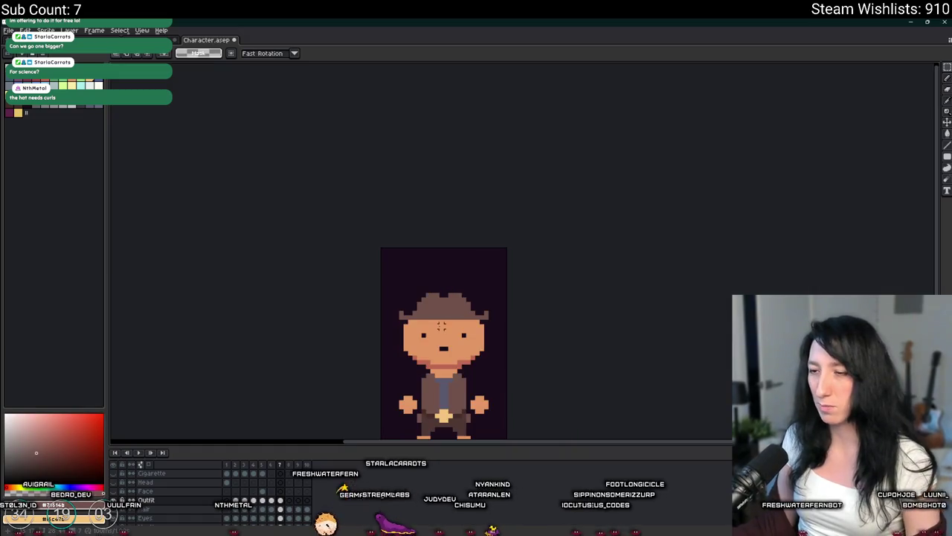
pyautogui.scroll(3, 491, 283)
pyautogui.press('b')
pyautogui.moveTo(410, 308); pyautogui.dragTo(737, 307)
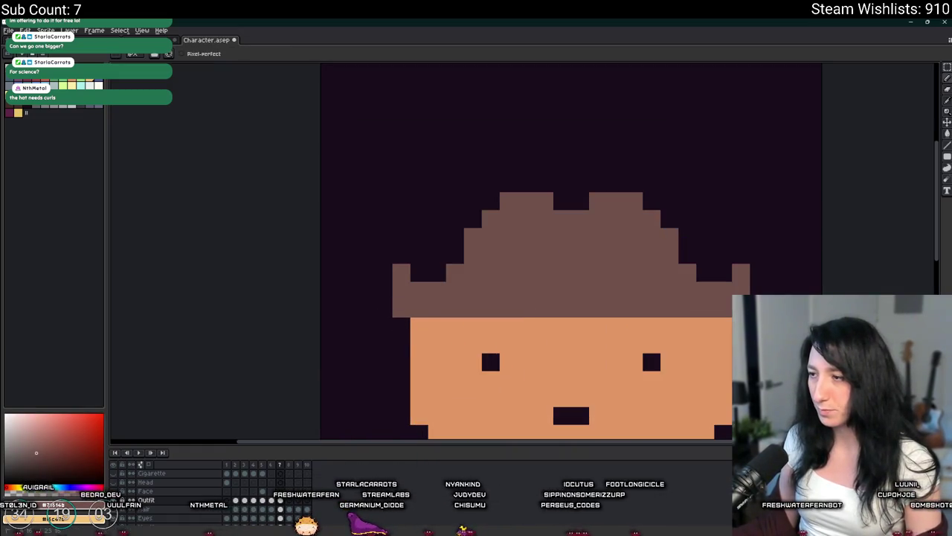
pyautogui.click(758, 273)
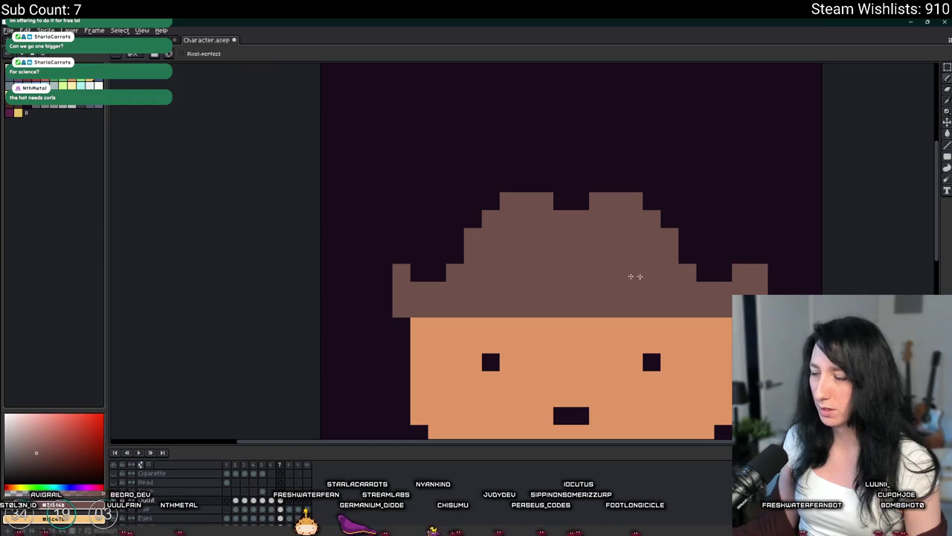
pyautogui.scroll(-5, 379, 287)
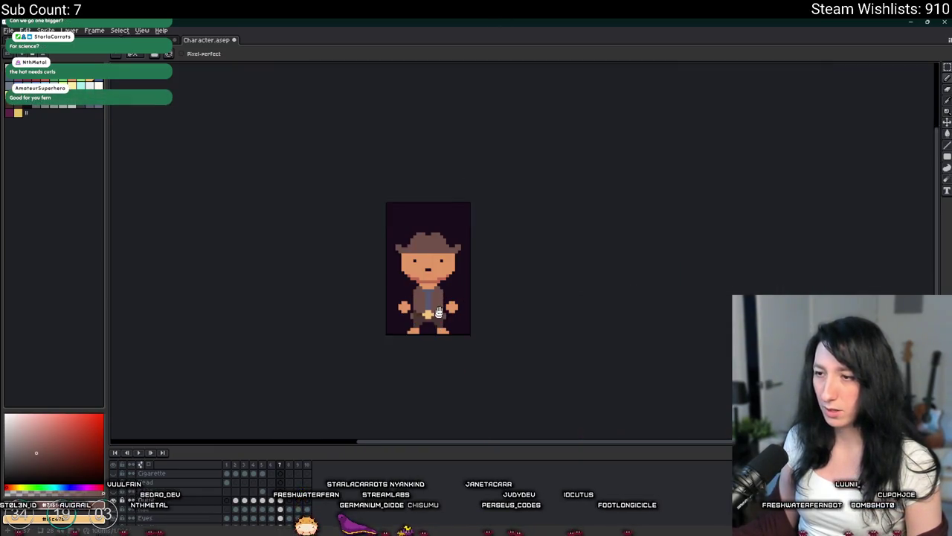
pyautogui.press('i')
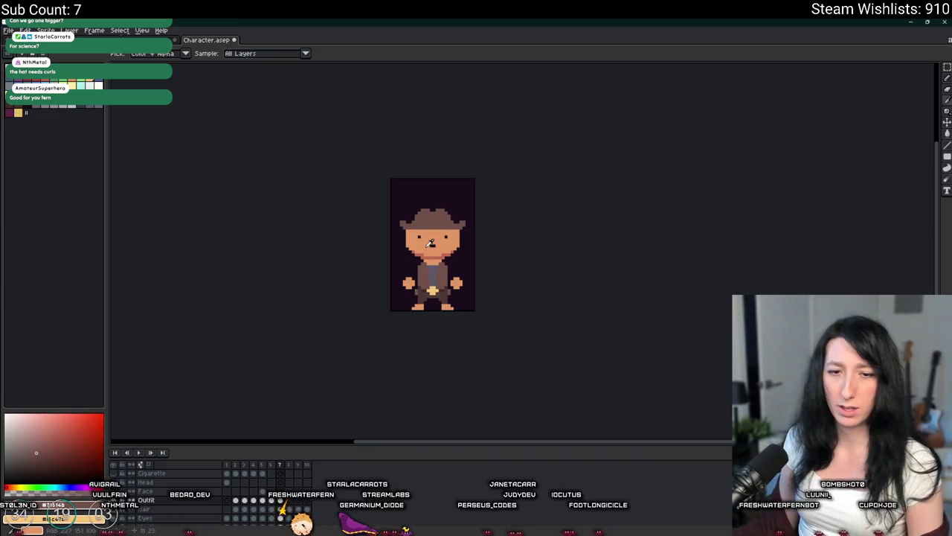
pyautogui.scroll(1, 430, 243)
pyautogui.scroll(1, 400, 312)
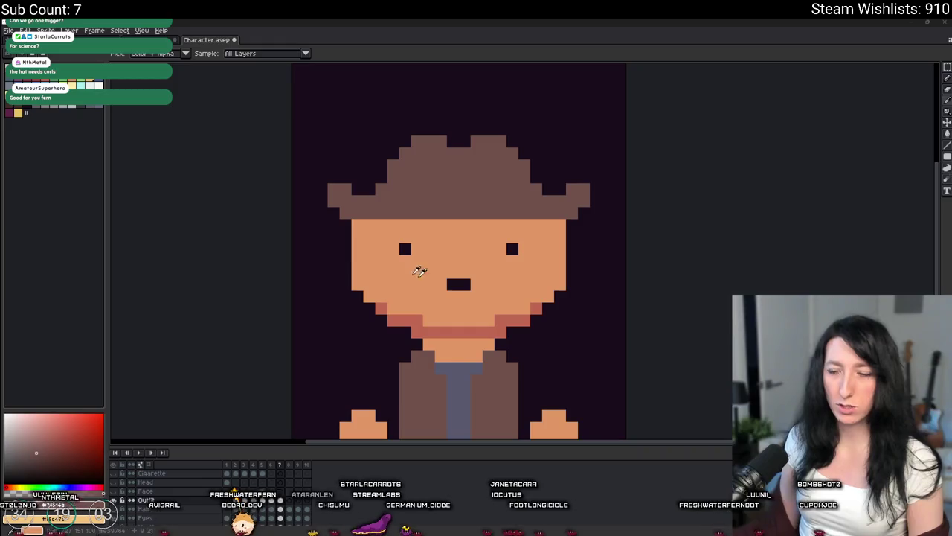
# Step: Pick a darker brown and draw a dark band along the hat's bottom edge
pyautogui.press('b')
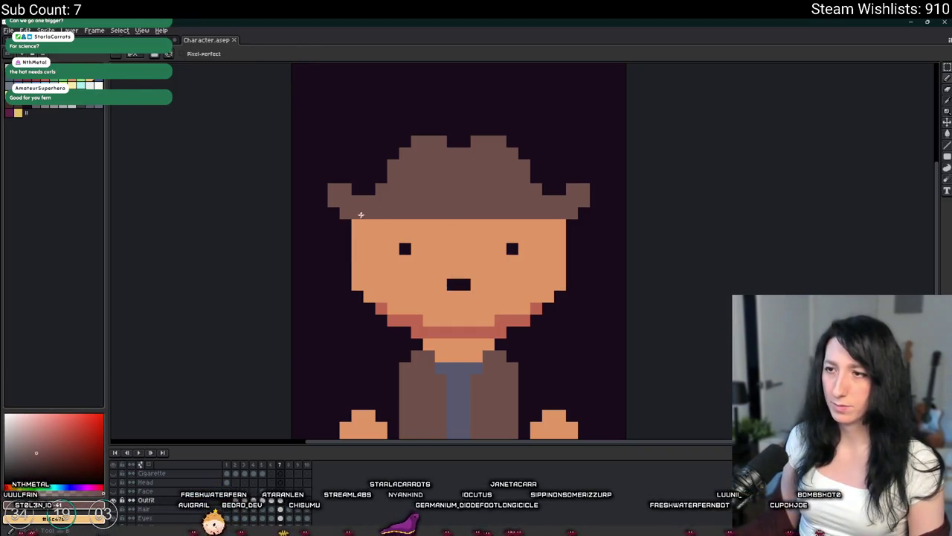
pyautogui.scroll(1, 354, 215)
pyautogui.press('i')
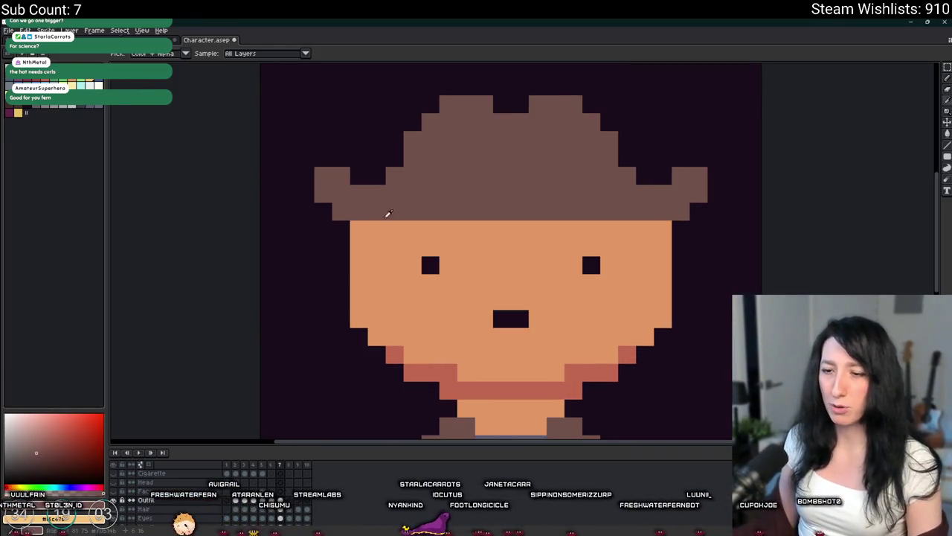
pyautogui.press('b')
pyautogui.moveTo(341, 211); pyautogui.dragTo(676, 212)
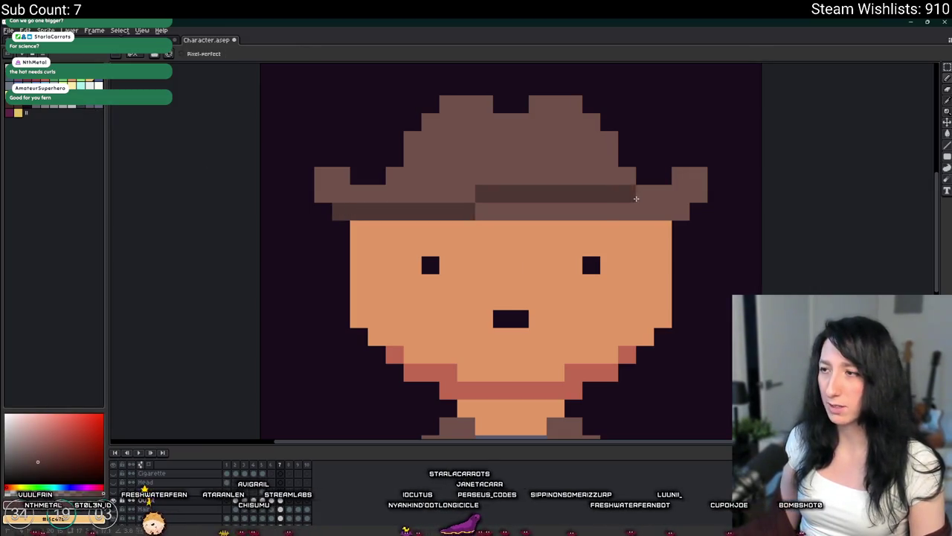
pyautogui.scroll(-3, 703, 199)
pyautogui.scroll(-3, 669, 209)
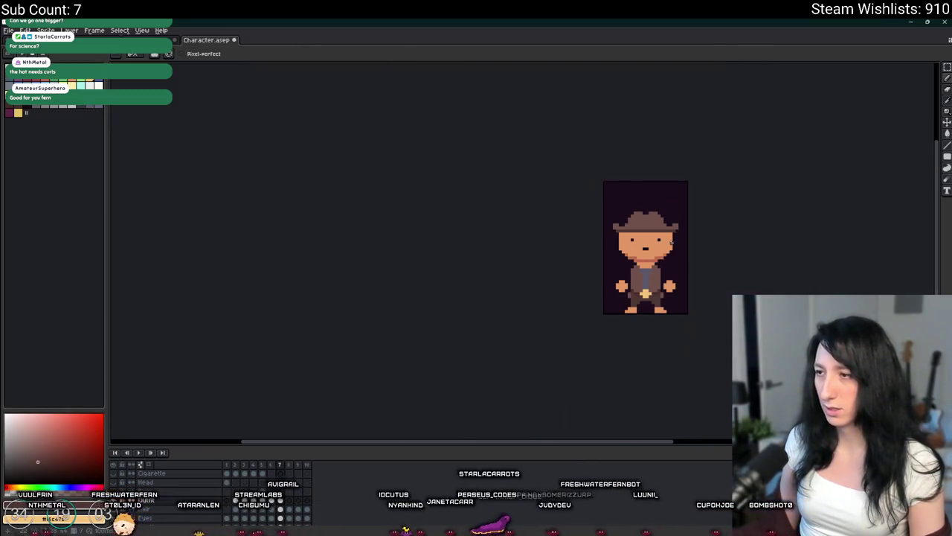
pyautogui.scroll(-1, 542, 222)
pyautogui.scroll(5, 541, 222)
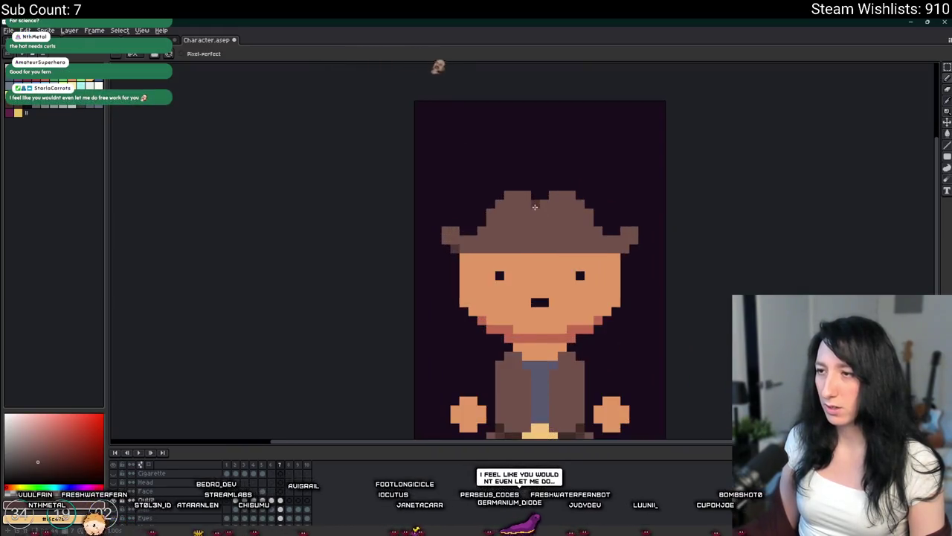
pyautogui.scroll(1, 526, 196)
pyautogui.scroll(-4, 682, 246)
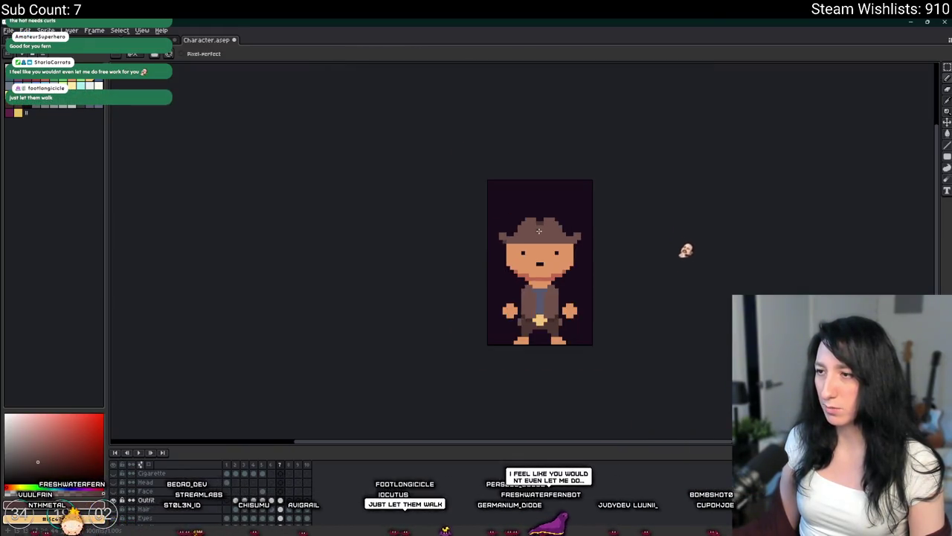
pyautogui.scroll(4, 540, 216)
# Step: Add a dark dent pixel to the hat crown and recentre the character in view
pyautogui.click(540, 216)
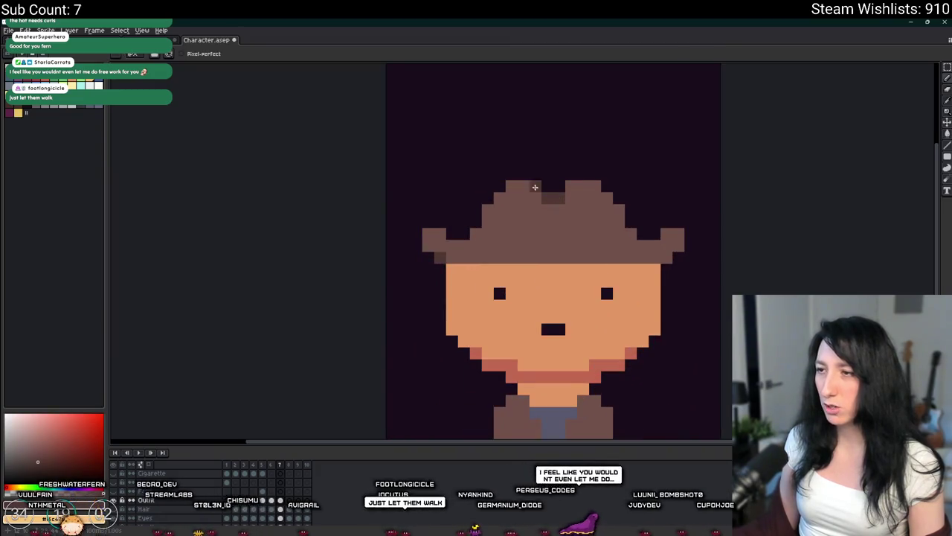
pyautogui.scroll(-3, 581, 188)
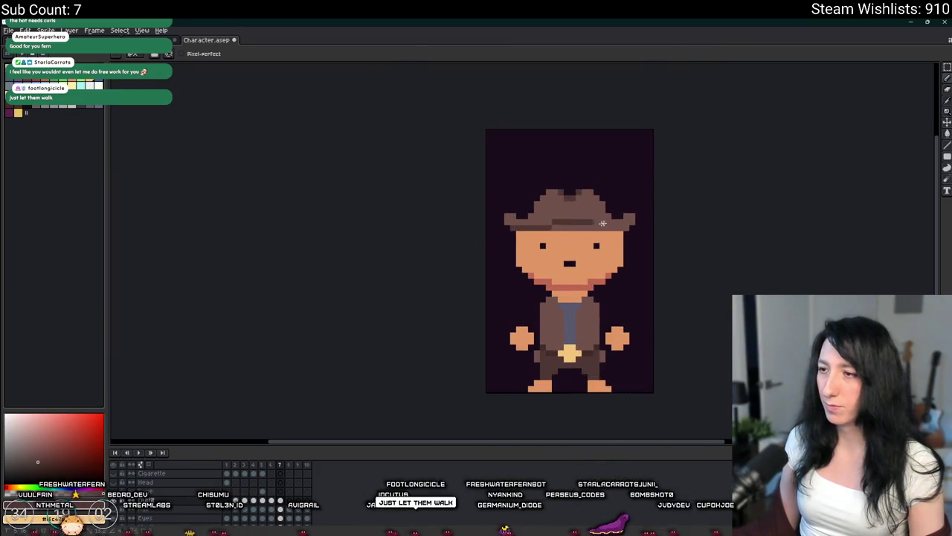
pyautogui.scroll(2, 565, 227)
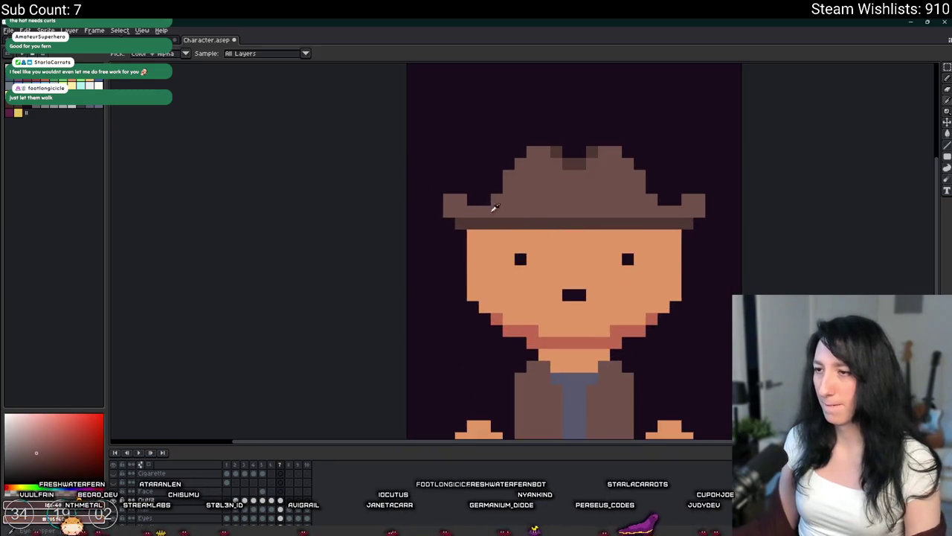
pyautogui.scroll(-2, 679, 222)
pyautogui.scroll(-1, 648, 219)
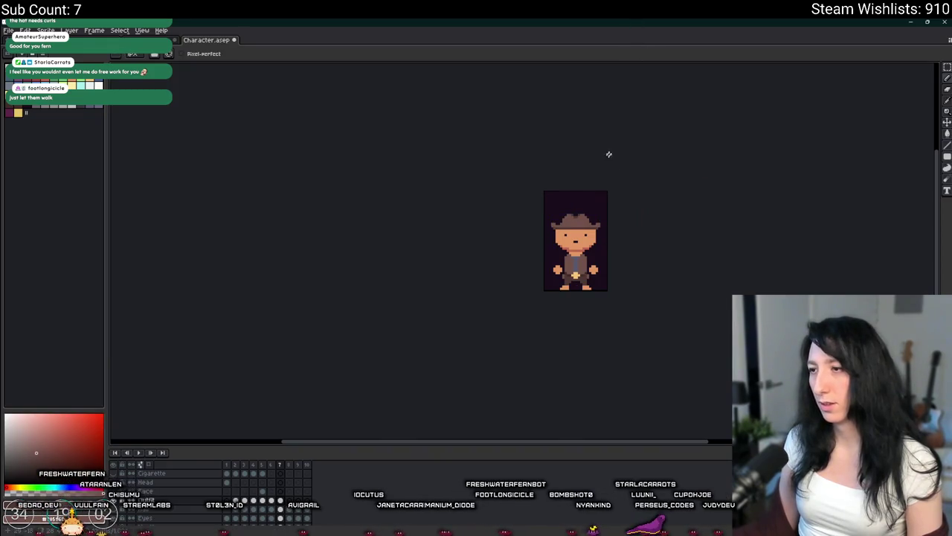
pyautogui.scroll(3, 550, 238)
pyautogui.scroll(1, 558, 247)
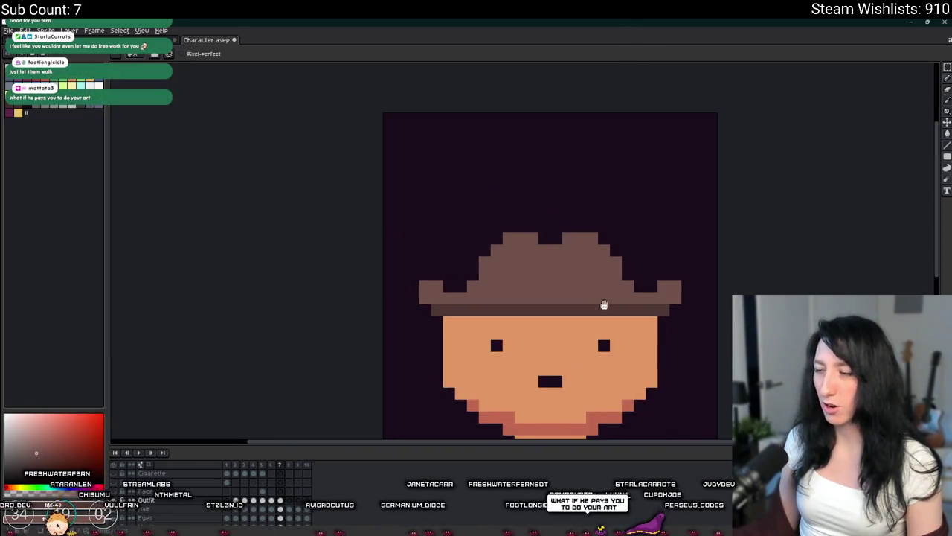
pyautogui.scroll(-2, 604, 304)
pyautogui.scroll(-1, 610, 275)
pyautogui.scroll(-2, 588, 244)
pyautogui.scroll(3, 509, 232)
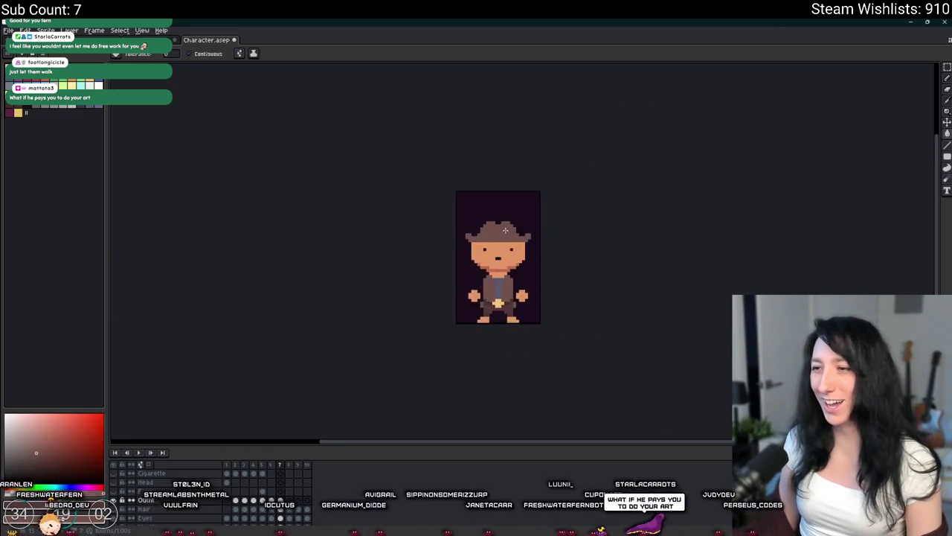
pyautogui.scroll(1, 497, 239)
pyautogui.moveTo(488, 339); pyautogui.dragTo(462, 303)
pyautogui.scroll(-1, 462, 302)
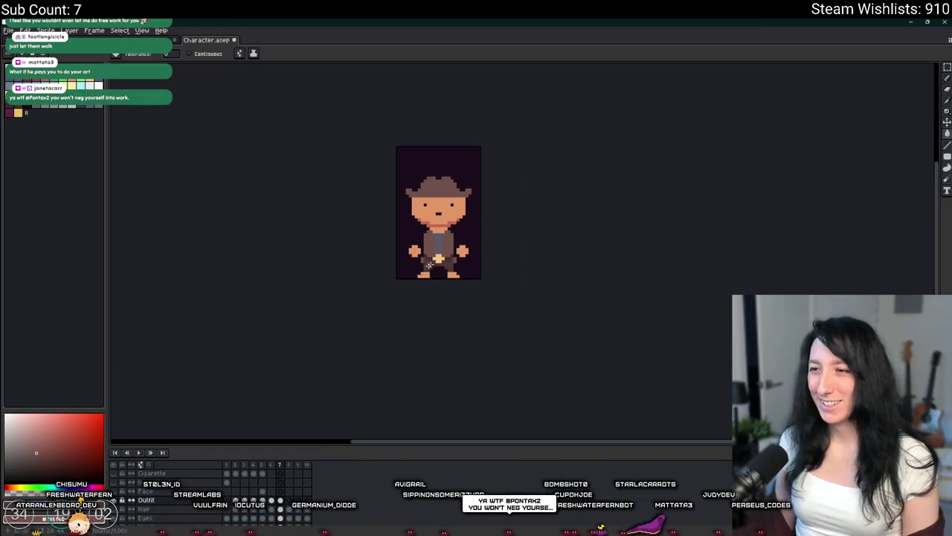
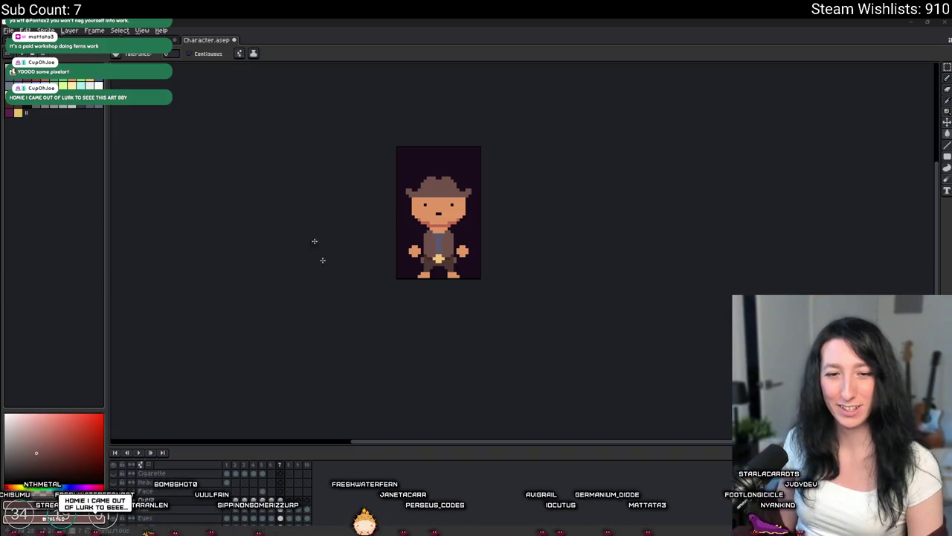
# Step: Center the sprite and choose a lighter brown shade with the pencil
pyautogui.scroll(2, 461, 186)
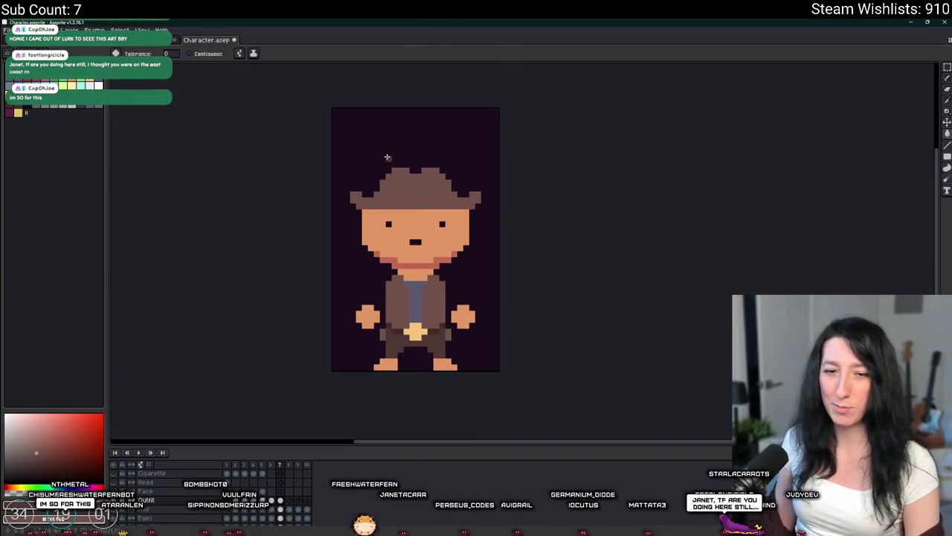
pyautogui.scroll(-2, 386, 157)
pyautogui.press('Return')
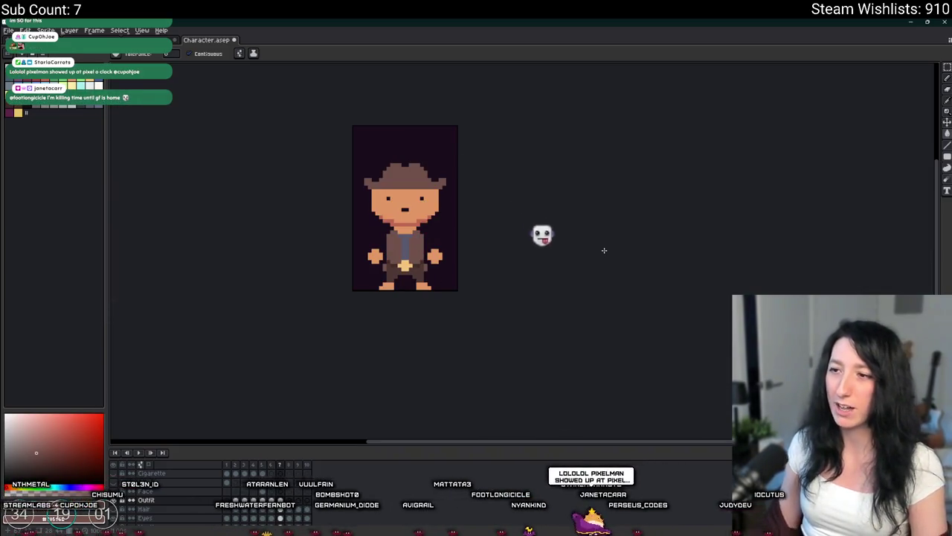
pyautogui.scroll(-3, 398, 205)
pyautogui.scroll(2, 398, 206)
pyautogui.scroll(4, 396, 205)
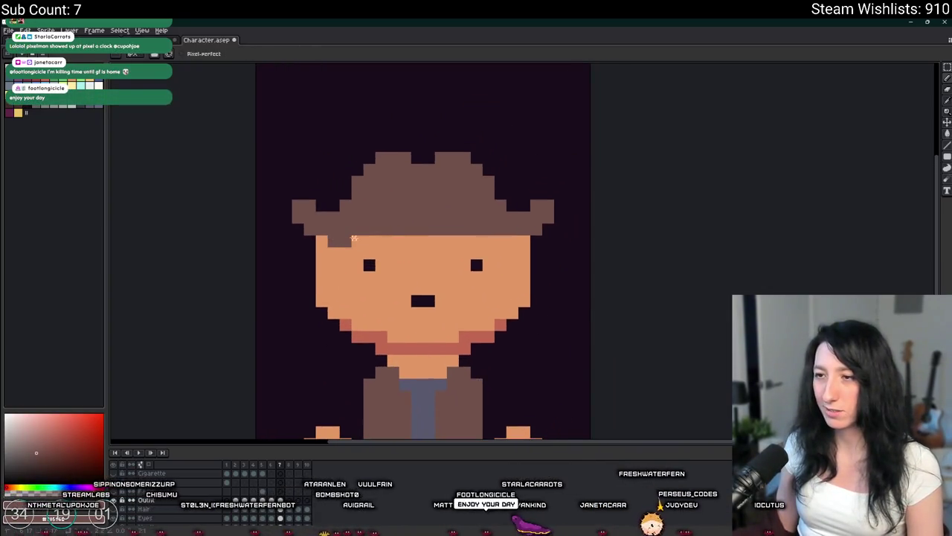
pyautogui.scroll(-1, 340, 238)
pyautogui.scroll(-2, 372, 240)
pyautogui.scroll(-1, 432, 244)
pyautogui.scroll(3, 478, 247)
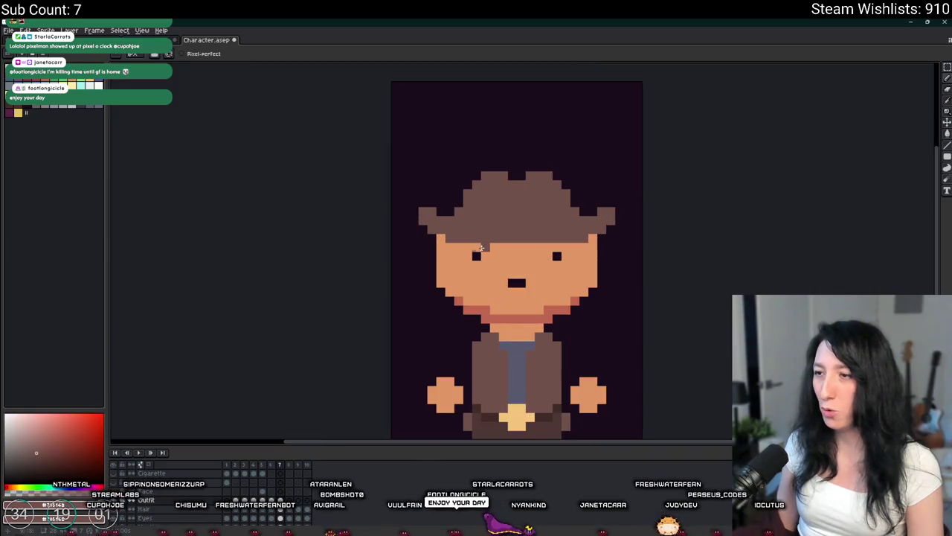
pyautogui.moveTo(545, 272); pyautogui.dragTo(474, 269)
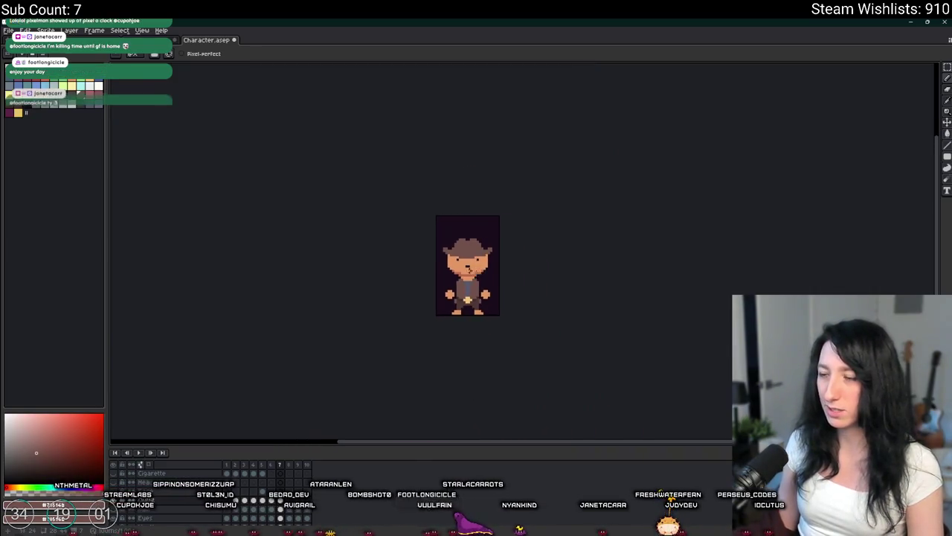
pyautogui.scroll(4, 465, 254)
pyautogui.click(86, 105)
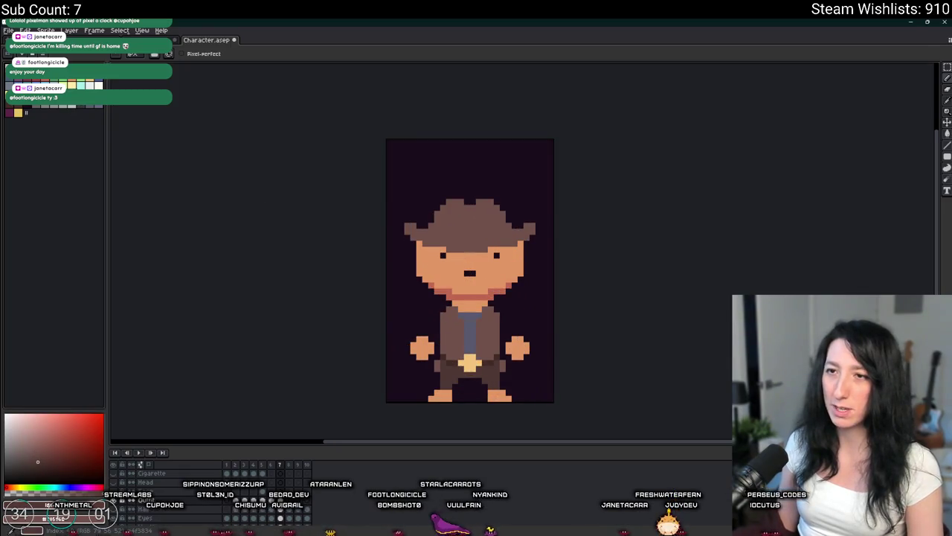
pyautogui.press('g')
pyautogui.scroll(-3, 465, 261)
pyautogui.scroll(2, 464, 260)
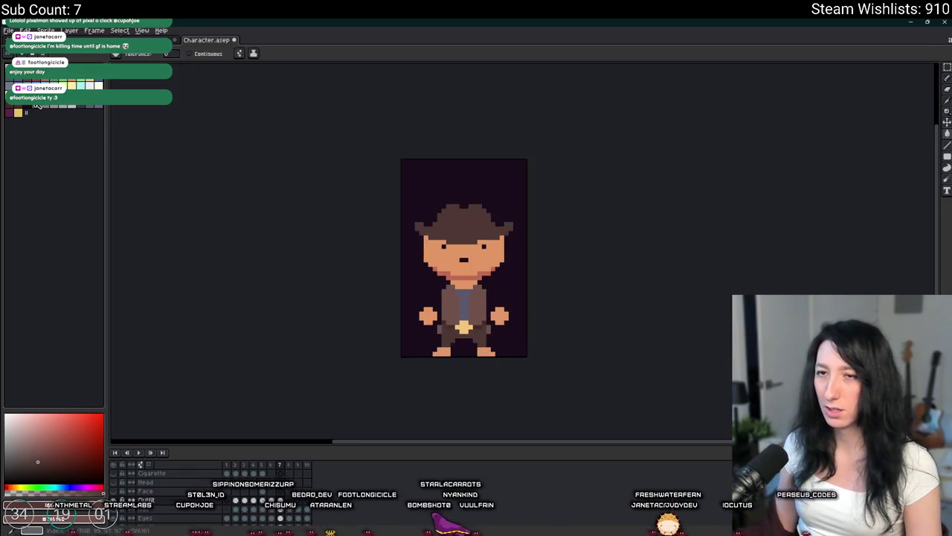
pyautogui.press('b')
pyautogui.scroll(2, 424, 234)
pyautogui.scroll(2, 330, 270)
pyautogui.scroll(1, 422, 295)
# Step: Paint lighter brown highlight rows along the hat's lower edge above the face
pyautogui.moveTo(421, 295); pyautogui.dragTo(532, 291)
pyautogui.moveTo(386, 275); pyautogui.dragTo(293, 256)
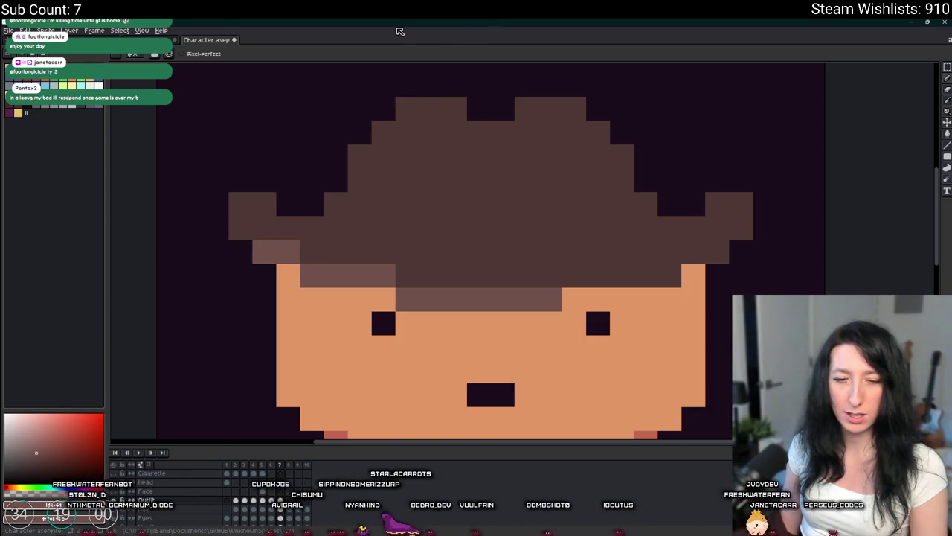
pyautogui.hscroll(2, 432, 141)
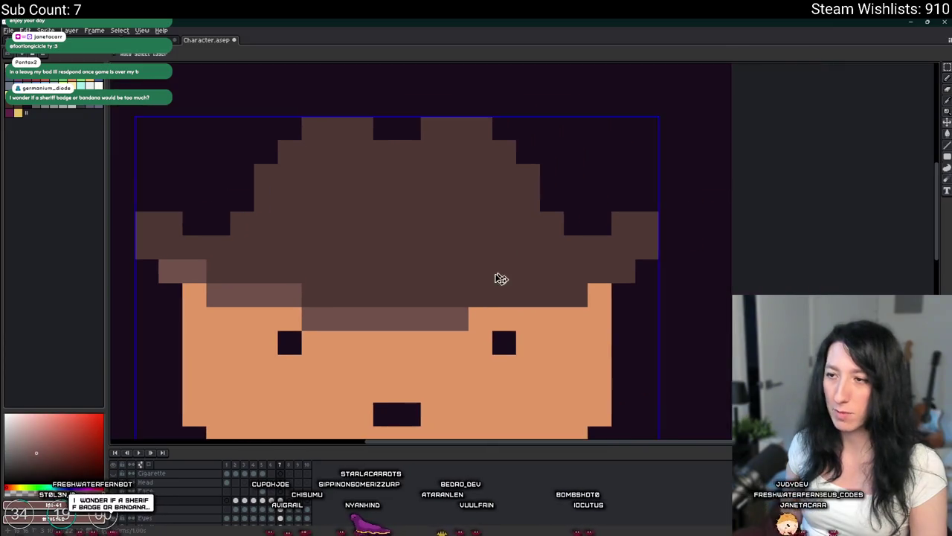
pyautogui.moveTo(476, 295); pyautogui.dragTo(559, 298)
pyautogui.scroll(-3, 600, 275)
pyautogui.scroll(-2, 631, 136)
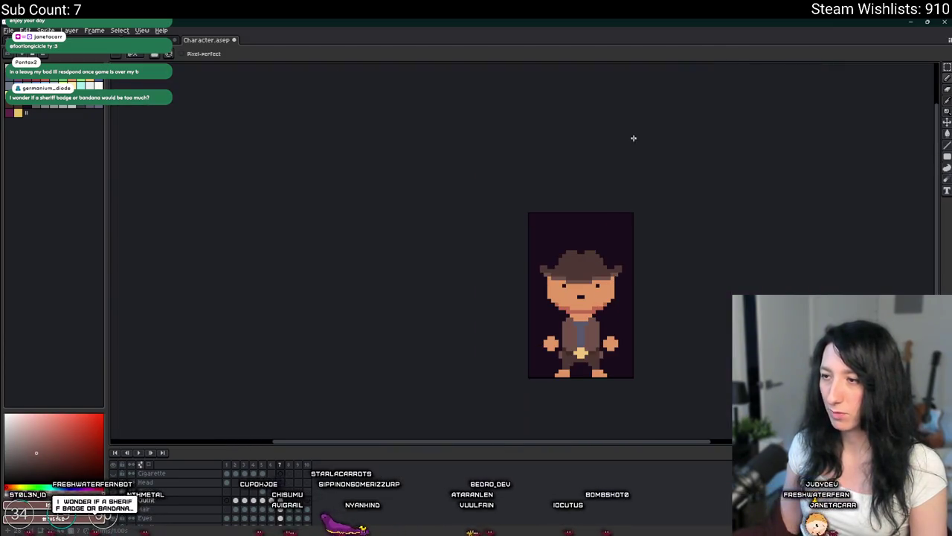
pyautogui.scroll(5, 435, 258)
pyautogui.scroll(-2, 531, 243)
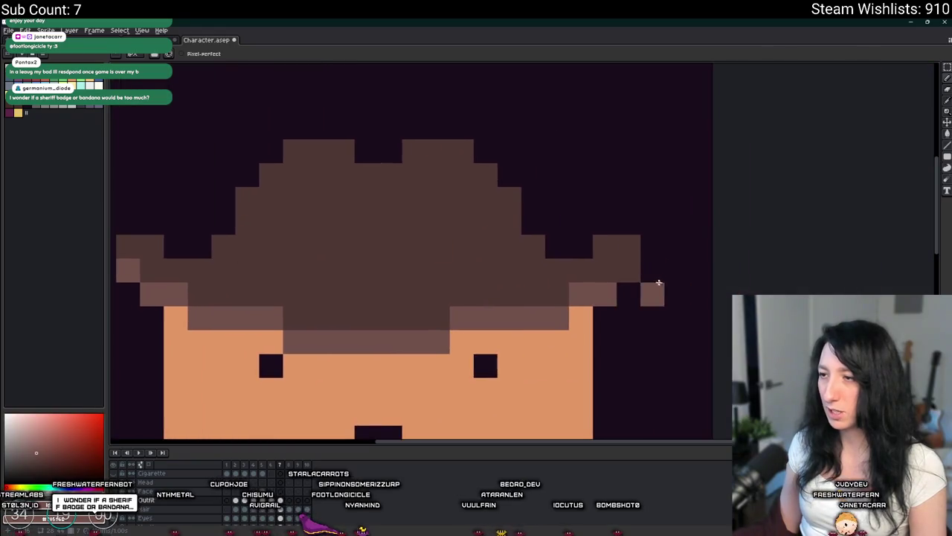
pyautogui.scroll(-2, 661, 283)
pyautogui.scroll(-1, 648, 148)
pyautogui.scroll(2, 608, 256)
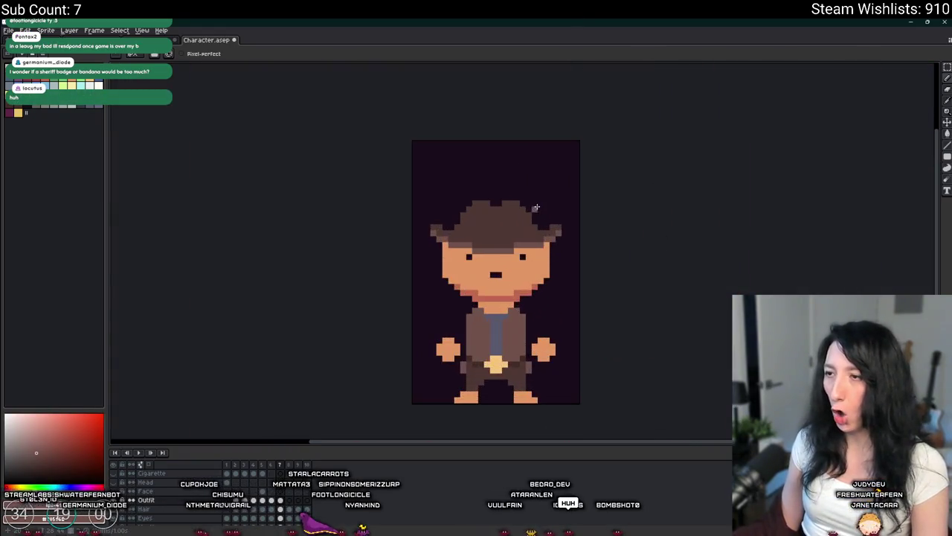
pyautogui.scroll(2, 518, 218)
# Step: Add a lighter brown highlight pixel on top of the hat's crown
pyautogui.click(483, 179)
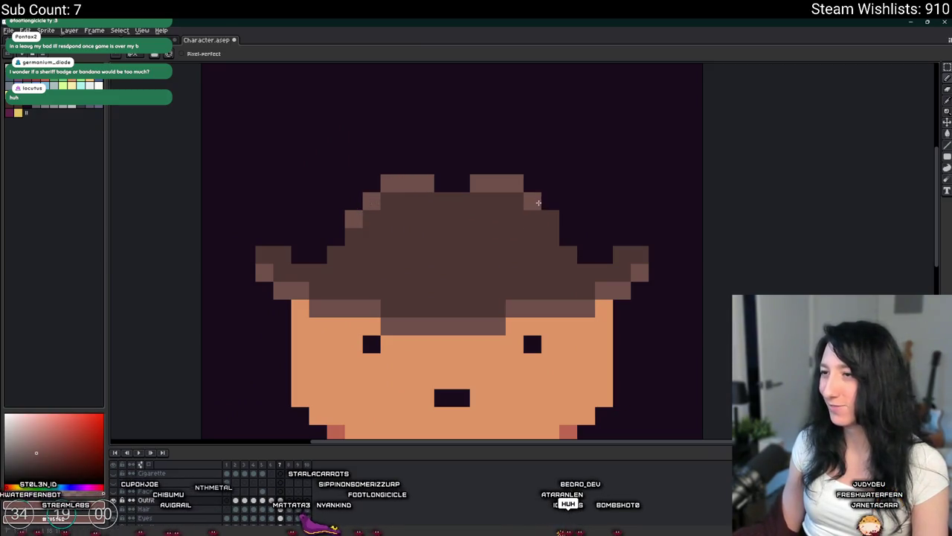
pyautogui.scroll(-3, 446, 223)
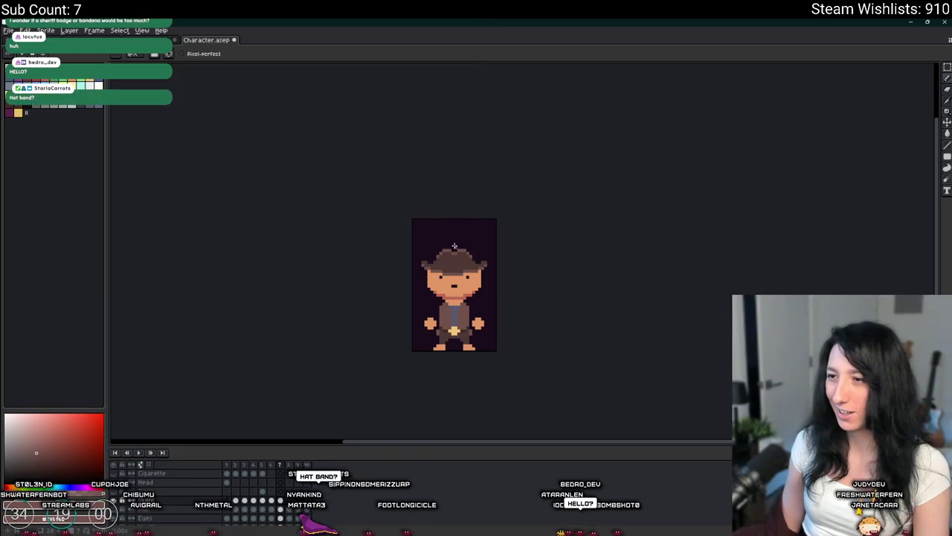
pyautogui.scroll(2, 412, 253)
pyautogui.scroll(2, 412, 253)
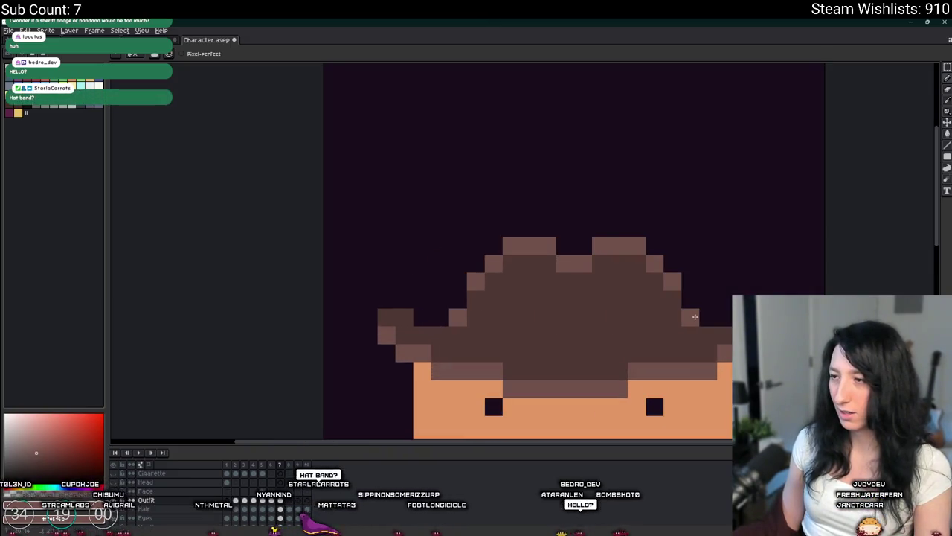
pyautogui.scroll(-1, 695, 317)
pyautogui.scroll(-3, 695, 302)
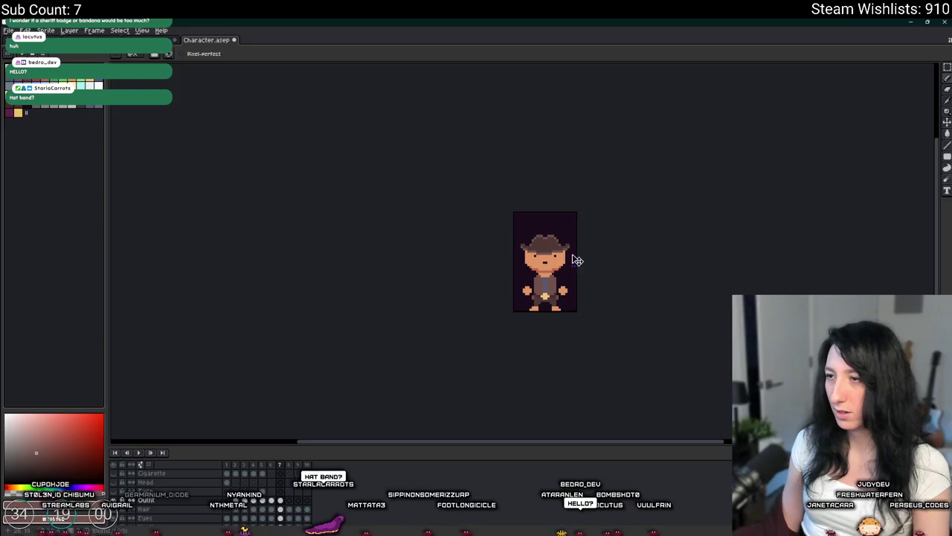
pyautogui.scroll(1, 565, 253)
pyautogui.scroll(1, 536, 246)
pyautogui.scroll(2, 507, 235)
pyautogui.press('v')
pyautogui.press('b')
pyautogui.scroll(-4, 555, 261)
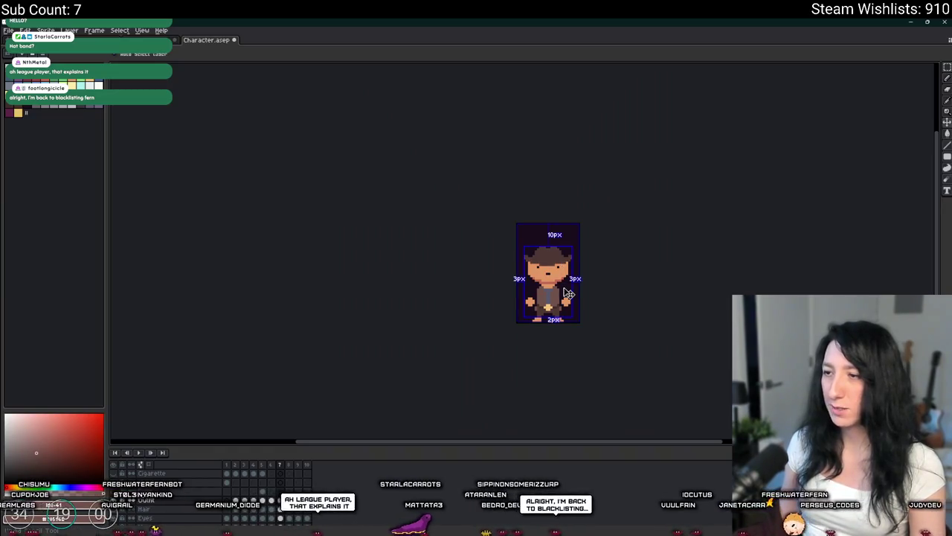
# Step: Extend the light brown stroke rightward across the hat just above the brim
pyautogui.press('b')
pyautogui.scroll(3, 531, 272)
pyautogui.scroll(1, 456, 240)
pyautogui.moveTo(502, 255)
pyautogui.mouseDown()
pyautogui.moveTo(712, 255)
pyautogui.moveTo(753, 232)
pyautogui.mouseUp()
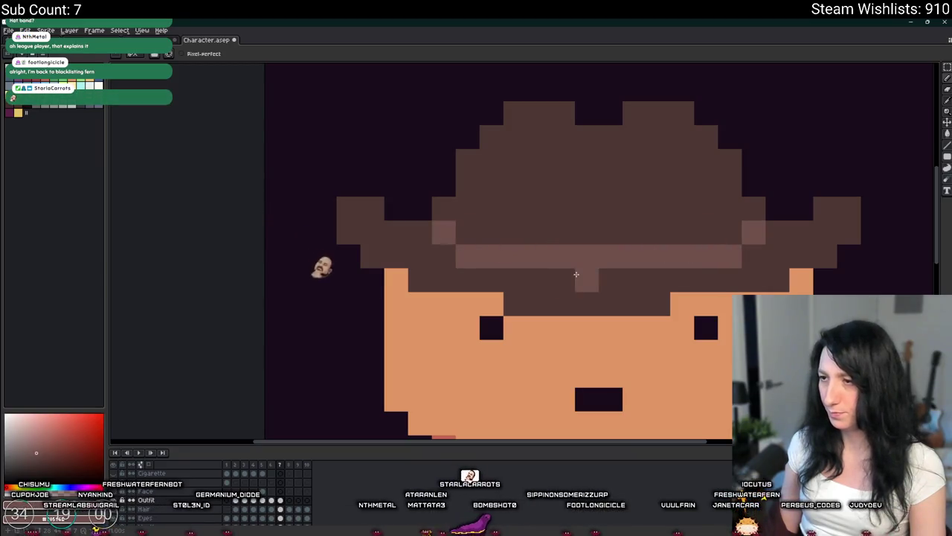
pyautogui.scroll(-5, 691, 302)
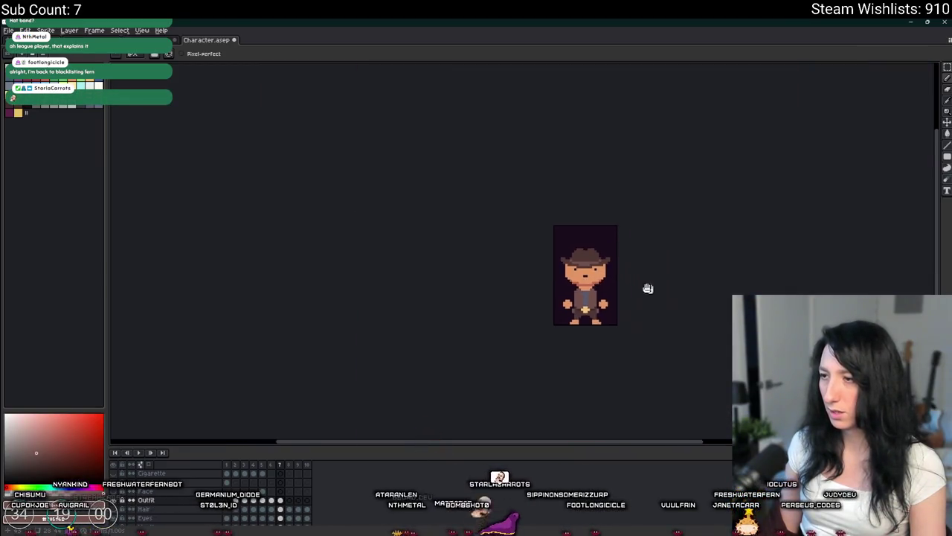
pyautogui.scroll(2, 514, 238)
pyautogui.scroll(2, 515, 238)
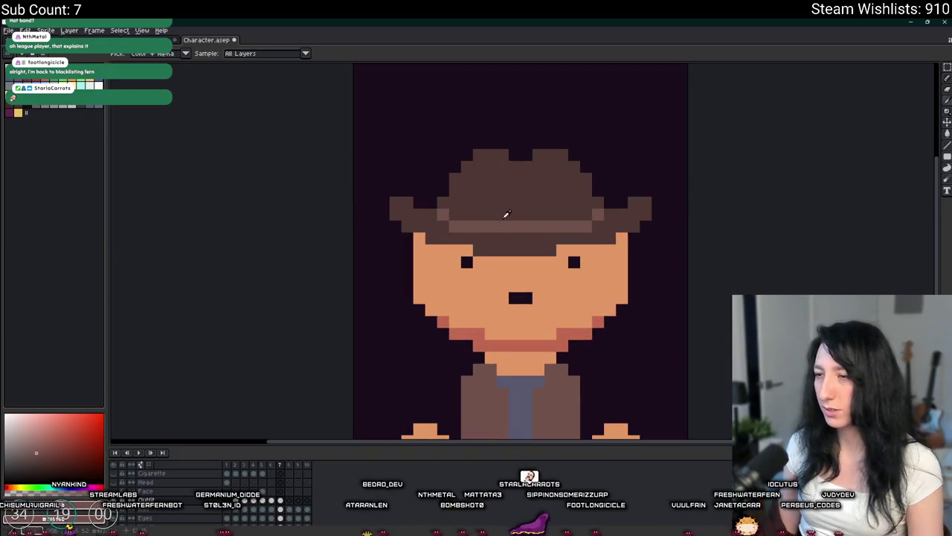
# Step: Zoom out to review the shaded hat with the Paint Bucket selected
pyautogui.scroll(-3, 507, 211)
pyautogui.scroll(2, 529, 225)
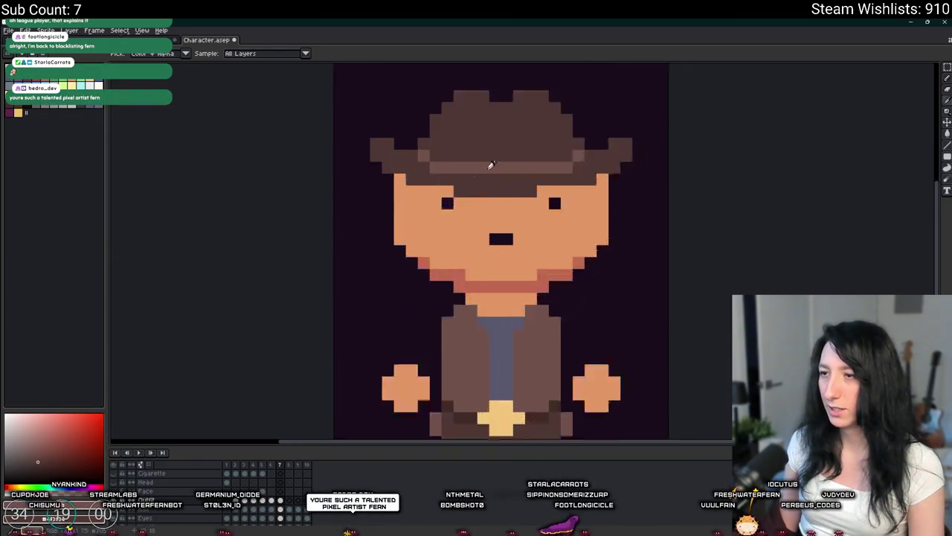
pyautogui.scroll(2, 527, 166)
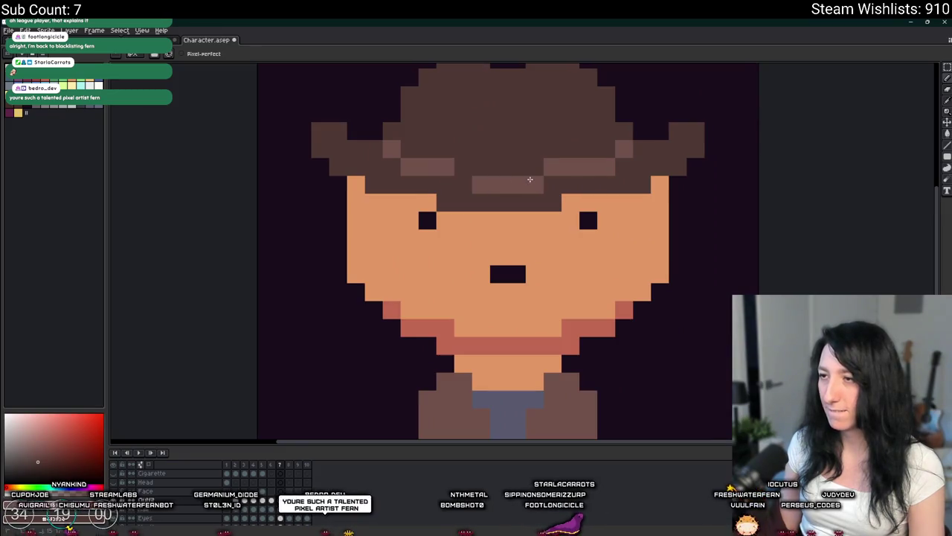
pyautogui.scroll(-4, 530, 179)
pyautogui.scroll(3, 531, 194)
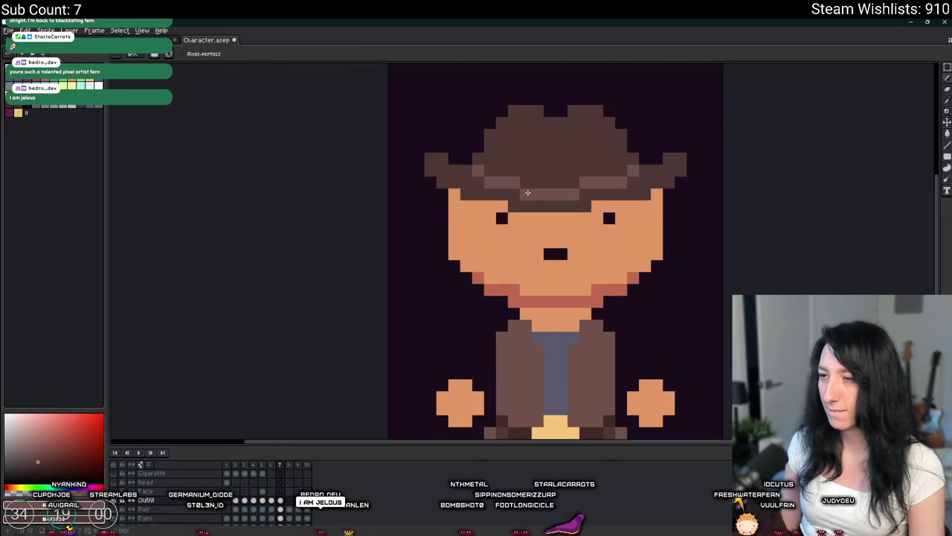
pyautogui.scroll(-3, 527, 193)
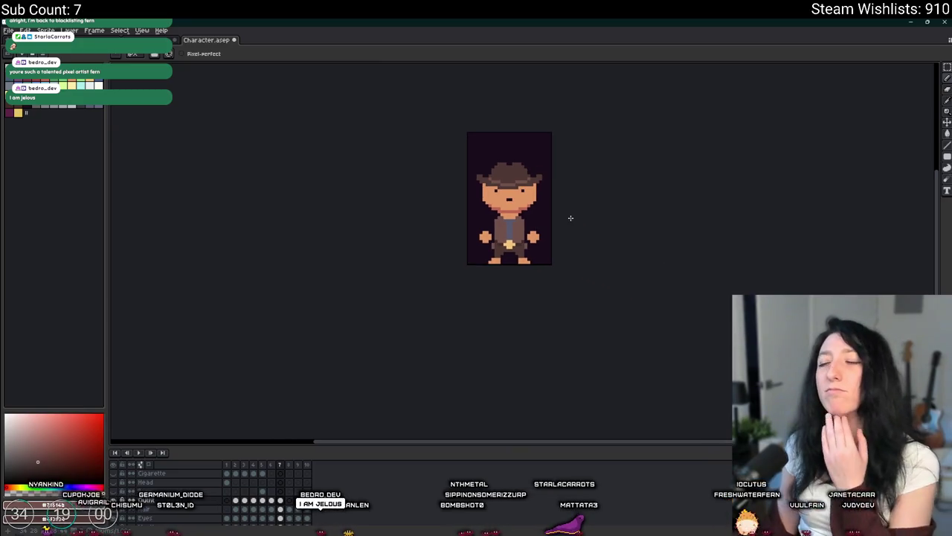
pyautogui.scroll(3, 501, 178)
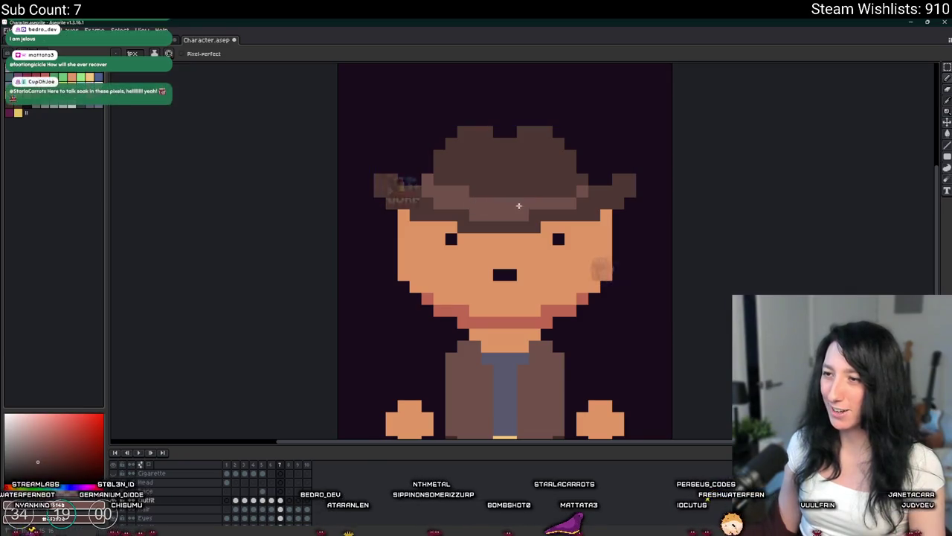
pyautogui.scroll(-3, 608, 197)
pyautogui.scroll(-1, 608, 198)
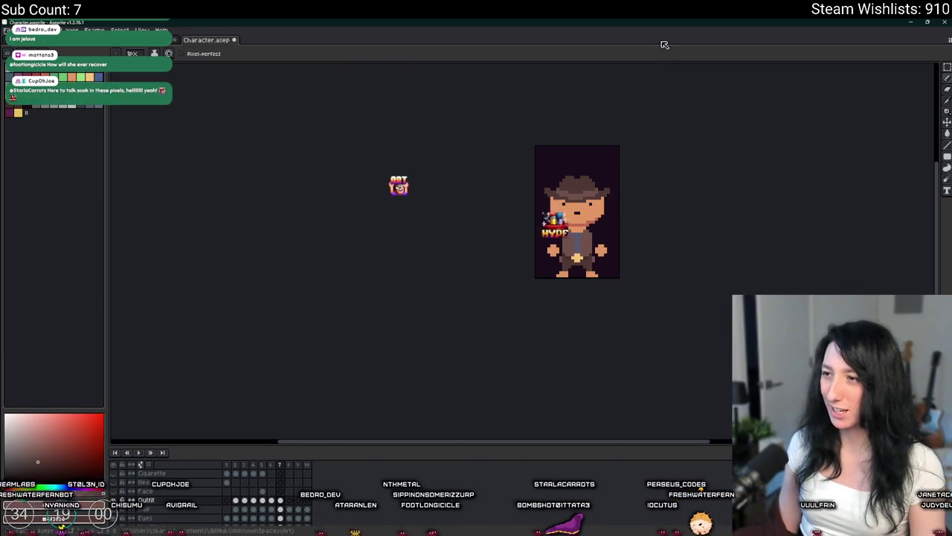
pyautogui.scroll(-1, 635, 198)
pyautogui.scroll(-1, 637, 198)
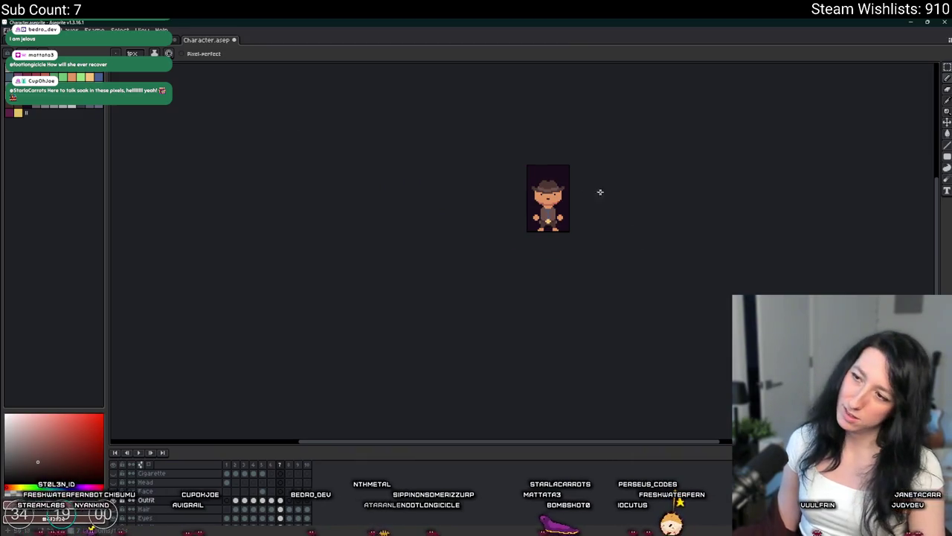
pyautogui.scroll(2, 604, 208)
pyautogui.press('g')
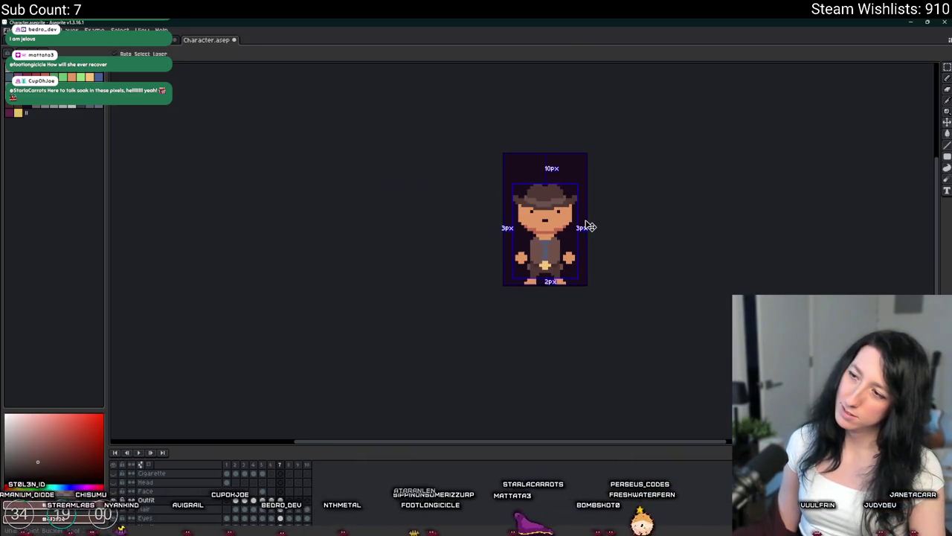
pyautogui.scroll(1, 591, 223)
pyautogui.scroll(1, 572, 194)
pyautogui.click(576, 192)
pyautogui.hotkey('ctrl', 'z')
pyautogui.press('b')
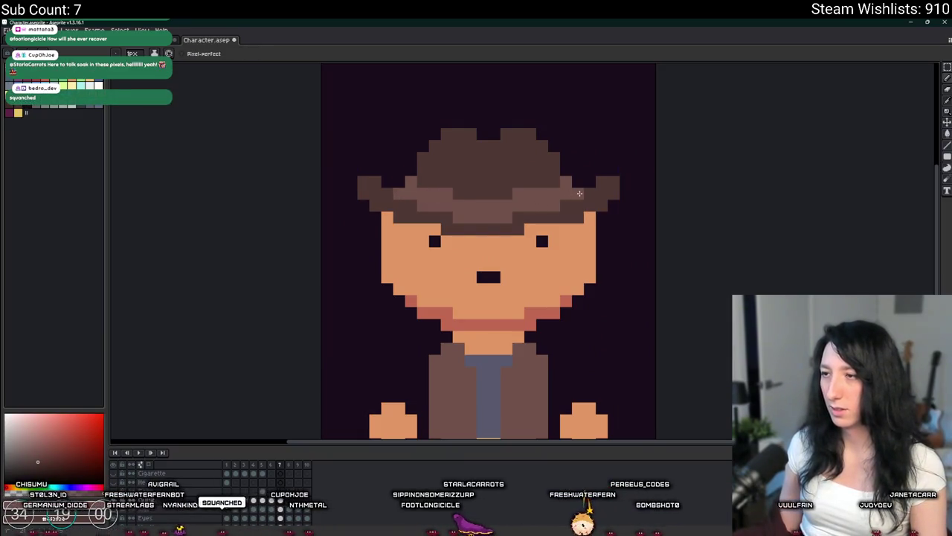
pyautogui.scroll(-3, 397, 206)
pyautogui.scroll(-2, 439, 229)
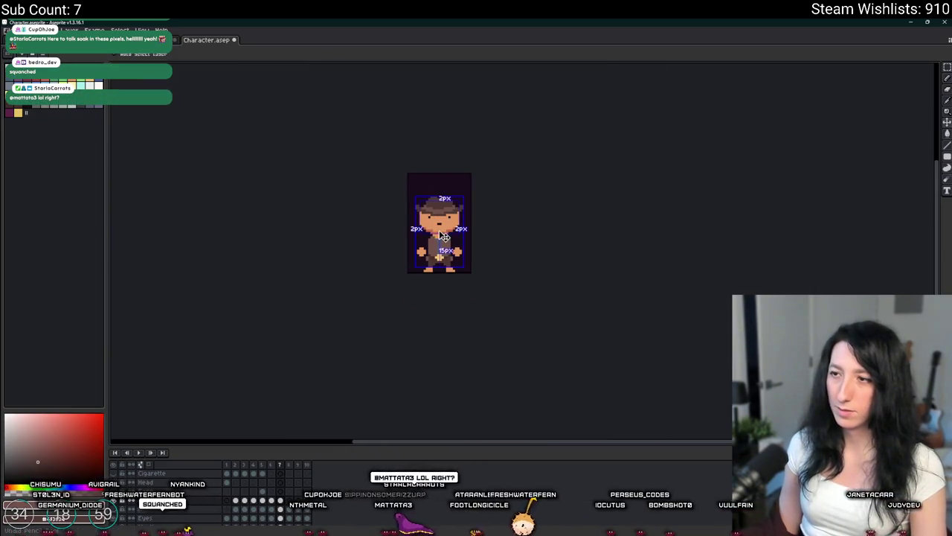
pyautogui.press('ctrl')
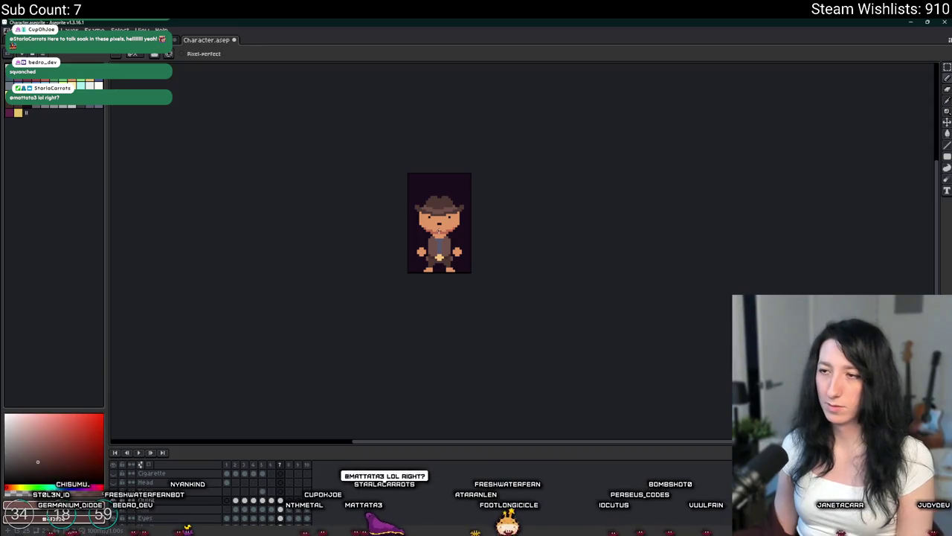
pyautogui.scroll(2, 445, 213)
pyautogui.scroll(2, 449, 198)
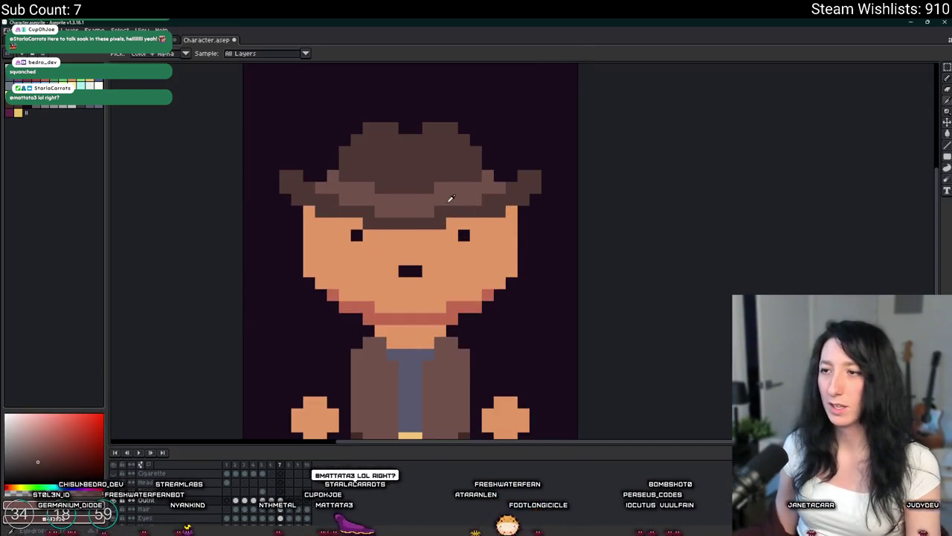
pyautogui.press('g')
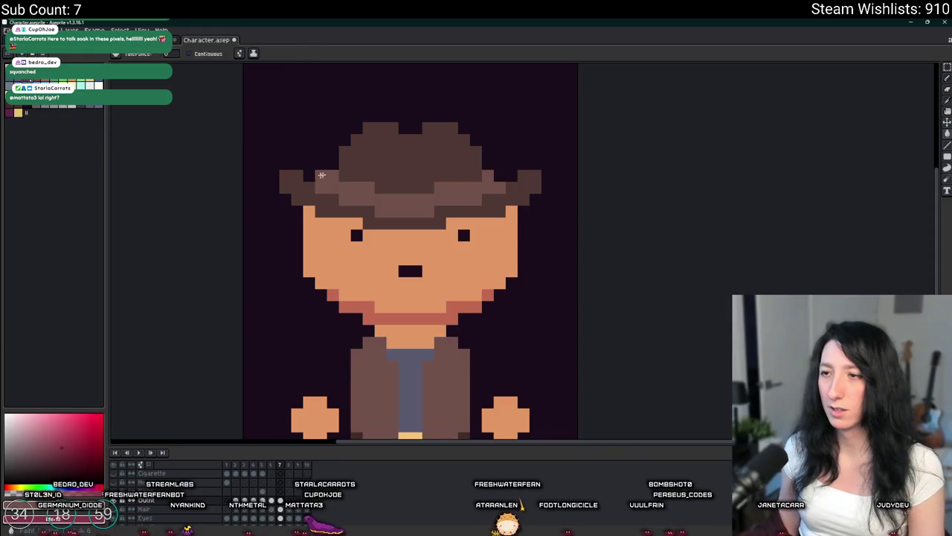
pyautogui.click(365, 198)
pyautogui.scroll(-4, 458, 211)
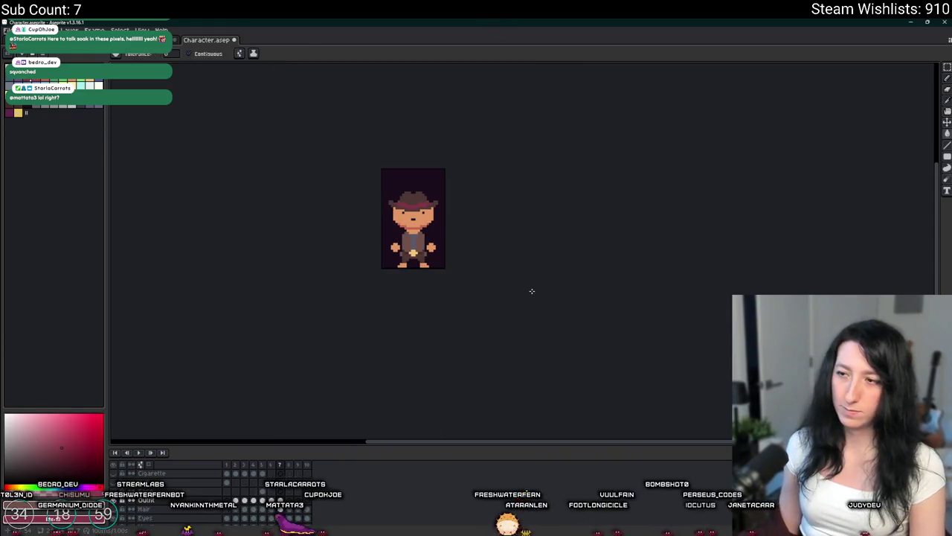
pyautogui.scroll(1, 446, 216)
pyautogui.hotkey('ctrl', 'z')
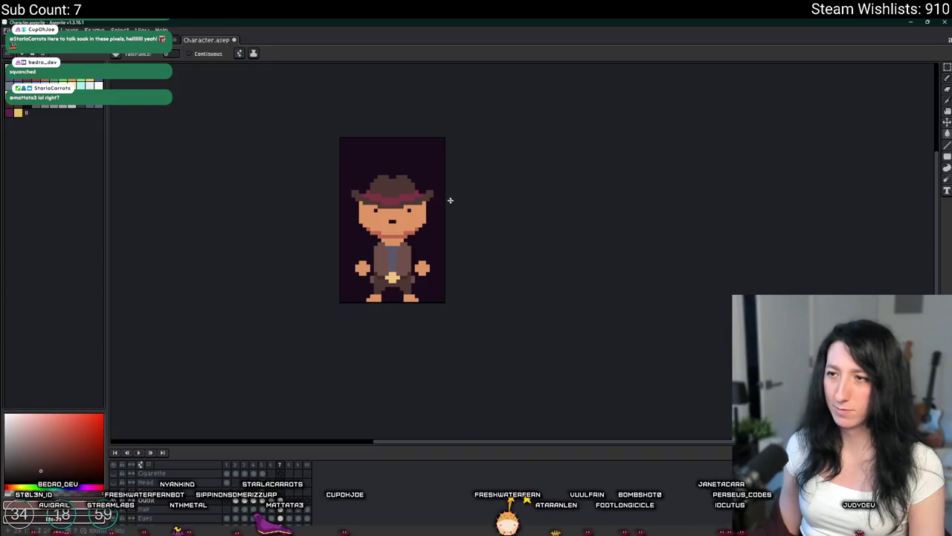
pyautogui.scroll(-1, 480, 236)
pyautogui.press('v')
pyautogui.press('g')
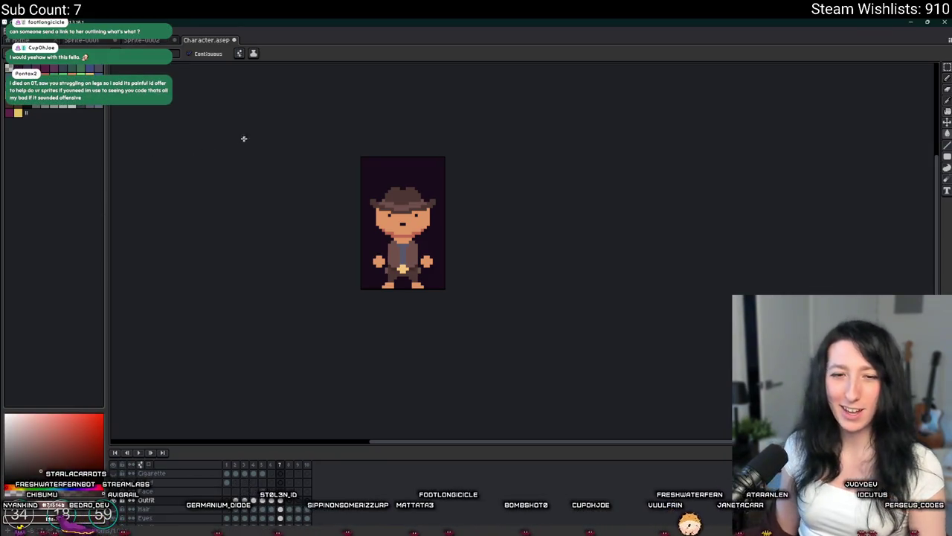
pyautogui.scroll(1, 268, 264)
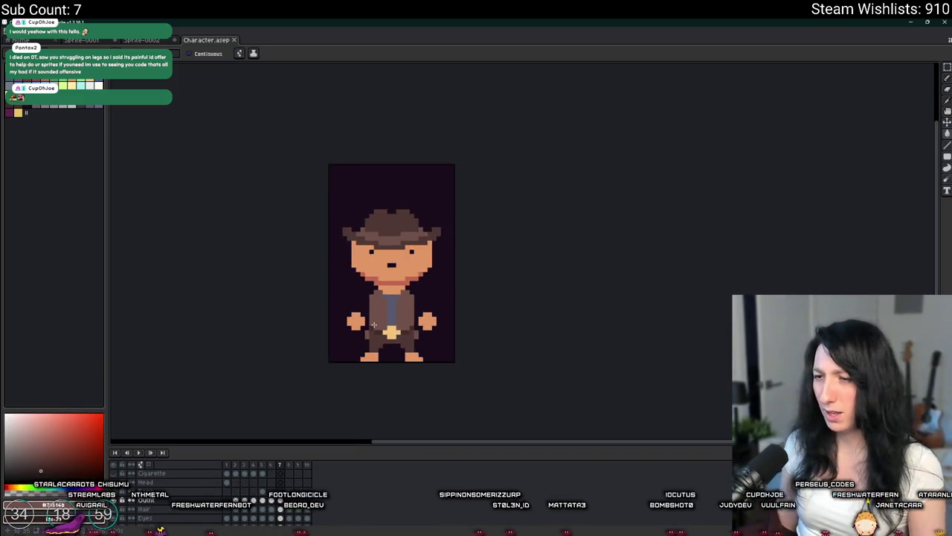
# Step: Fill the left and right hip blocks with darker brown
pyautogui.scroll(4, 376, 334)
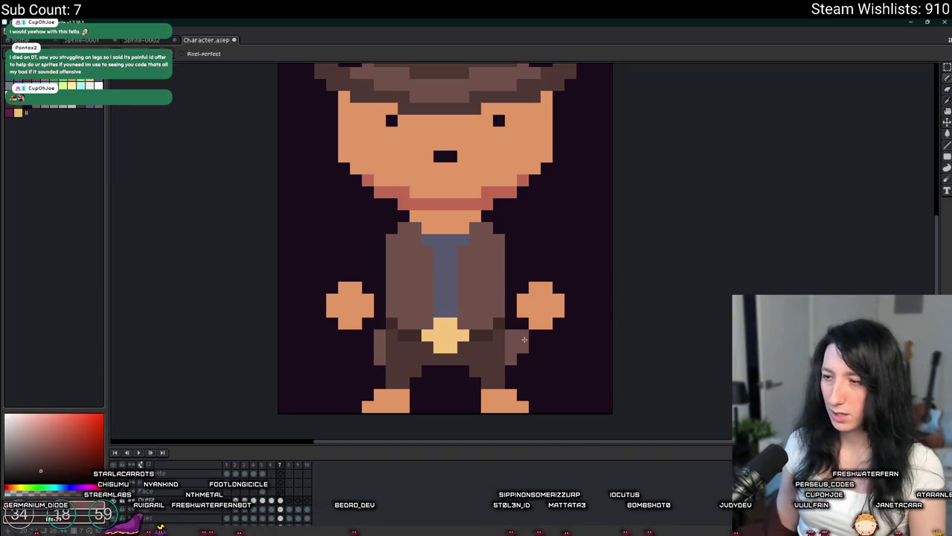
pyautogui.scroll(-2, 367, 343)
pyautogui.scroll(-1, 368, 343)
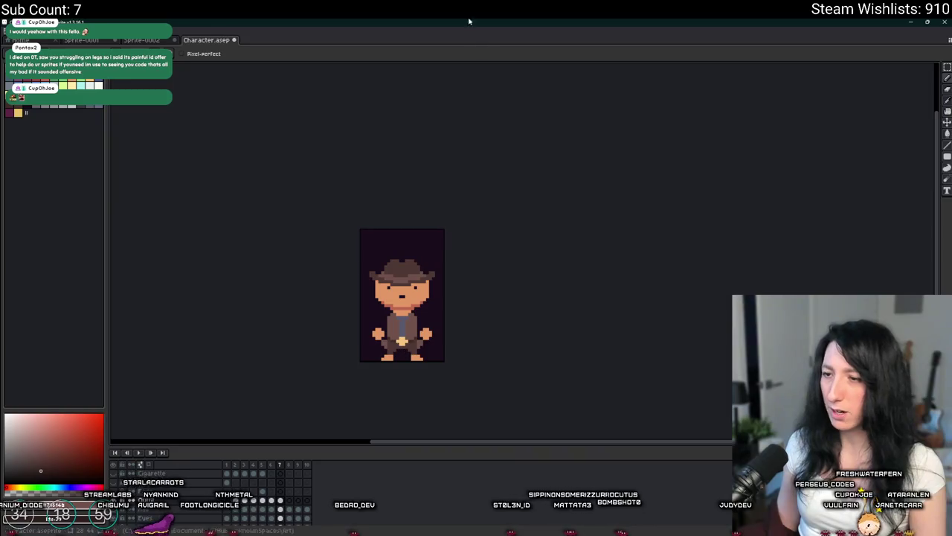
pyautogui.scroll(2, 223, 223)
pyautogui.scroll(2, 184, 209)
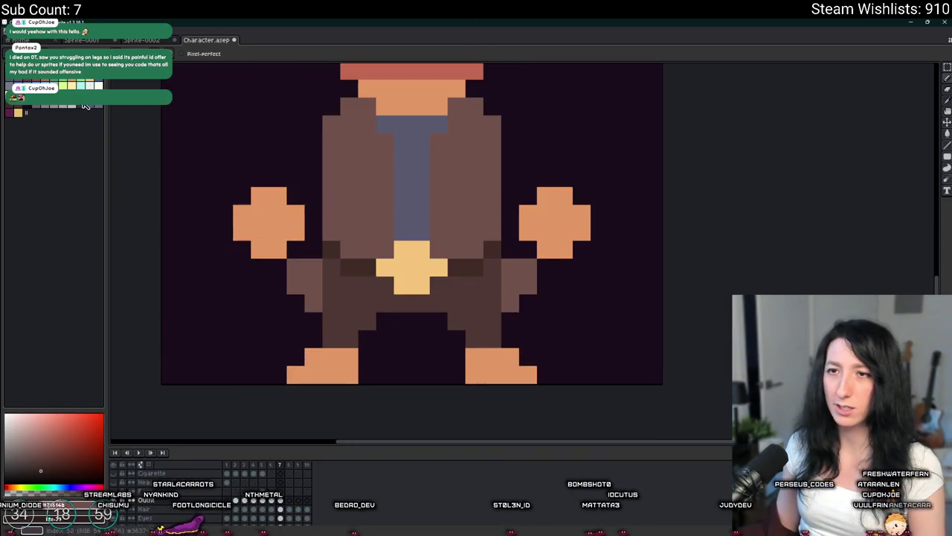
pyautogui.press('g')
pyautogui.click(305, 287)
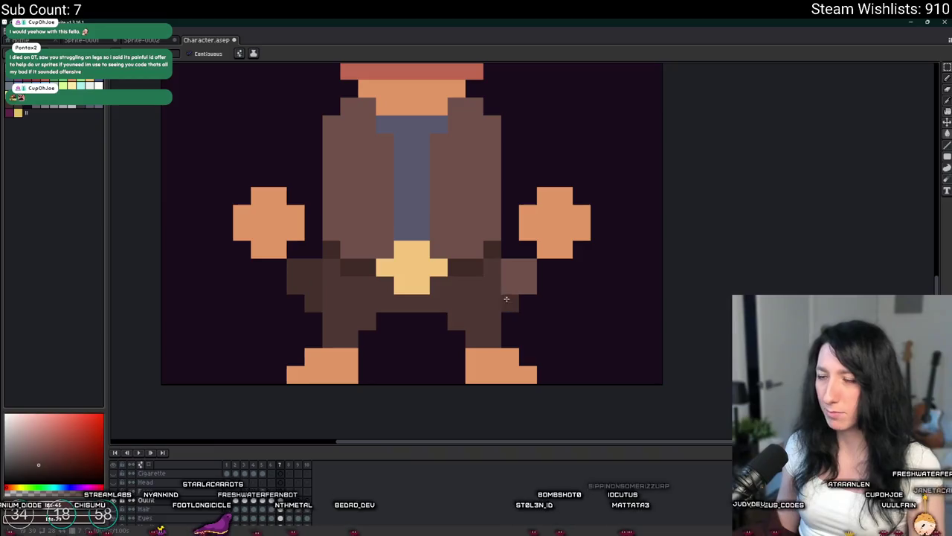
pyautogui.click(513, 282)
pyautogui.scroll(-3, 513, 282)
pyautogui.scroll(2, 524, 305)
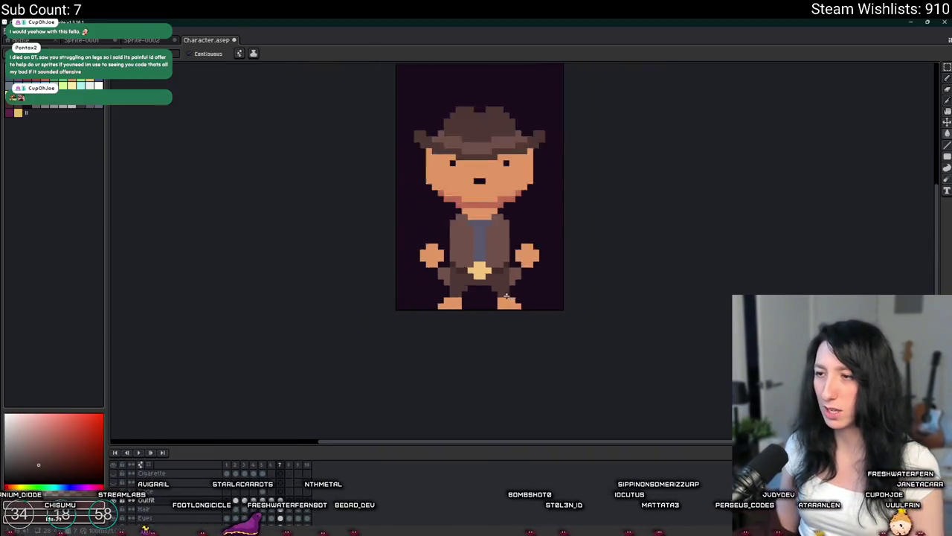
# Step: Add a darker brown shading pixel on each hip, then bring the hat back into view
pyautogui.press('b')
pyautogui.scroll(2, 378, 265)
pyautogui.click(357, 247)
pyautogui.click(577, 264)
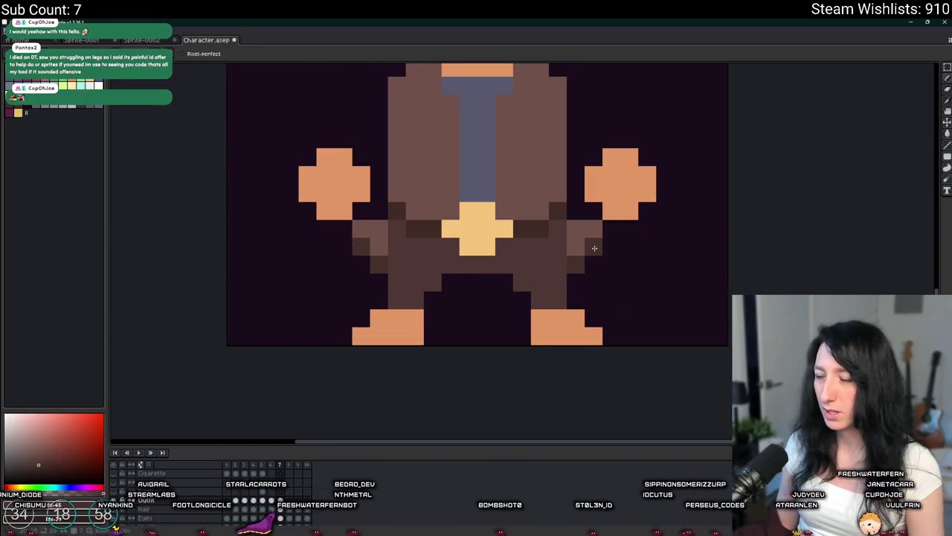
pyautogui.scroll(-4, 594, 248)
pyautogui.scroll(-3, 603, 251)
pyautogui.scroll(2, 615, 255)
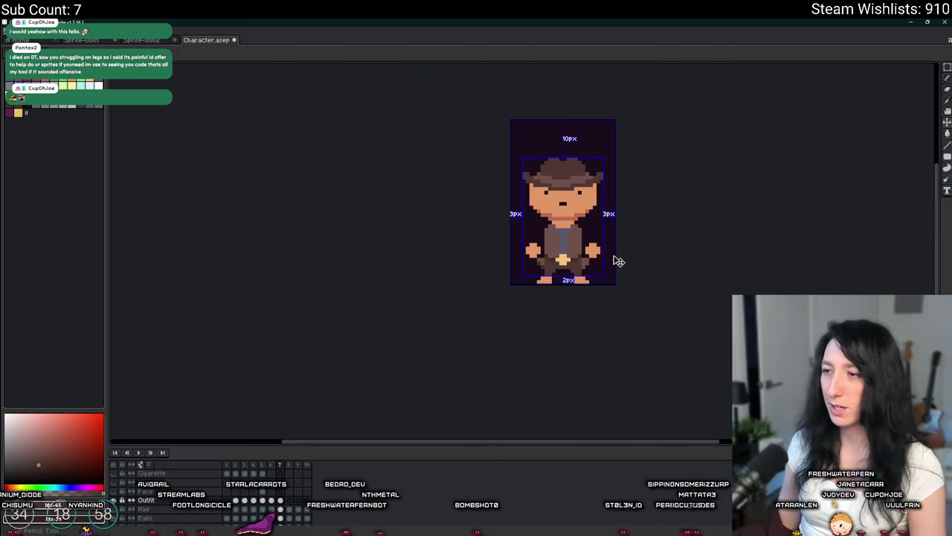
pyautogui.scroll(3, 613, 255)
pyautogui.scroll(1, 566, 261)
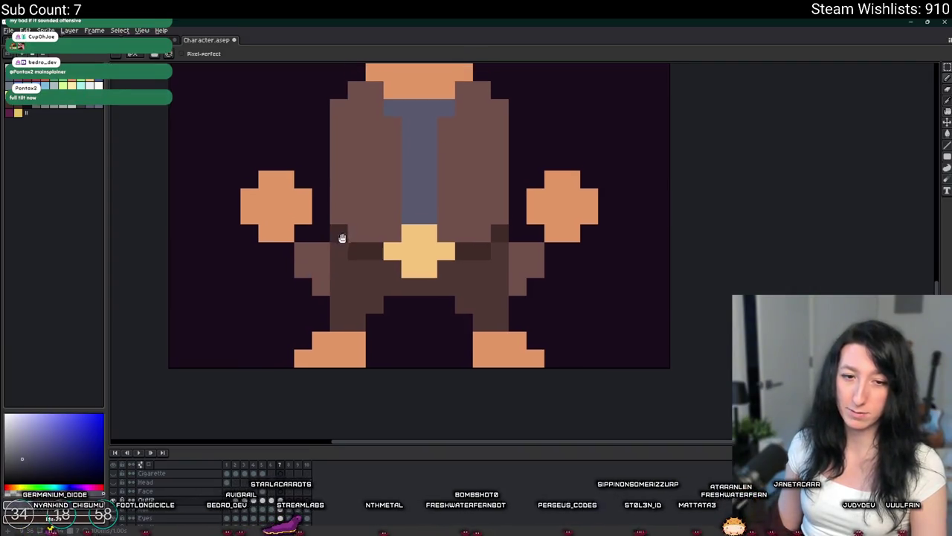
pyautogui.moveTo(316, 239); pyautogui.dragTo(317, 268)
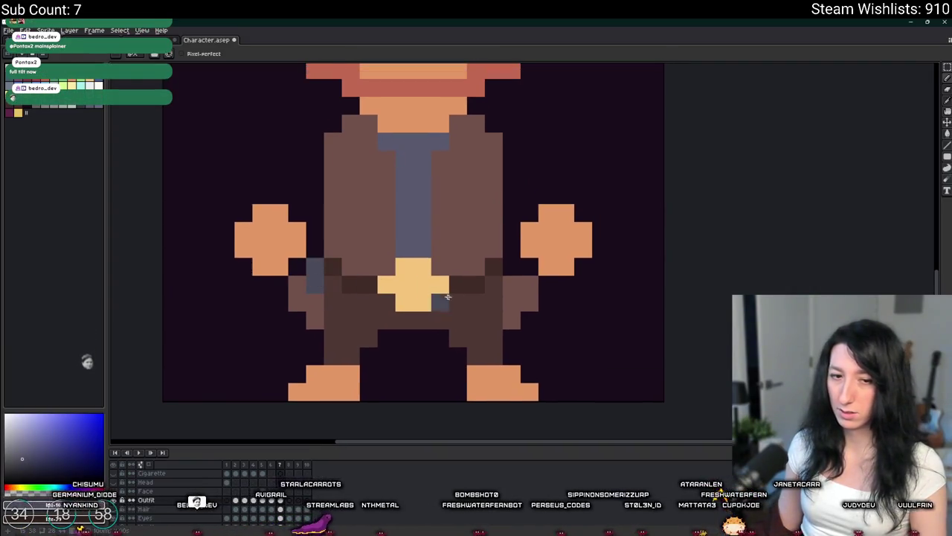
pyautogui.scroll(2, 551, 333)
pyautogui.scroll(-3, 480, 219)
pyautogui.scroll(-3, 520, 201)
pyautogui.scroll(-1, 566, 179)
pyautogui.scroll(-1, 595, 186)
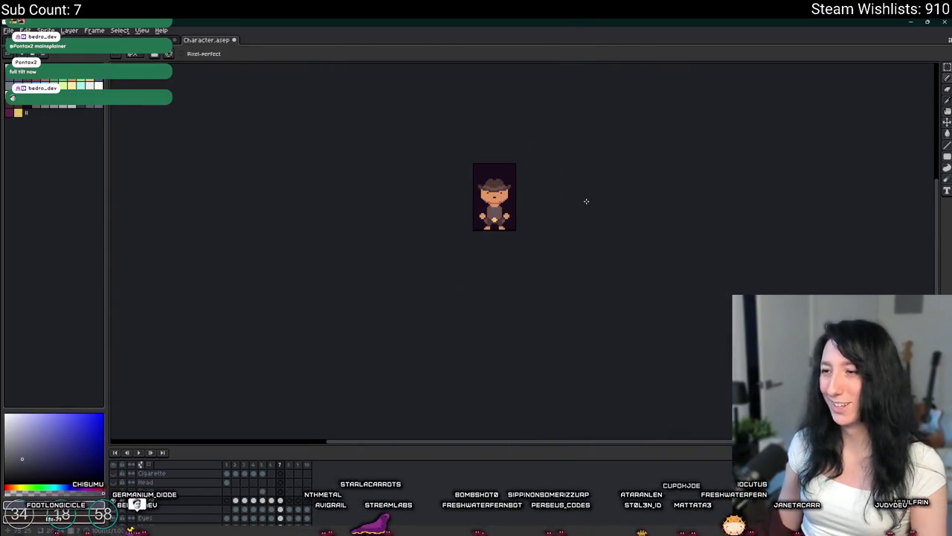
pyautogui.scroll(2, 521, 208)
pyautogui.scroll(2, 486, 212)
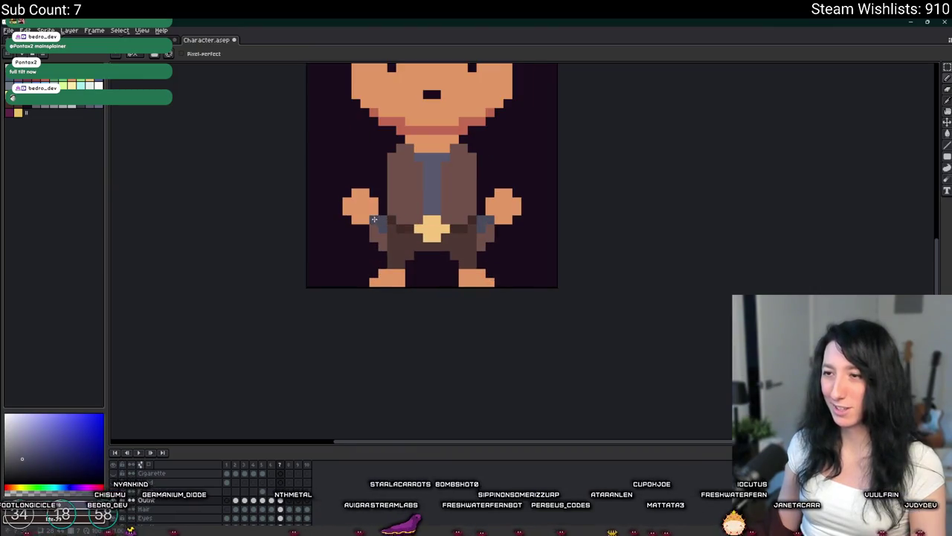
pyautogui.scroll(-2, 374, 219)
pyautogui.scroll(-1, 431, 111)
pyautogui.scroll(-1, 462, 45)
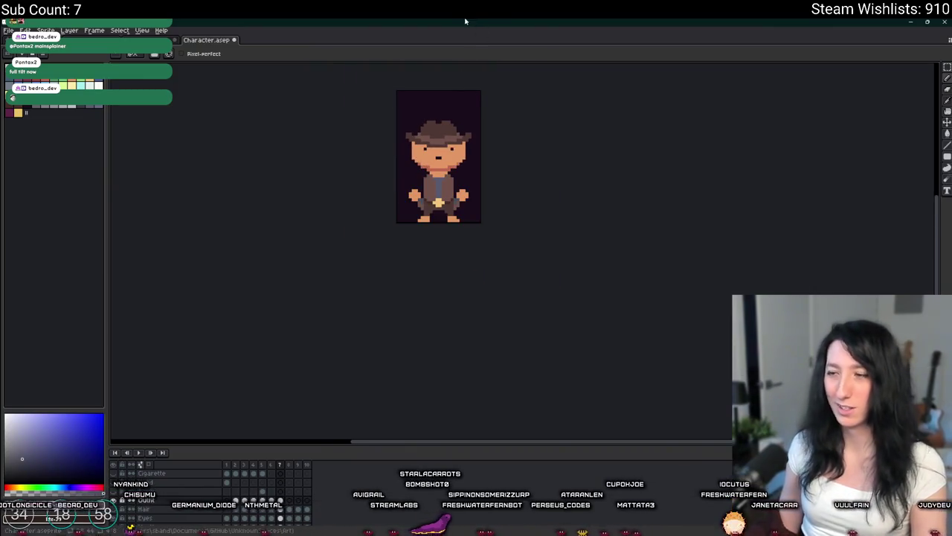
# Step: Sample the hip's brown and use it to paint over stray grey pixels
pyautogui.press('v')
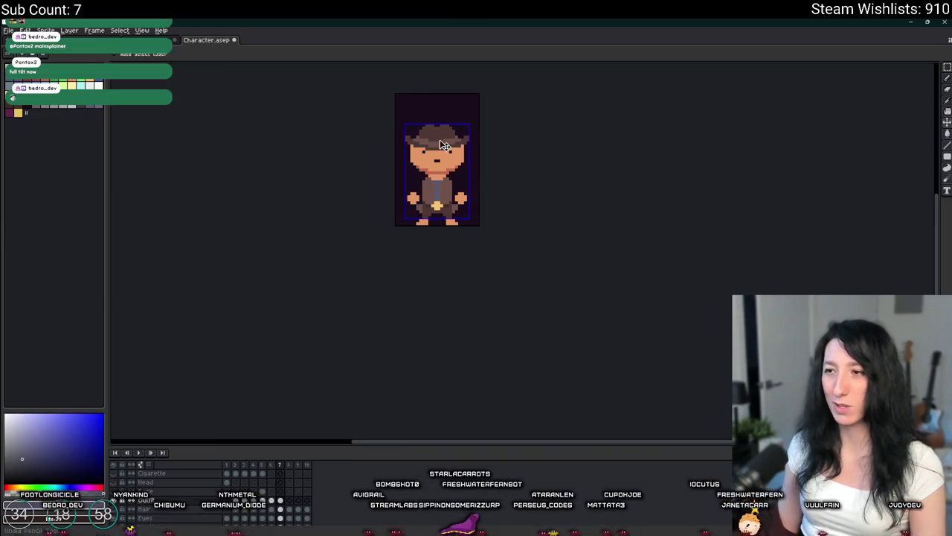
pyautogui.scroll(-1, 441, 145)
pyautogui.scroll(1, 431, 178)
pyautogui.scroll(2, 424, 214)
pyautogui.press('i')
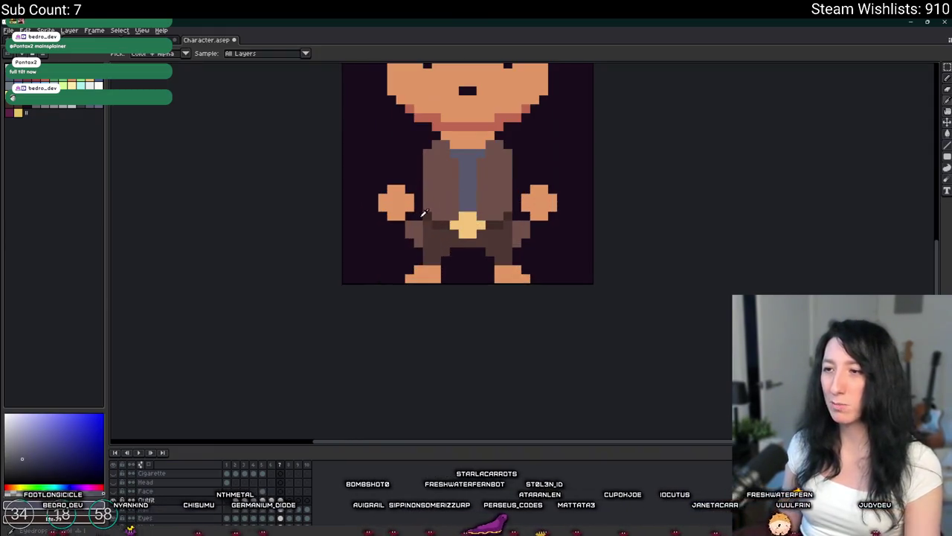
pyautogui.click(424, 213)
pyautogui.press('g')
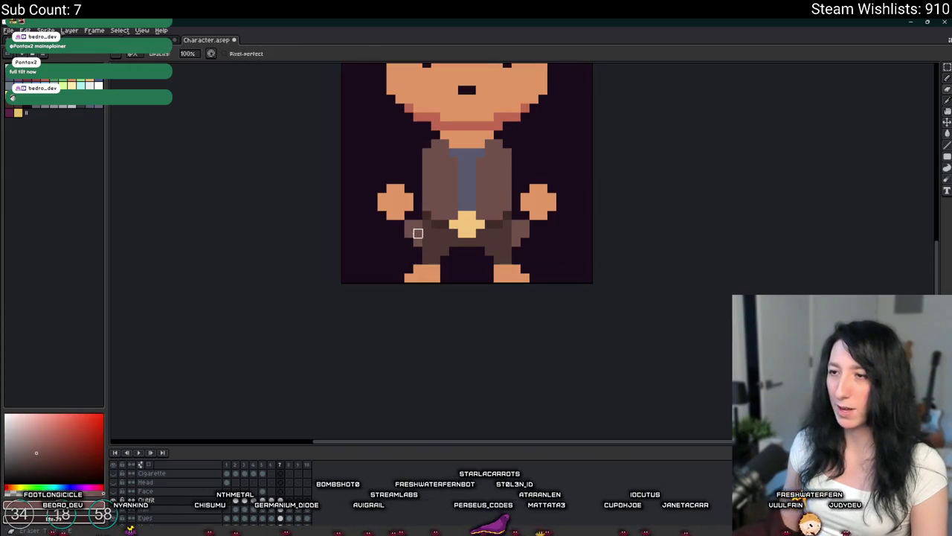
pyautogui.scroll(1, 415, 271)
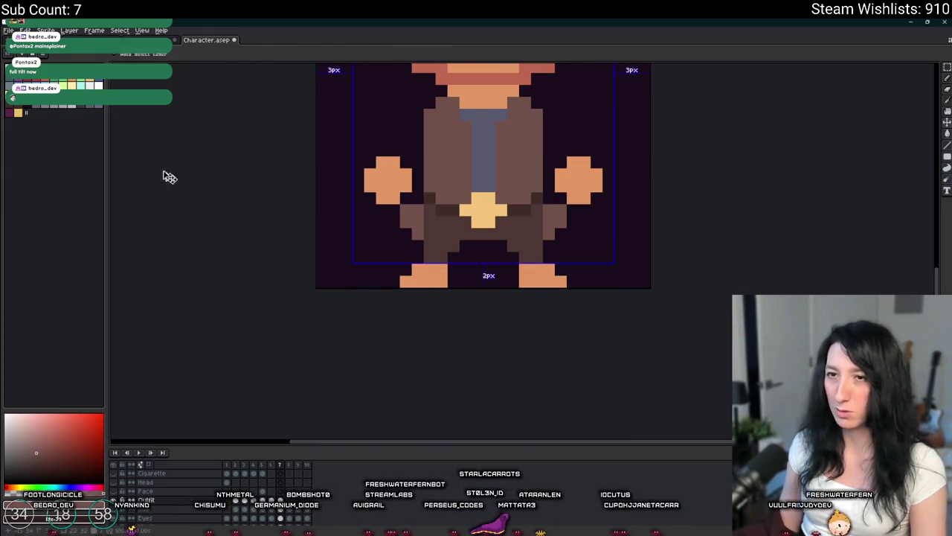
pyautogui.scroll(1, 319, 227)
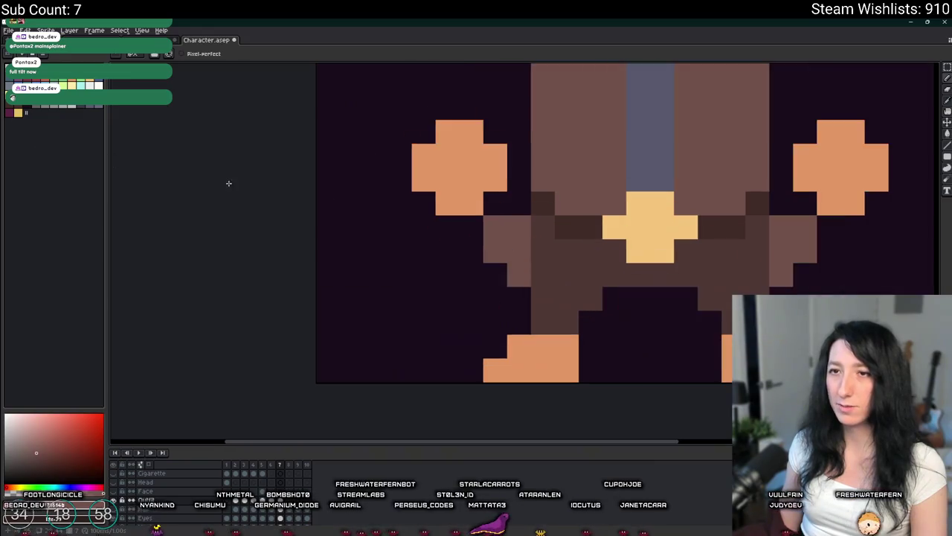
pyautogui.scroll(-2, 375, 255)
pyautogui.scroll(-1, 383, 255)
pyautogui.scroll(-1, 386, 255)
pyautogui.scroll(1, 386, 256)
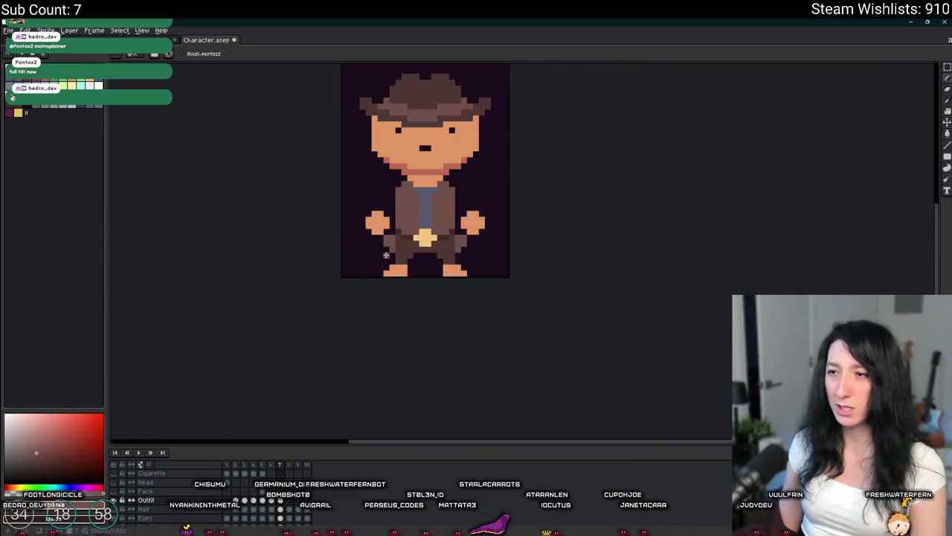
pyautogui.scroll(2, 335, 257)
pyautogui.scroll(1, 335, 257)
# Step: Fill the trousers with a pale blue-grey denim colour from the palette
pyautogui.click(89, 86)
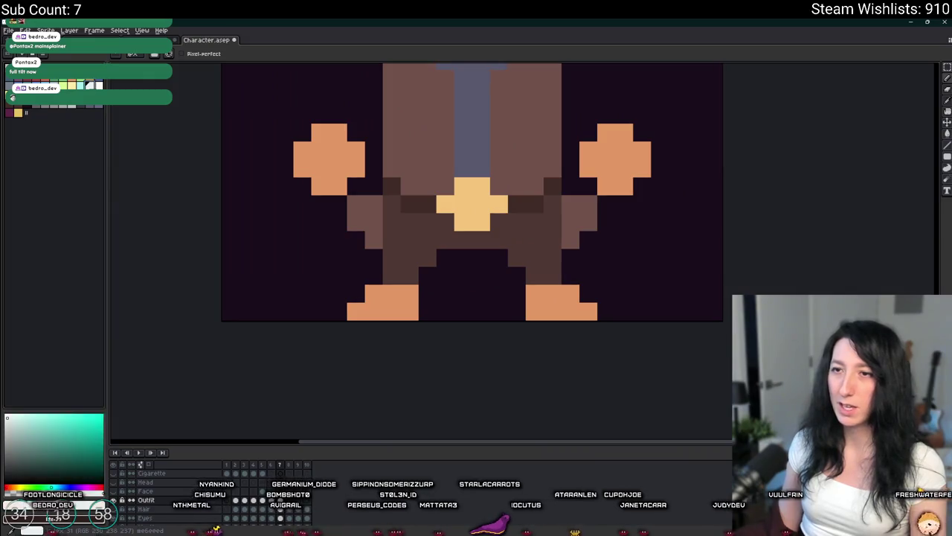
pyautogui.click(409, 223)
pyautogui.scroll(-4, 409, 224)
# Step: Fill the trousers blue-grey after trying brown and yellow fills
pyautogui.scroll(2, 178, 176)
pyautogui.hotkey('ctrl', 'z')
pyautogui.hotkey('ctrl', 'y')
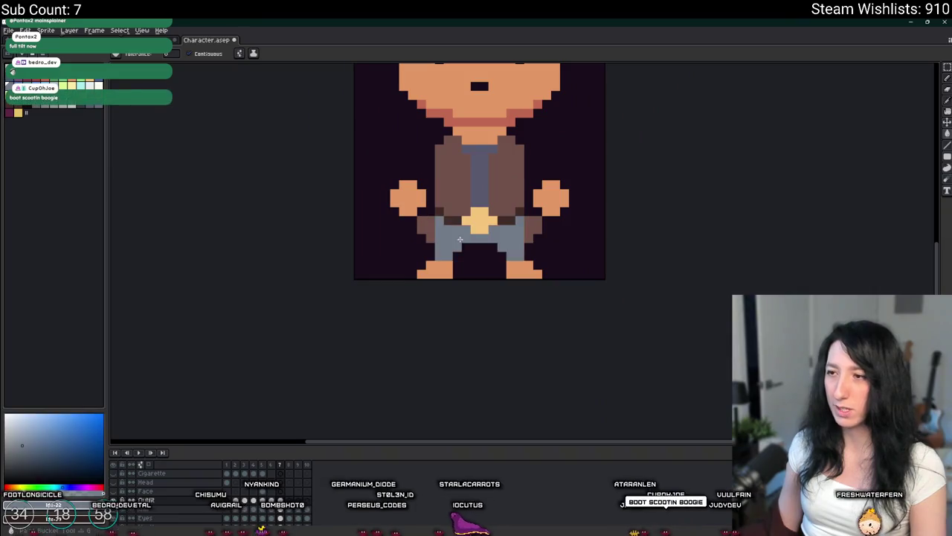
pyautogui.scroll(-3, 186, 141)
pyautogui.scroll(-3, 461, 223)
pyautogui.scroll(4, 461, 223)
pyautogui.hotkey('ctrl', 'z')
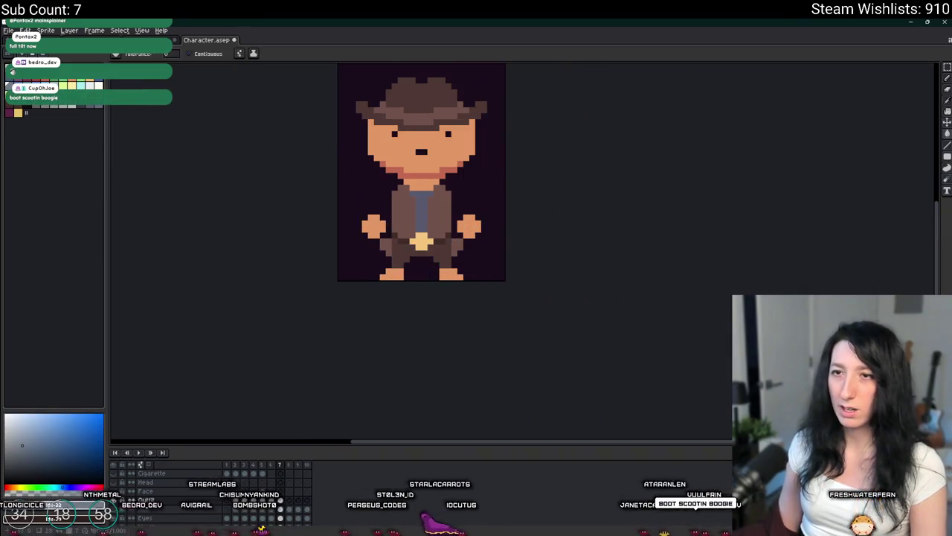
pyautogui.click(406, 229)
pyautogui.hotkey('ctrl', 'z')
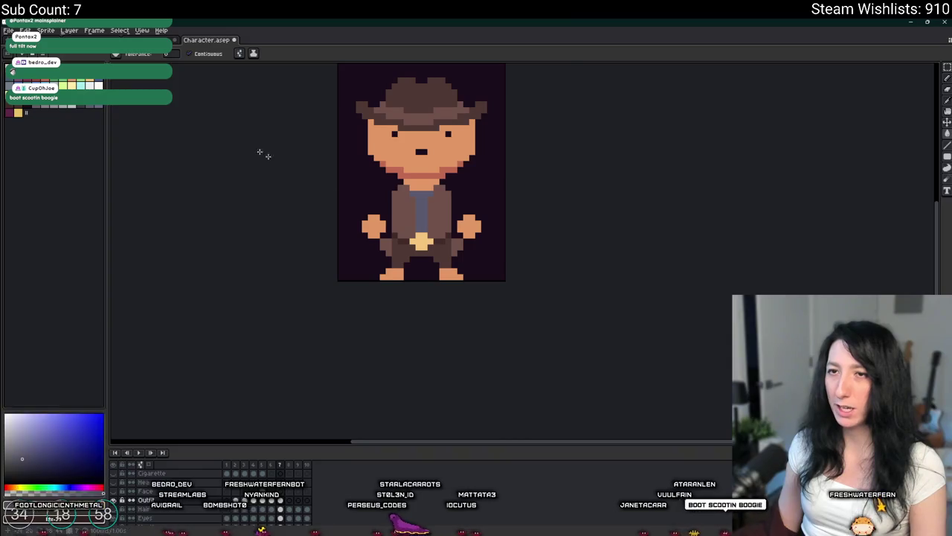
pyautogui.scroll(2, 449, 282)
pyautogui.click(448, 281)
pyautogui.scroll(-2, 449, 281)
pyautogui.scroll(-1, 449, 281)
pyautogui.scroll(1, 436, 312)
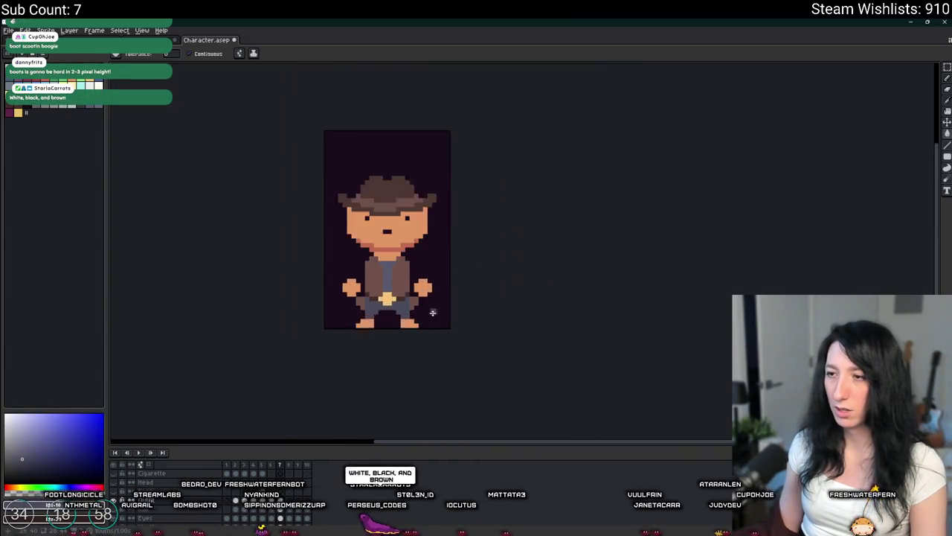
pyautogui.scroll(2, 352, 306)
# Step: Paint both boot soles and the left boot's top row dark brown with the Pencil
pyautogui.press('b')
pyautogui.scroll(3, 288, 299)
pyautogui.scroll(-2, 335, 357)
pyautogui.moveTo(280, 320); pyautogui.dragTo(449, 320)
pyautogui.moveTo(625, 323); pyautogui.dragTo(684, 325)
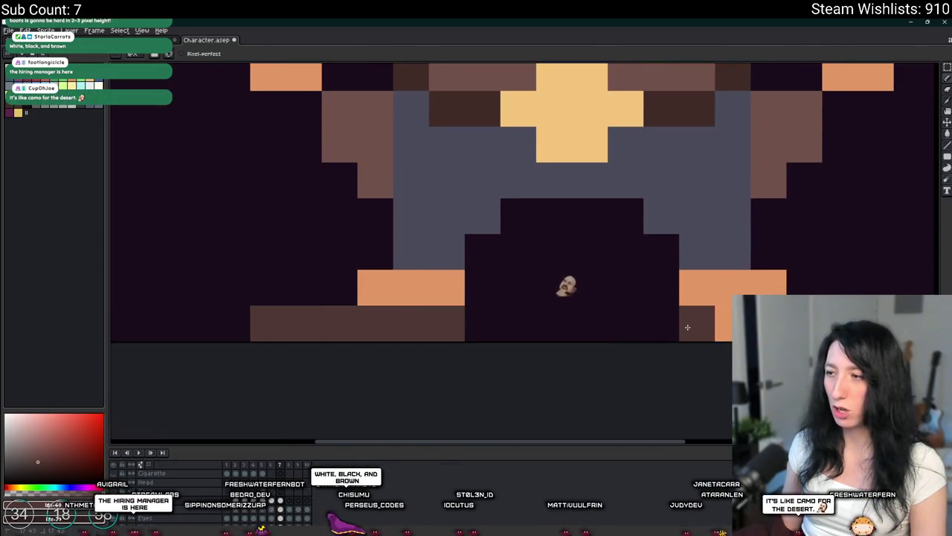
pyautogui.scroll(-2, 688, 328)
pyautogui.moveTo(569, 306); pyautogui.dragTo(516, 308)
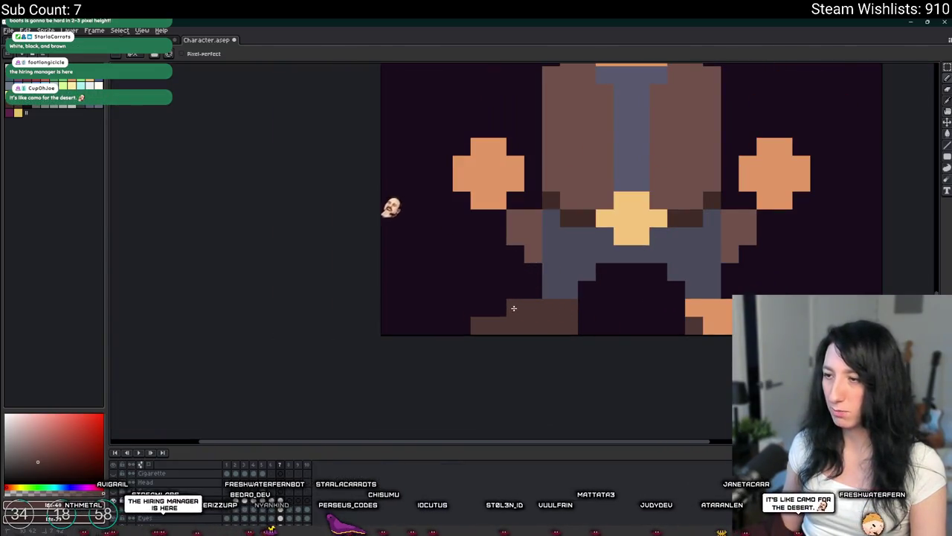
pyautogui.scroll(1, 558, 305)
pyautogui.click(573, 257)
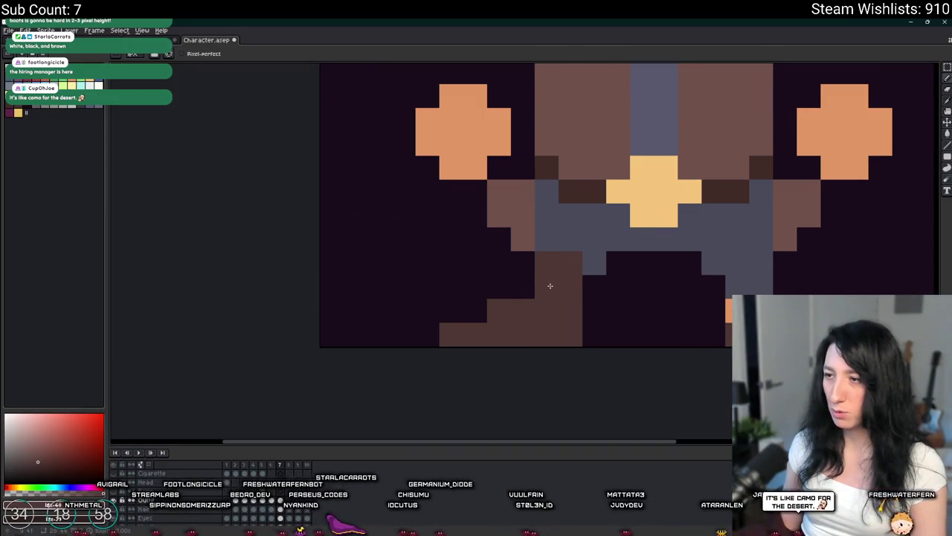
# Step: Clean up the stray pixels at the top of the right boot
pyautogui.rightClick(528, 267)
pyautogui.moveTo(546, 290); pyautogui.dragTo(563, 268)
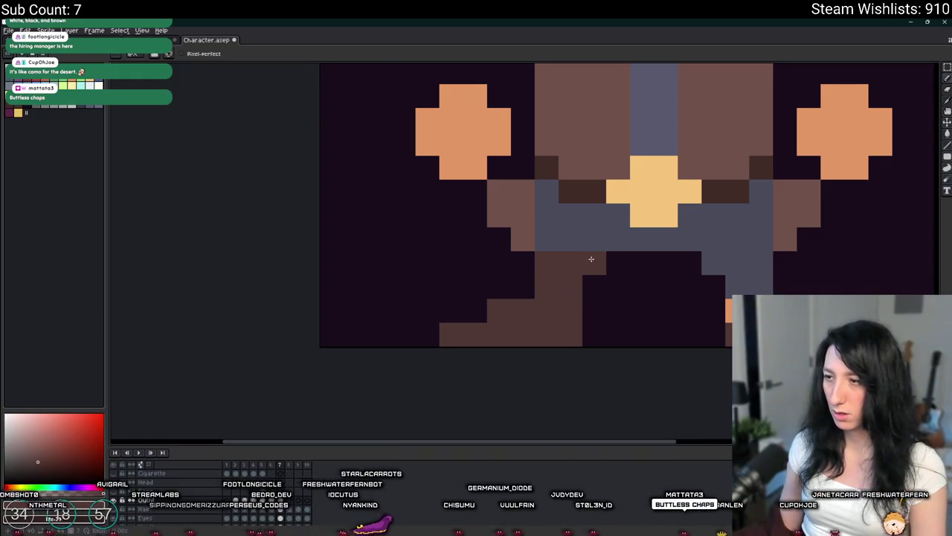
pyautogui.scroll(1, 591, 259)
pyautogui.scroll(-4, 520, 236)
pyautogui.scroll(2, 492, 248)
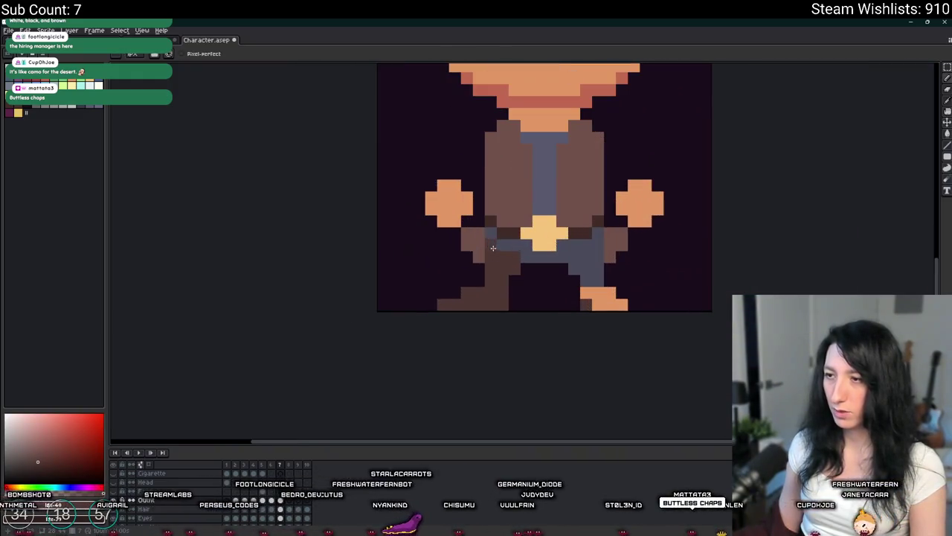
# Step: Erase the brown pixels just right of the gold belt buckle
pyautogui.press('e')
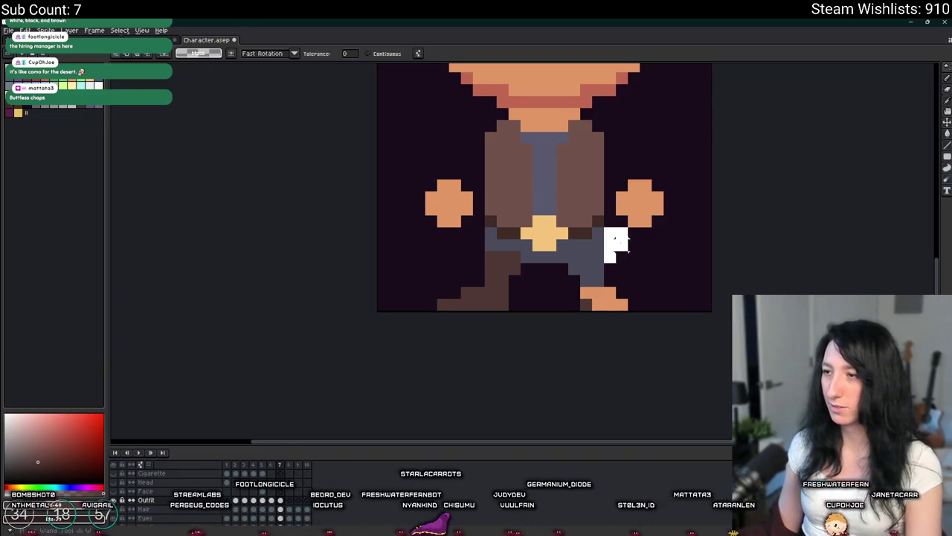
pyautogui.moveTo(610, 232); pyautogui.dragTo(622, 257)
pyautogui.scroll(1, 513, 275)
pyautogui.scroll(-4, 508, 277)
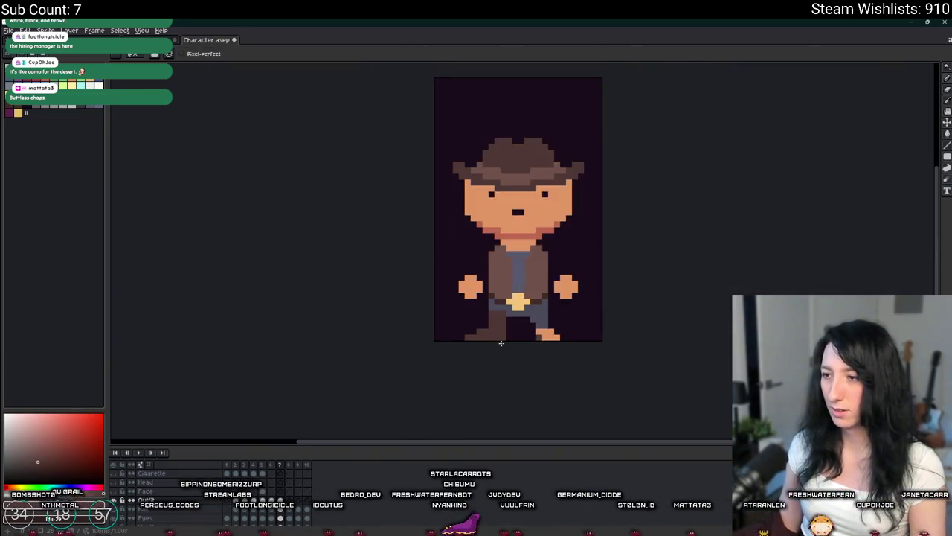
pyautogui.scroll(-1, 499, 327)
pyautogui.scroll(3, 491, 349)
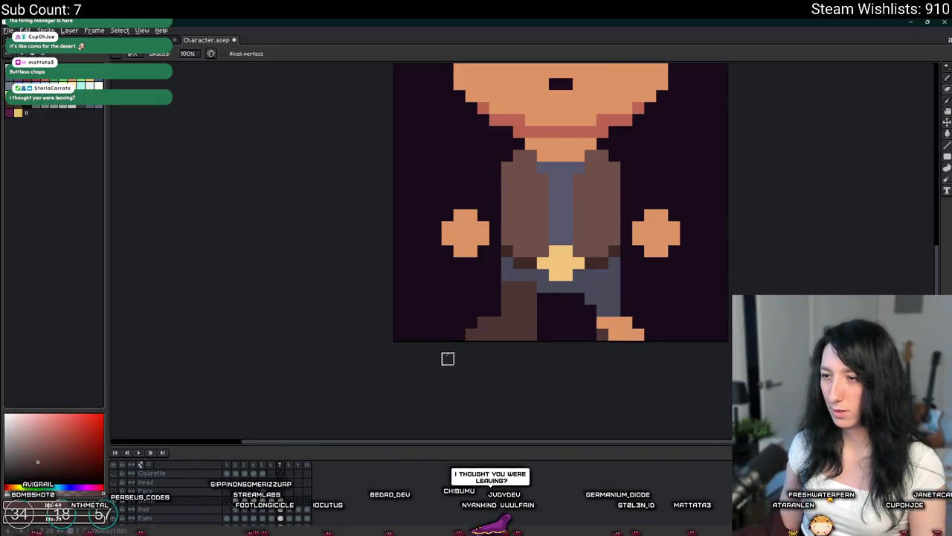
pyautogui.scroll(1, 491, 312)
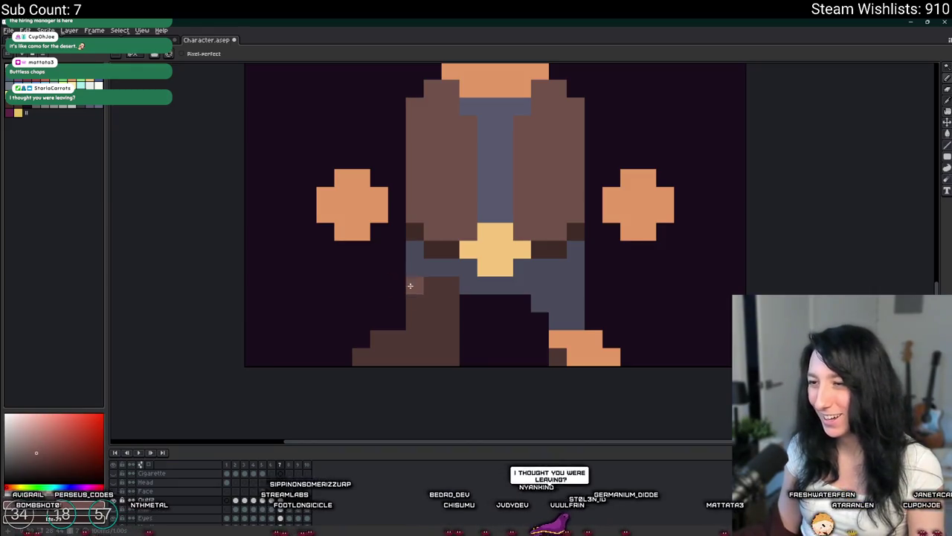
pyautogui.scroll(-3, 446, 298)
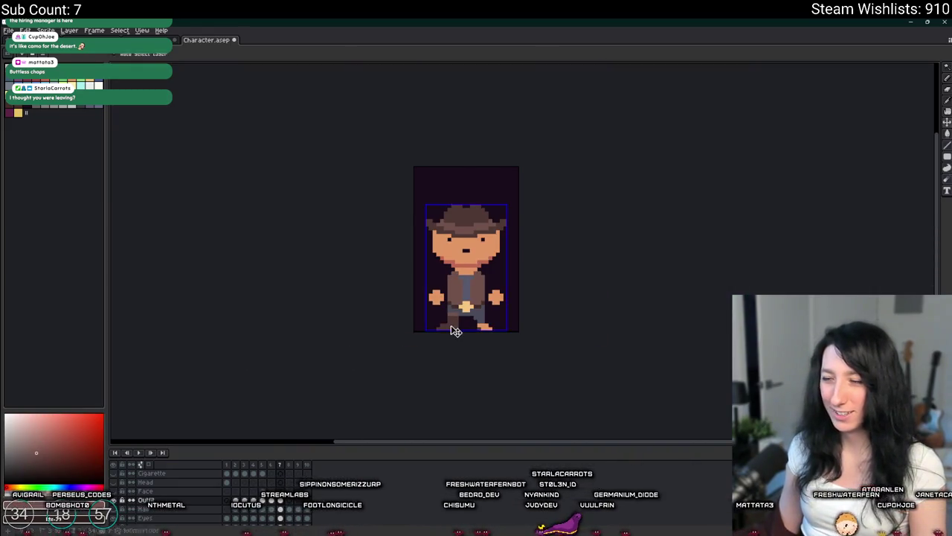
pyautogui.scroll(3, 455, 331)
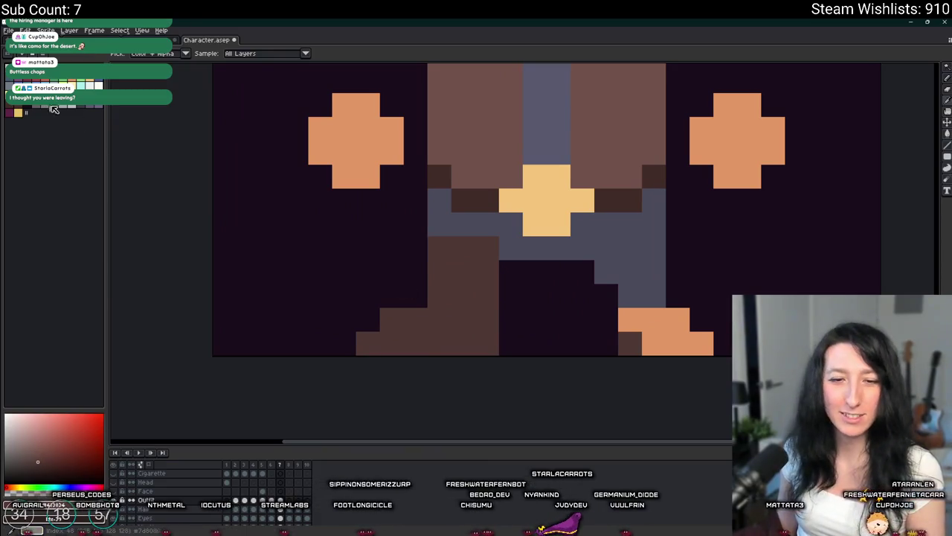
# Step: Zoom in on the left boot and swap the drawing colour to pale gray-blue
pyautogui.scroll(2, 458, 93)
pyautogui.scroll(-3, 344, 183)
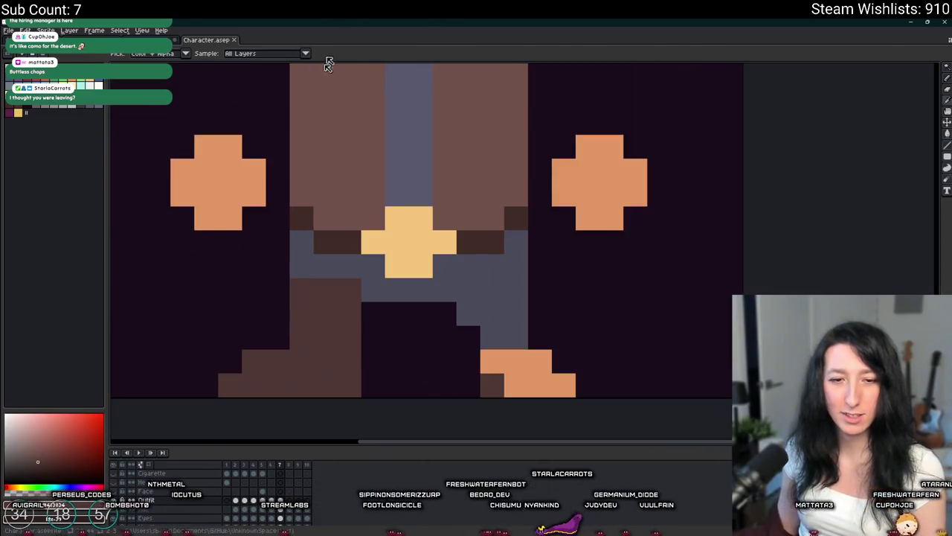
pyautogui.scroll(1, 315, 182)
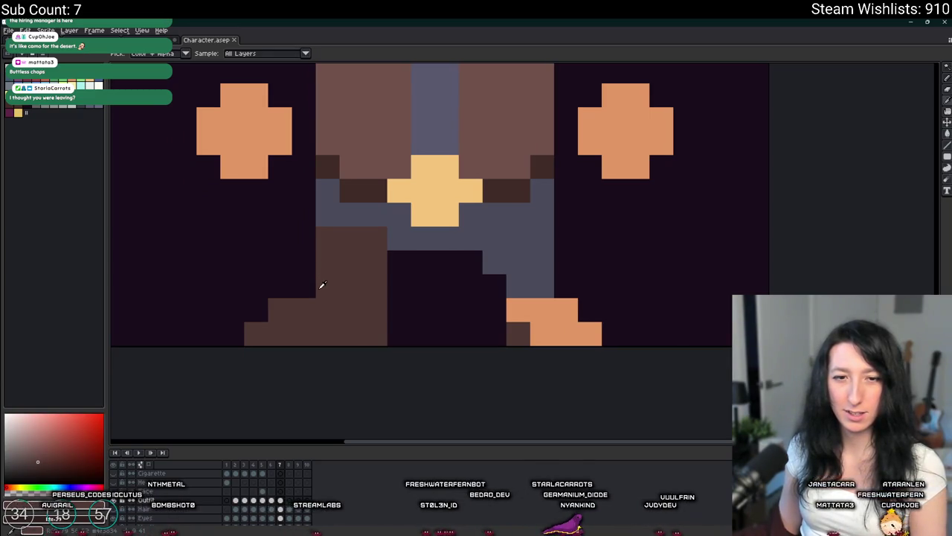
pyautogui.scroll(-1, 362, 278)
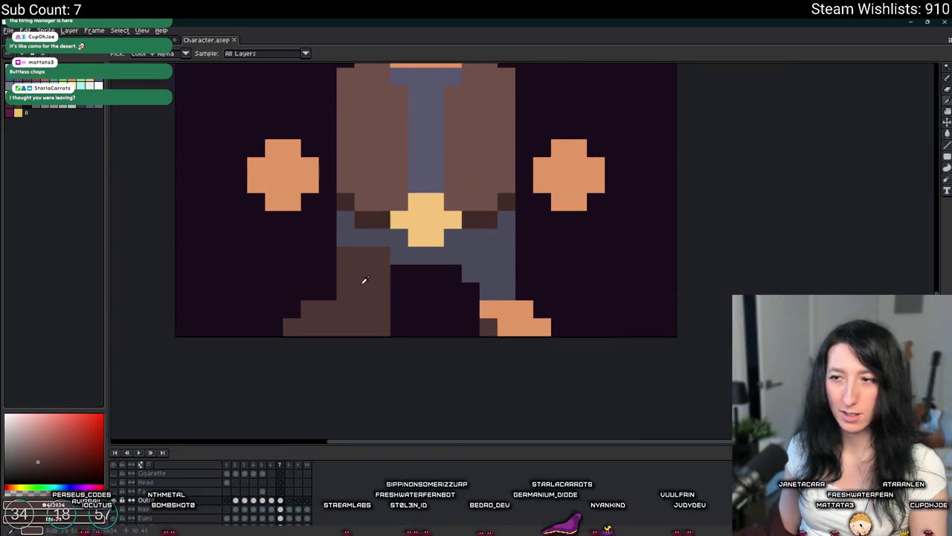
pyautogui.scroll(-4, 394, 255)
pyautogui.scroll(4, 401, 268)
pyautogui.scroll(-5, 404, 276)
pyautogui.scroll(4, 423, 292)
pyautogui.scroll(1, 423, 293)
pyautogui.scroll(-1, 362, 297)
pyautogui.scroll(1, 334, 296)
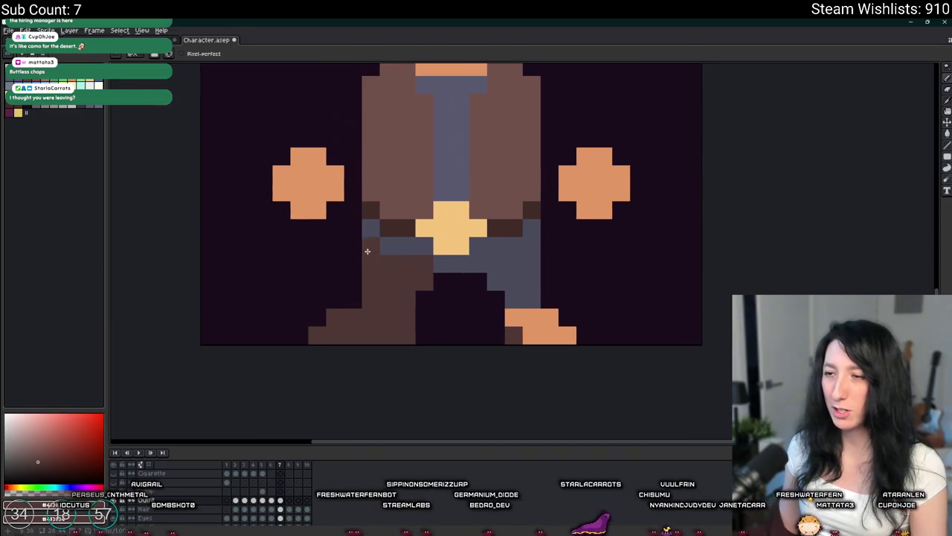
pyautogui.press('x')
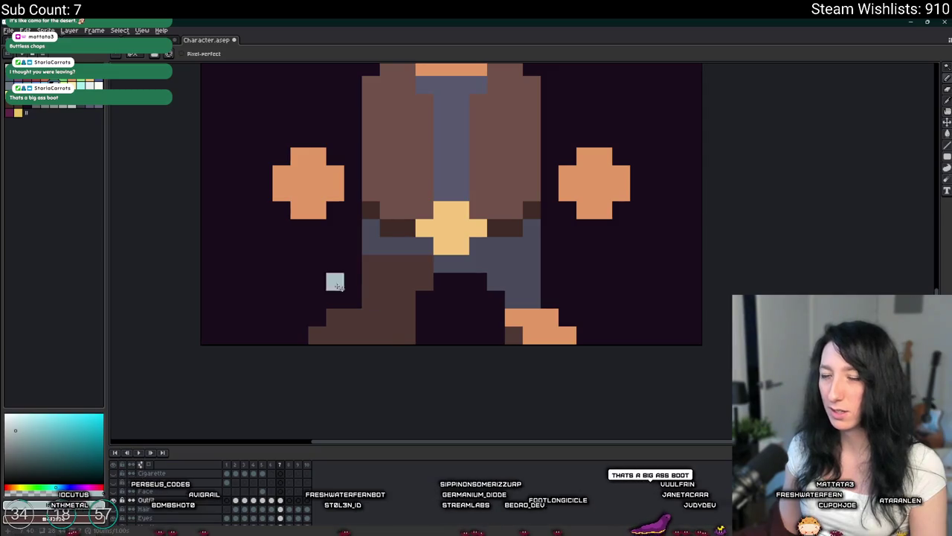
# Step: Return to the Pencil and zoom to the left boot's inner heel for the spur
pyautogui.scroll(1, 422, 333)
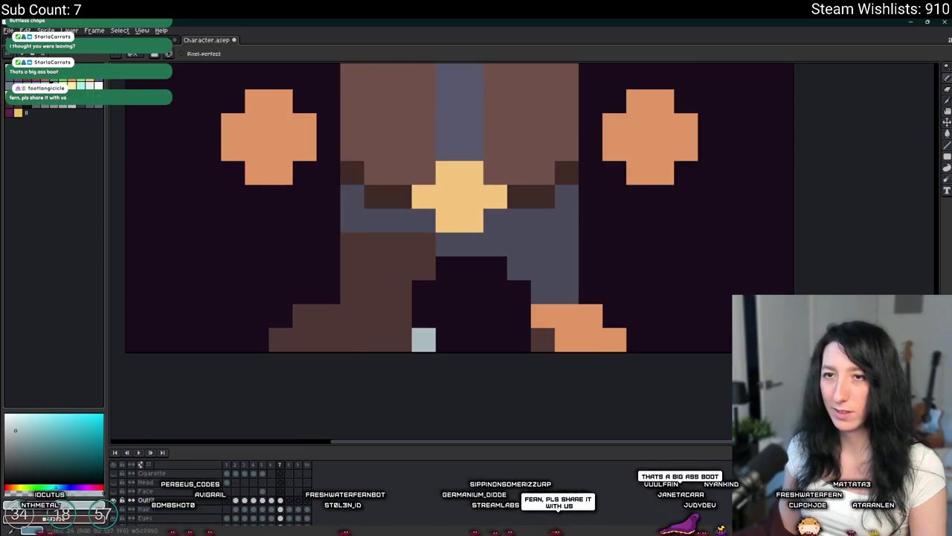
pyautogui.scroll(-2, 421, 335)
pyautogui.press('w')
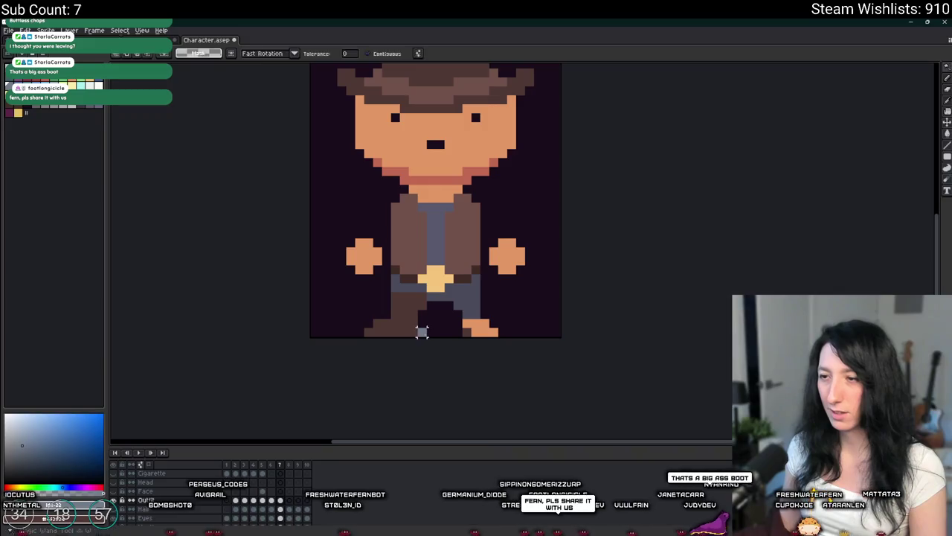
pyautogui.press('b')
pyautogui.scroll(-3, 423, 332)
pyautogui.scroll(-1, 424, 332)
pyautogui.scroll(3, 426, 332)
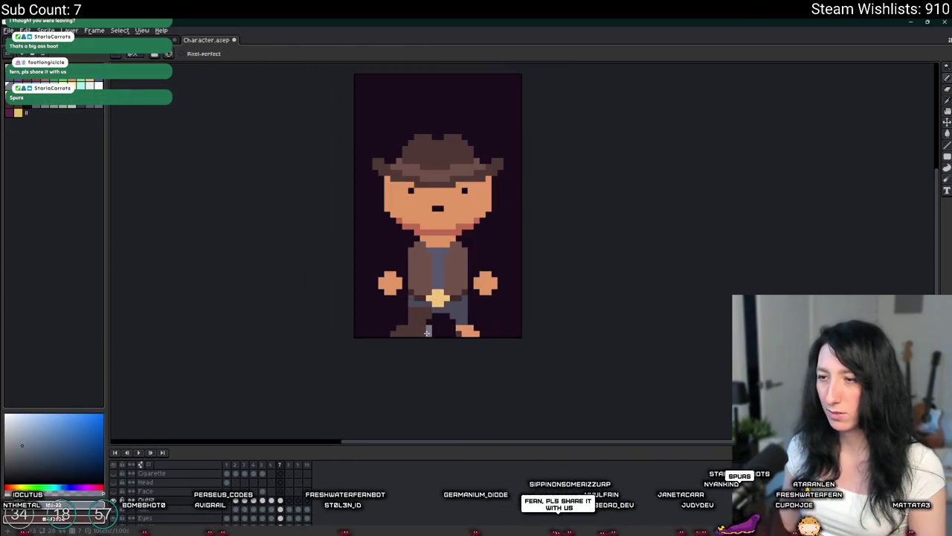
pyautogui.scroll(1, 427, 337)
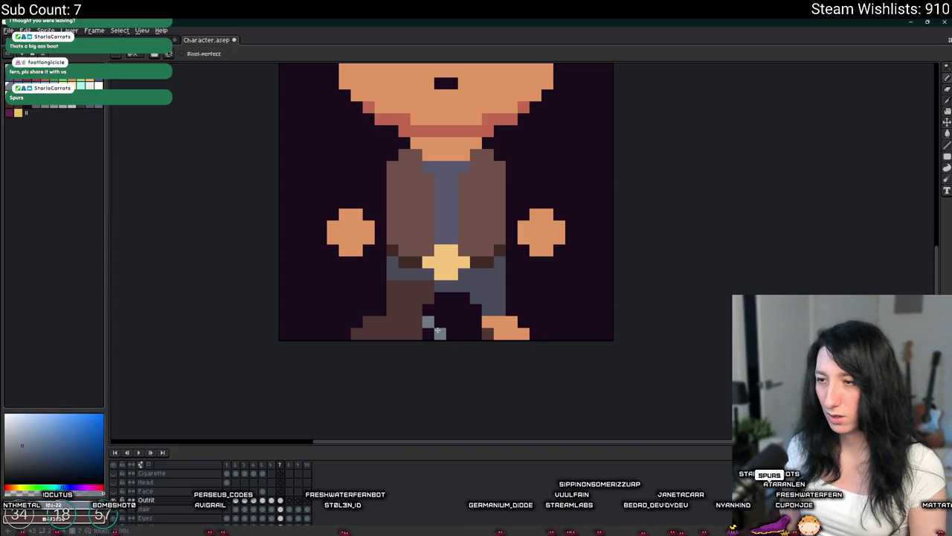
pyautogui.scroll(-3, 438, 329)
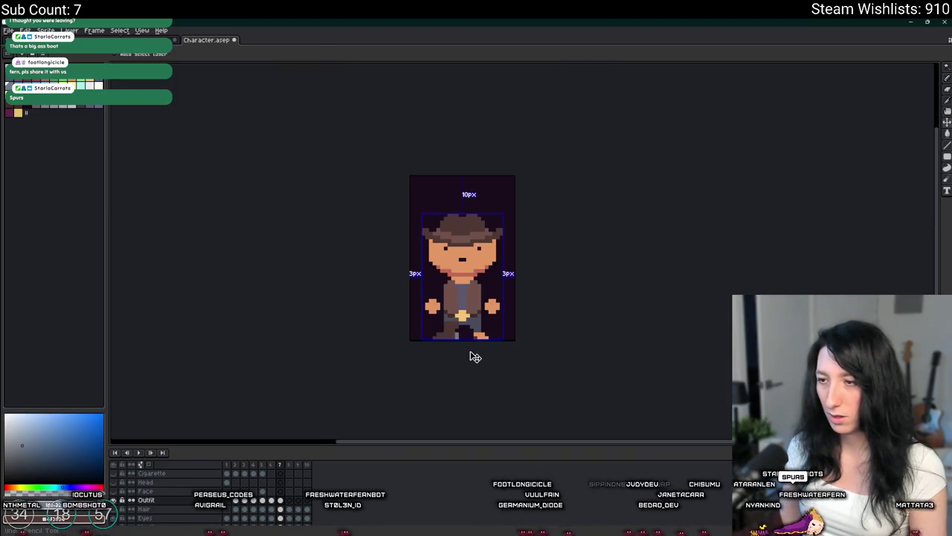
pyautogui.scroll(2, 462, 337)
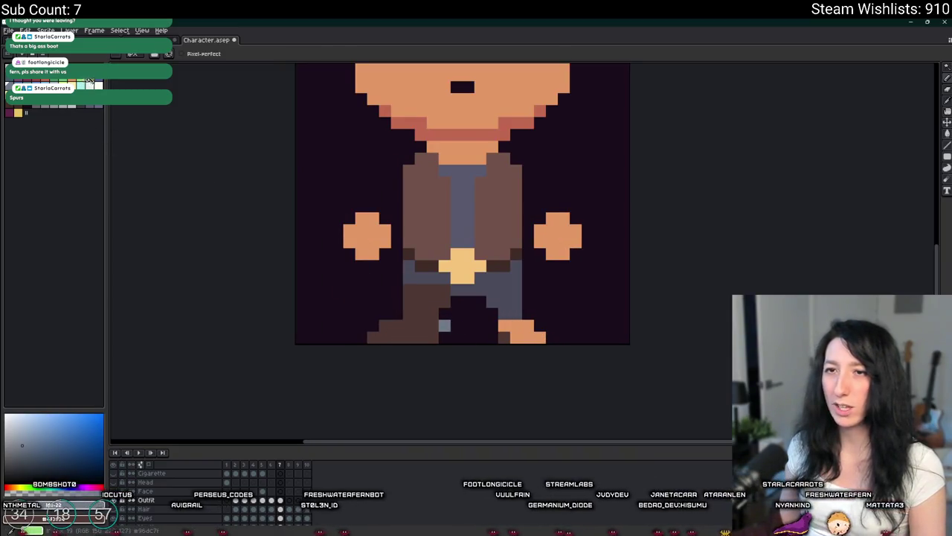
pyautogui.scroll(2, 456, 340)
pyautogui.scroll(1, 420, 341)
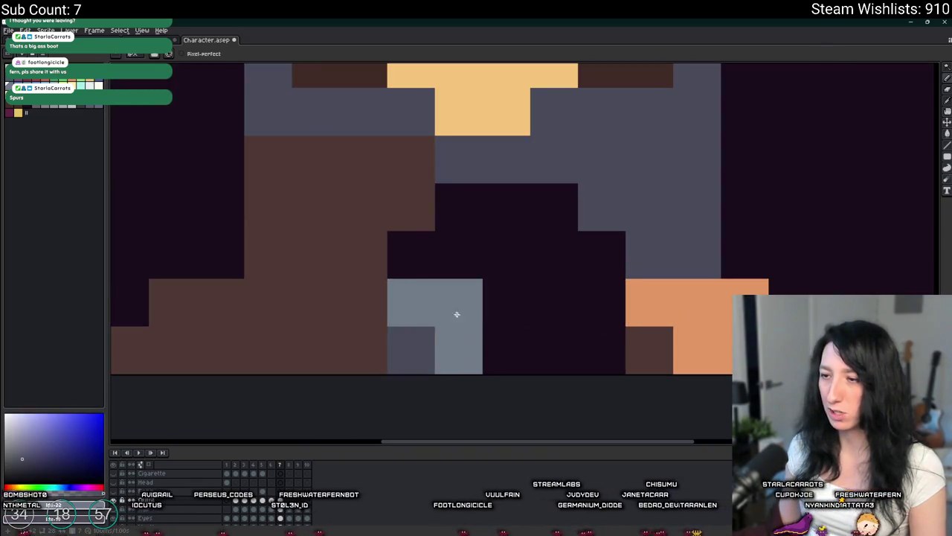
pyautogui.scroll(-5, 451, 313)
pyautogui.scroll(-1, 511, 340)
pyautogui.scroll(1, 523, 344)
pyautogui.scroll(3, 495, 335)
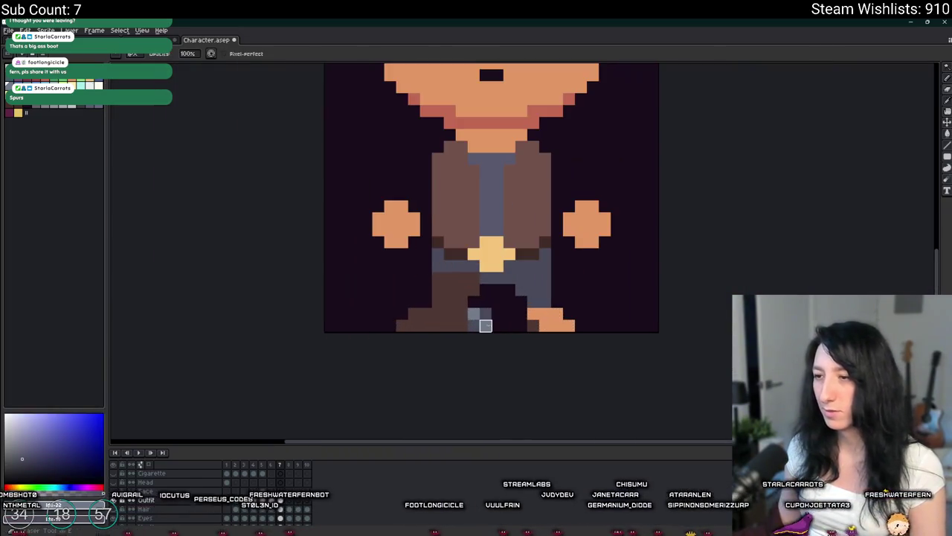
# Step: Add four lighter brown highlight pixels to the left boot
pyautogui.scroll(-3, 484, 313)
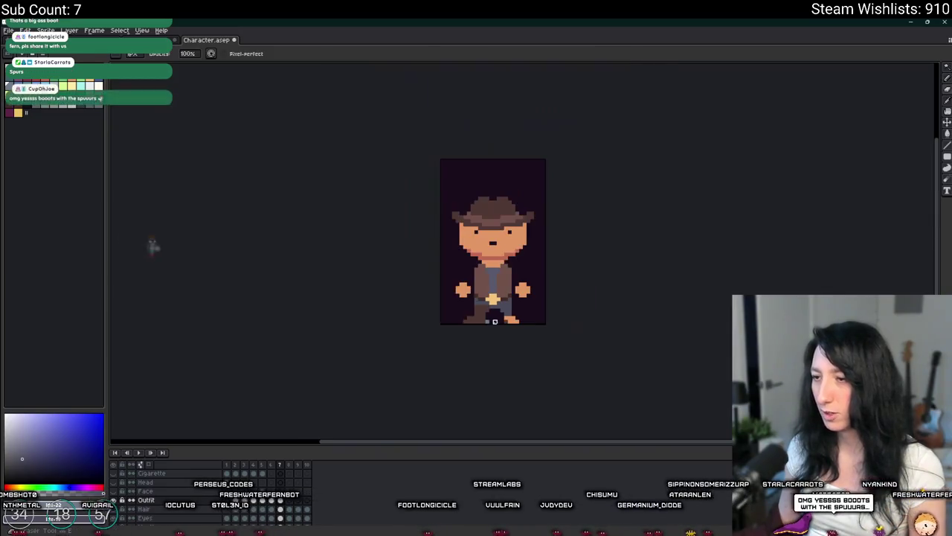
pyautogui.scroll(3, 493, 327)
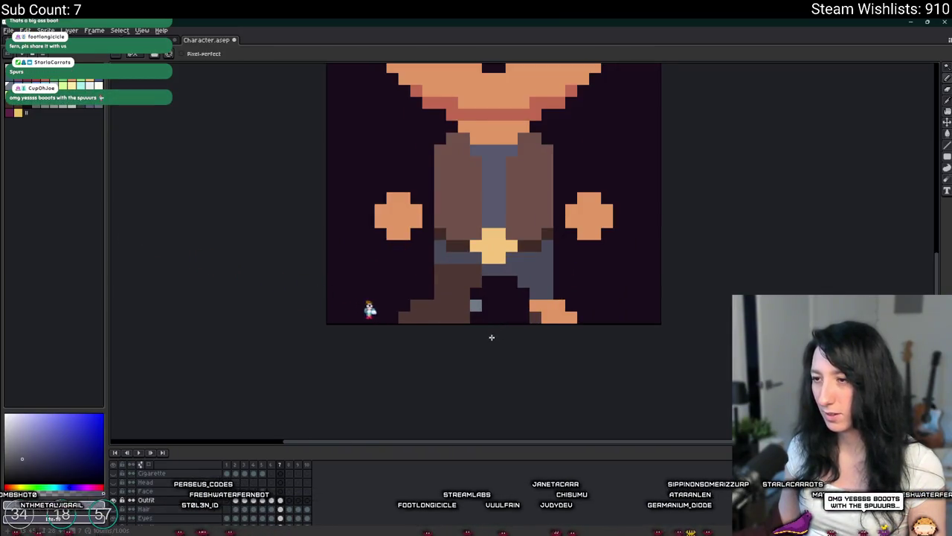
pyautogui.scroll(-1, 491, 340)
pyautogui.scroll(2, 376, 340)
pyautogui.scroll(-3, 350, 380)
pyautogui.scroll(-1, 346, 388)
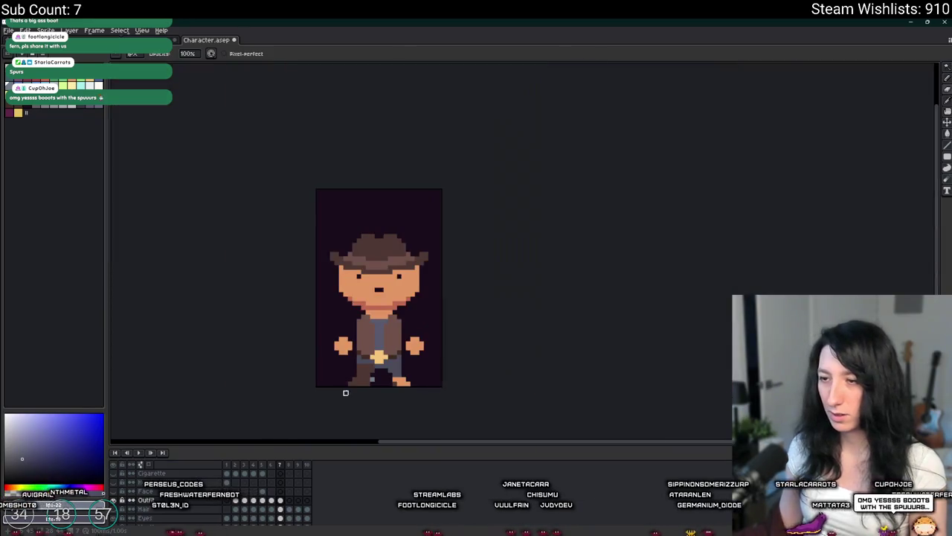
pyautogui.scroll(2, 345, 387)
pyautogui.scroll(2, 402, 344)
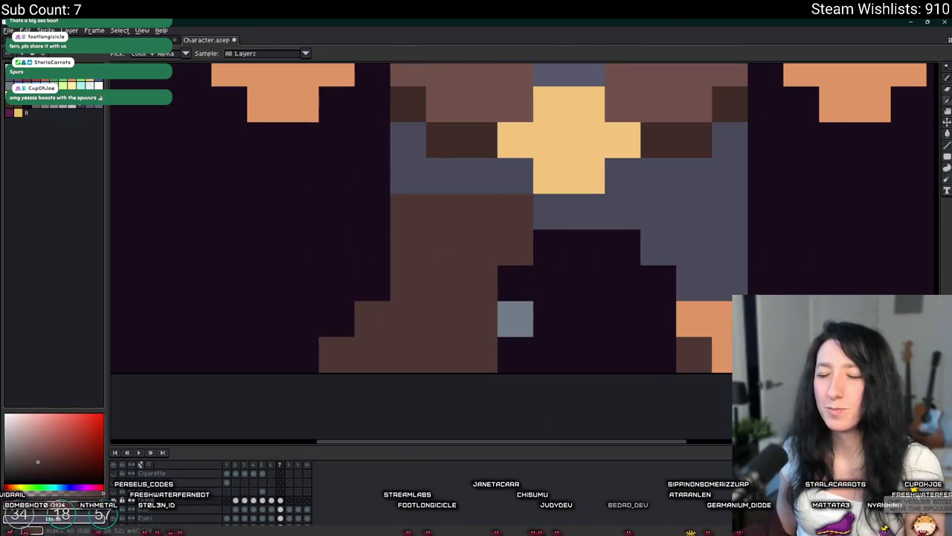
pyautogui.click(418, 250)
pyautogui.click(444, 282)
pyautogui.click(472, 272)
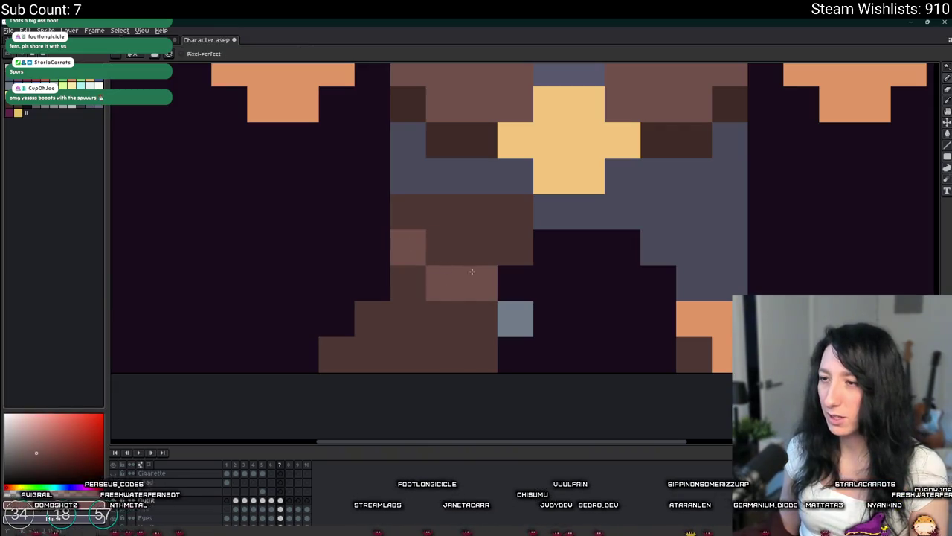
pyautogui.click(515, 247)
pyautogui.scroll(-2, 521, 260)
pyautogui.scroll(-1, 524, 268)
pyautogui.scroll(2, 526, 274)
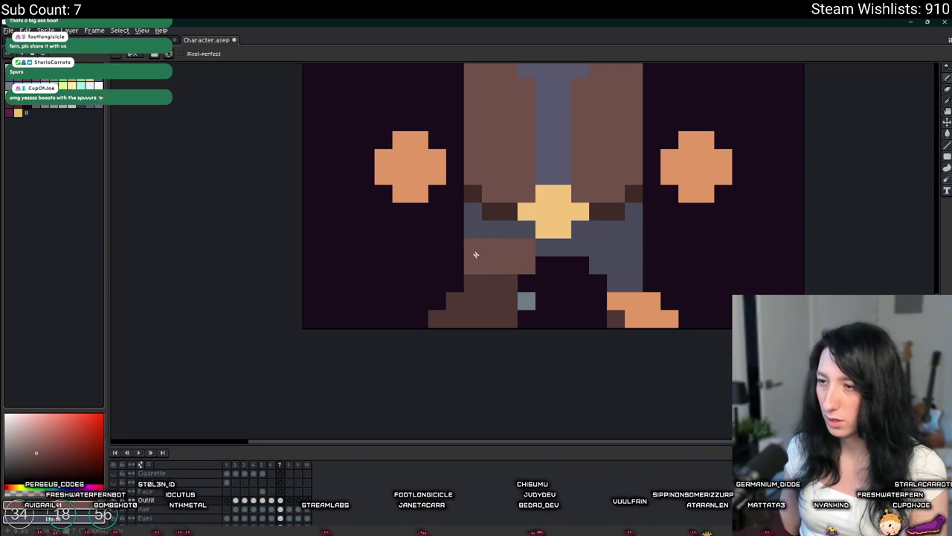
# Step: Save the sprite after the boot highlights
pyautogui.press('alt')
pyautogui.scroll(-6, 520, 267)
pyautogui.scroll(-1, 506, 257)
pyautogui.scroll(4, 476, 242)
pyautogui.scroll(3, 454, 231)
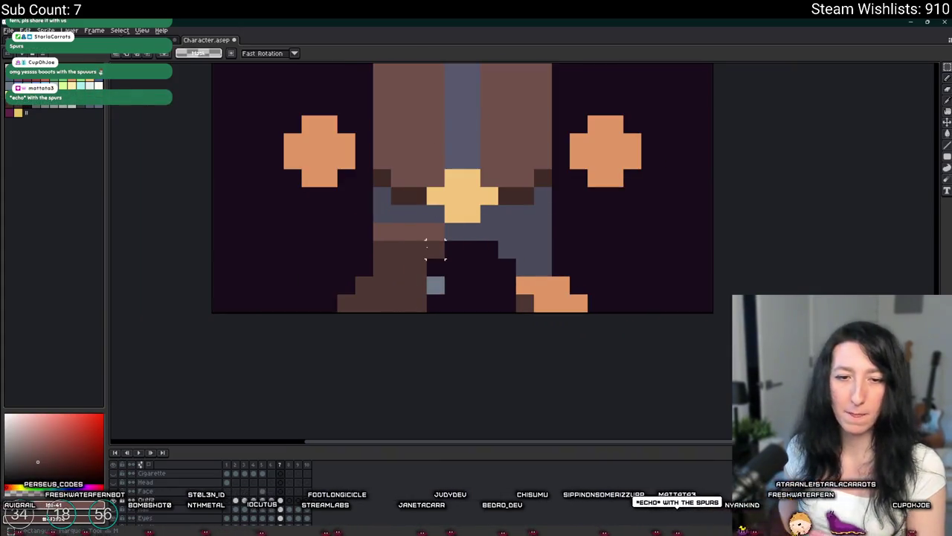
pyautogui.hotkey('ctrl', 's')
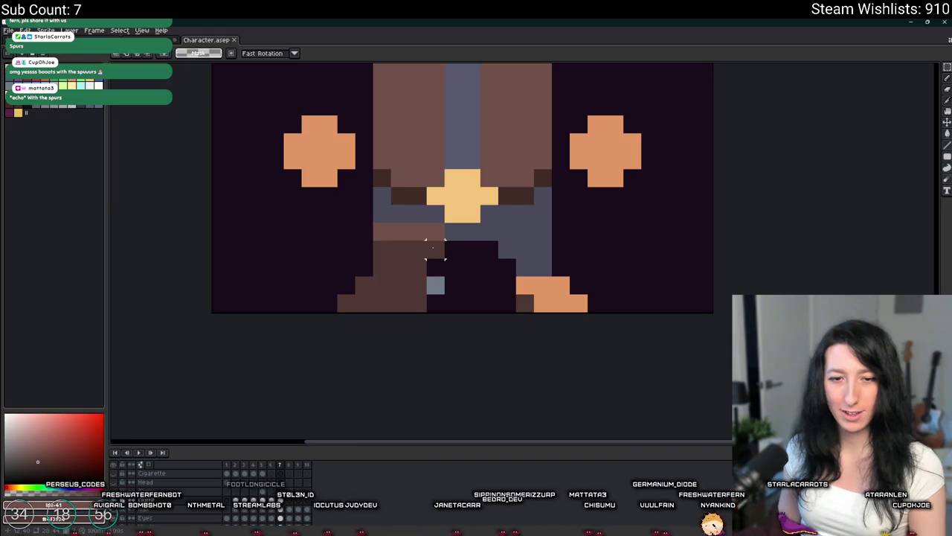
# Step: Centre the boots, sample a boot colour, and recolour a boot-edge pixel lighter brown
pyautogui.moveTo(435, 249); pyautogui.dragTo(350, 282)
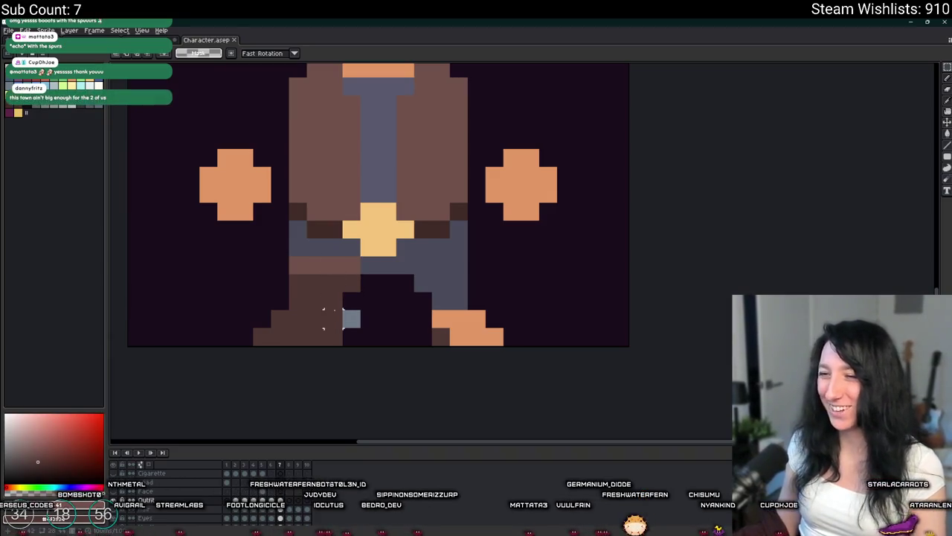
pyautogui.keyDown('alt'); pyautogui.click(150, 141); pyautogui.keyUp('alt')
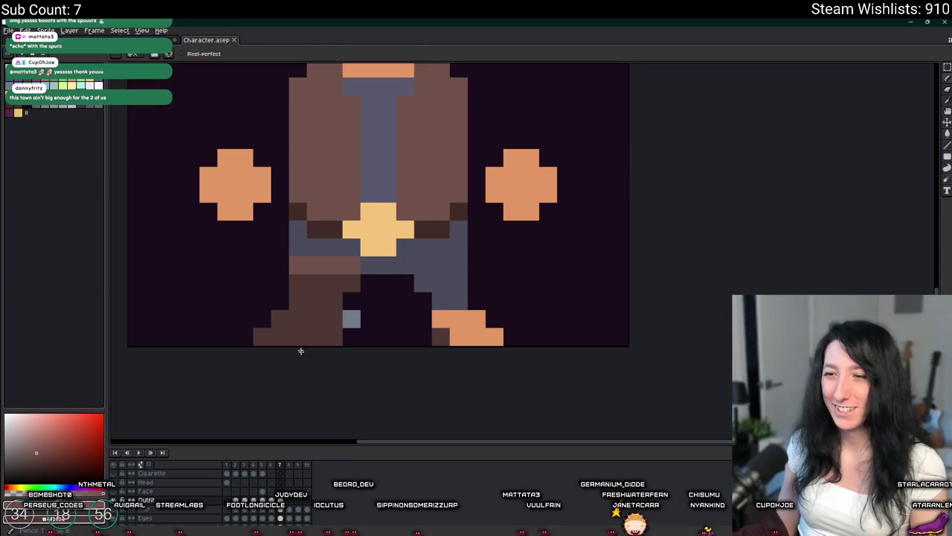
pyautogui.scroll(1, 289, 308)
pyautogui.scroll(-1, 248, 313)
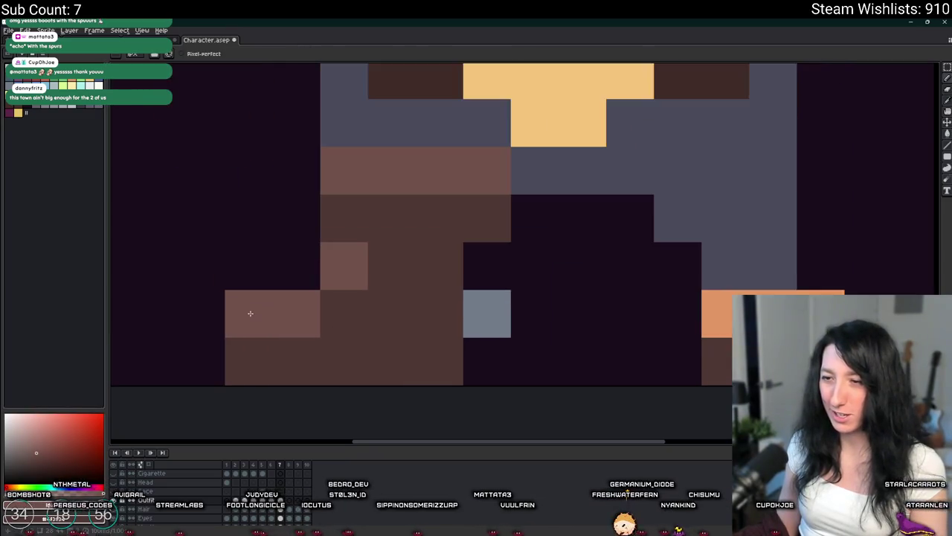
pyautogui.scroll(-3, 238, 319)
pyautogui.scroll(4, 232, 324)
pyautogui.scroll(-3, 259, 319)
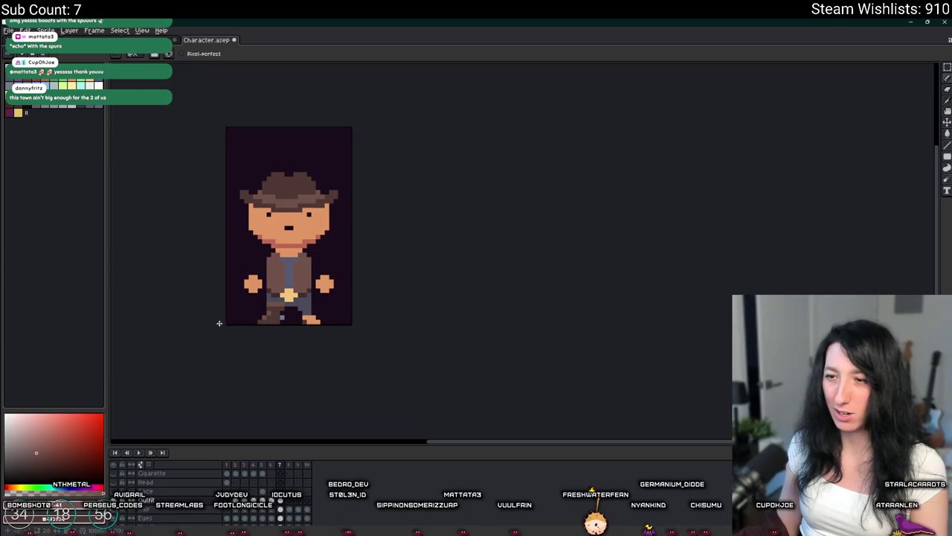
pyautogui.scroll(-1, 357, 297)
pyautogui.scroll(1, 359, 290)
pyautogui.scroll(1, 359, 289)
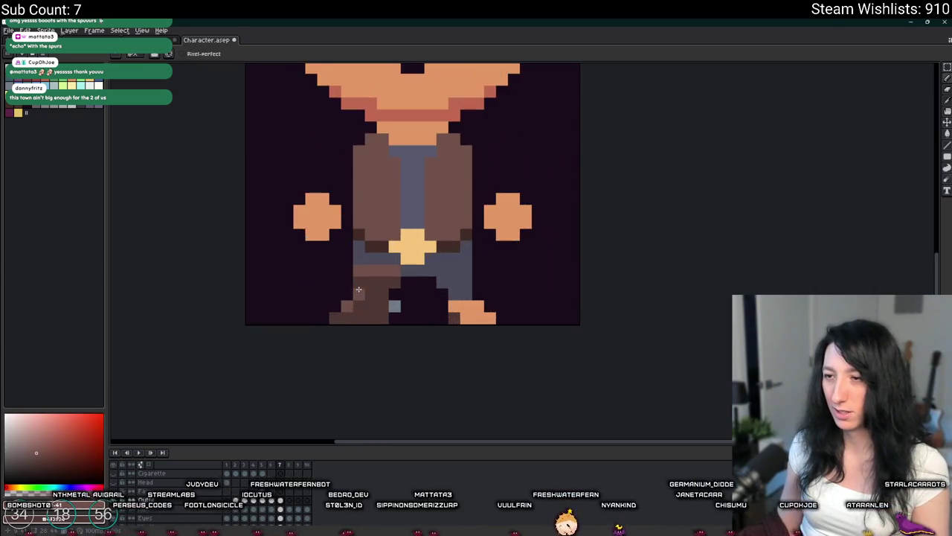
pyautogui.scroll(-2, 359, 287)
pyautogui.scroll(1, 350, 313)
pyautogui.scroll(3, 334, 334)
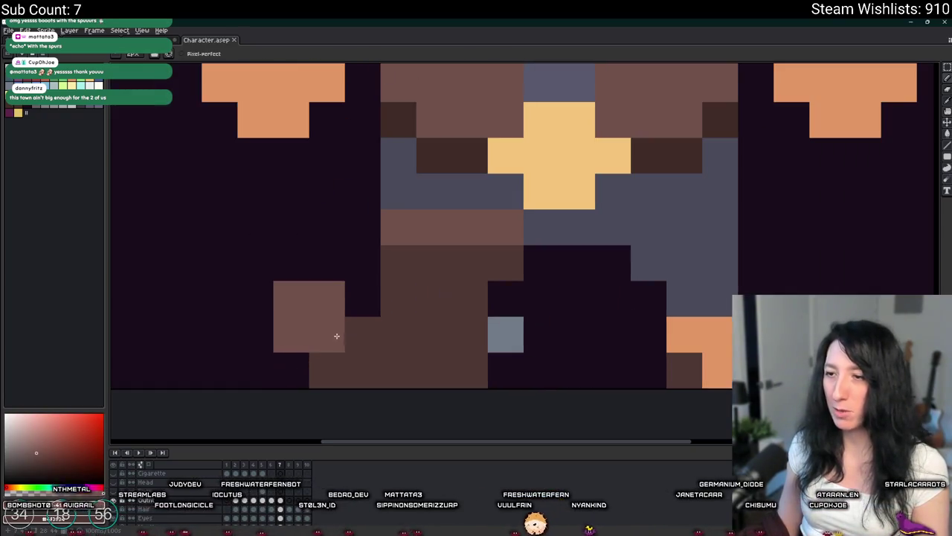
pyautogui.click(363, 298)
# Step: Save the sprite, then undo to darken the light-brown stripe on the left leg
pyautogui.scroll(-3, 357, 313)
pyautogui.scroll(2, 364, 329)
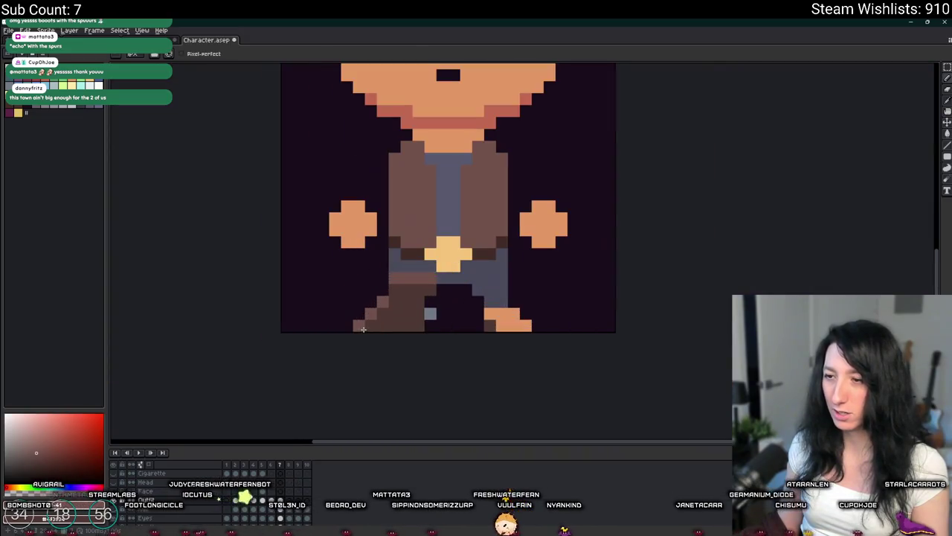
pyautogui.scroll(-3, 386, 362)
pyautogui.scroll(-1, 387, 361)
pyautogui.scroll(-2, 388, 359)
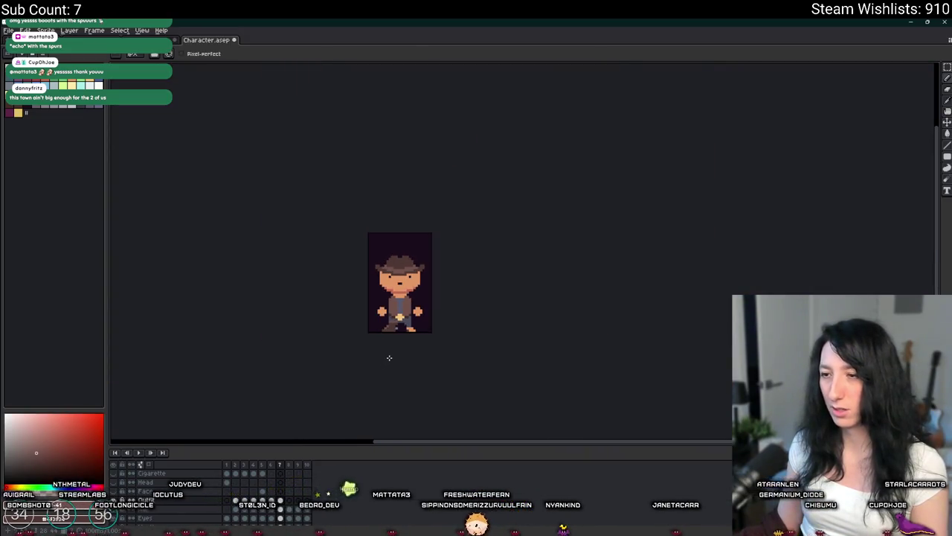
pyautogui.hotkey('ctrl', 's')
pyautogui.scroll(2, 379, 333)
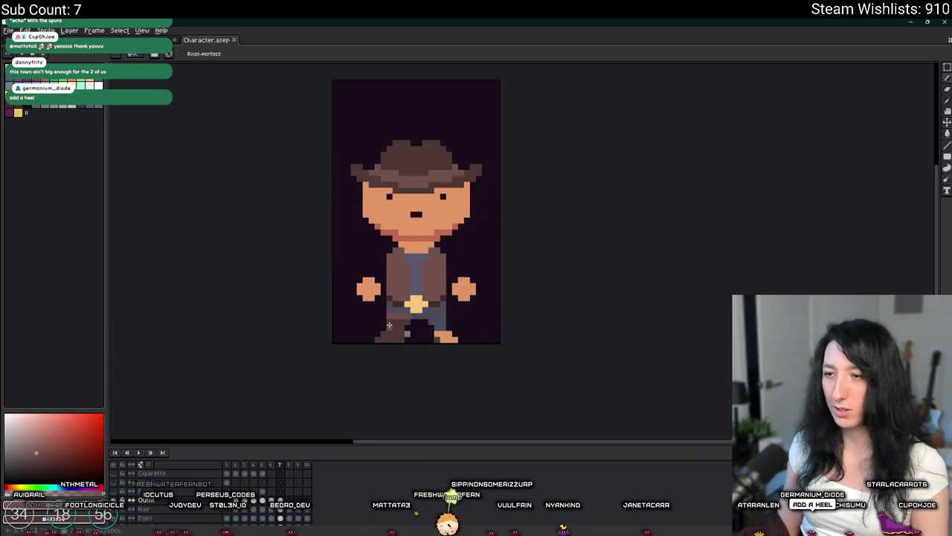
pyautogui.scroll(2, 387, 327)
pyautogui.hotkey('ctrl', 'z')
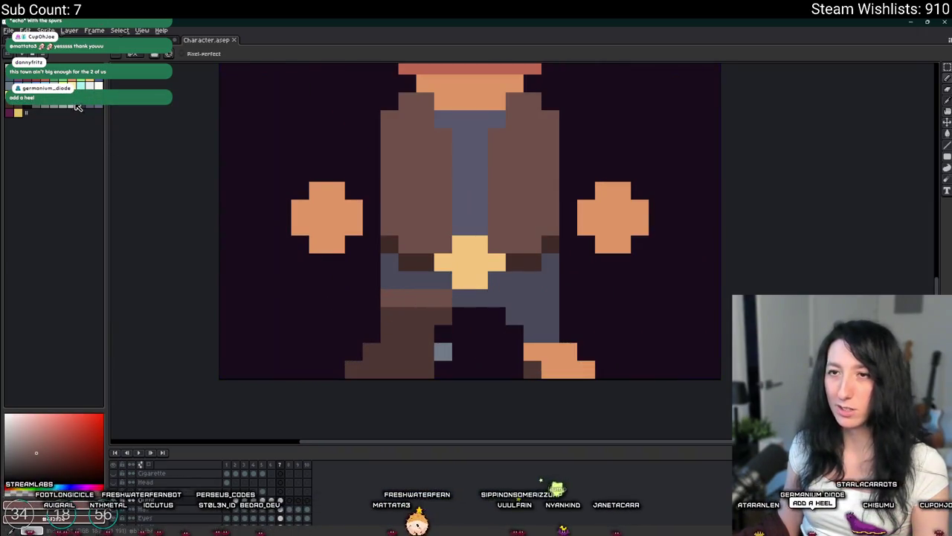
# Step: Select the left boot with the Rectangular Marquee
pyautogui.scroll(-1, 312, 192)
pyautogui.scroll(-2, 311, 192)
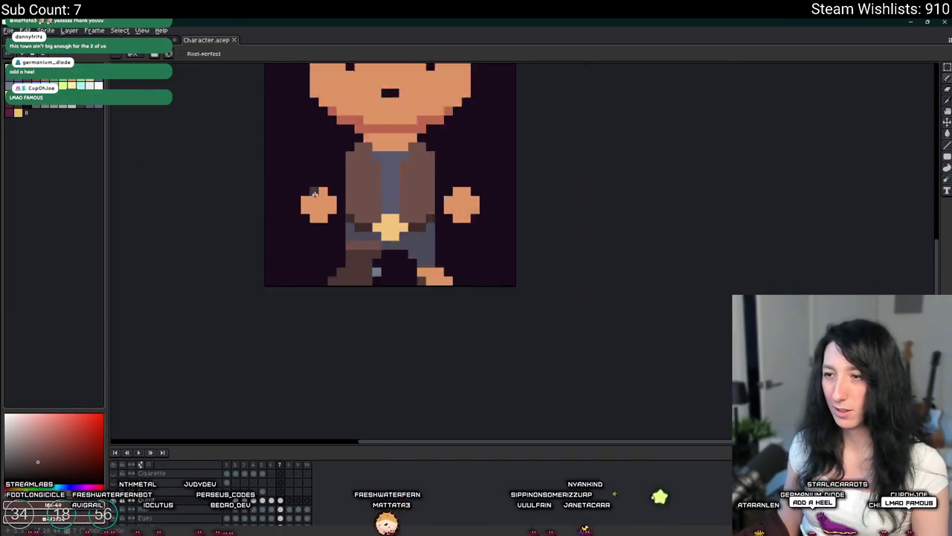
pyautogui.press('m')
pyautogui.scroll(2, 319, 238)
pyautogui.scroll(1, 320, 238)
pyautogui.moveTo(422, 201); pyautogui.dragTo(312, 293)
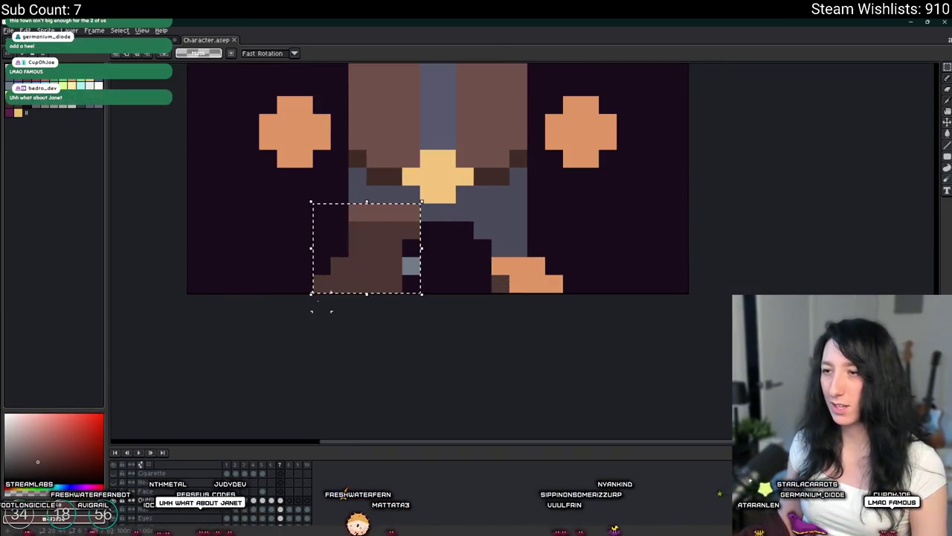
# Step: Copy the left boot and gray spur onto the right leg, mirrored horizontally
pyautogui.moveTo(382, 255); pyautogui.dragTo(544, 246)
pyautogui.hotkey('shift', 'h')
pyautogui.hotkey('ctrl', 'd')
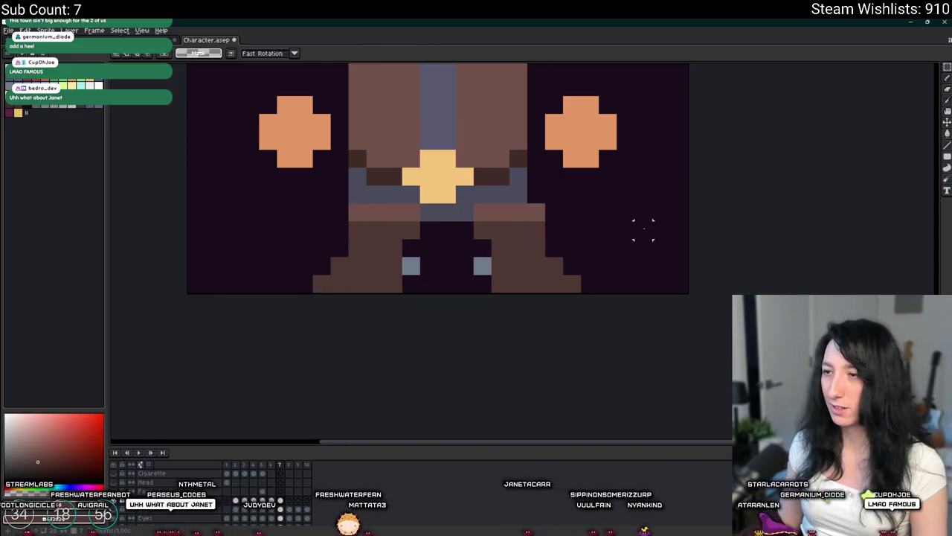
pyautogui.scroll(-3, 643, 228)
pyautogui.scroll(3, 662, 221)
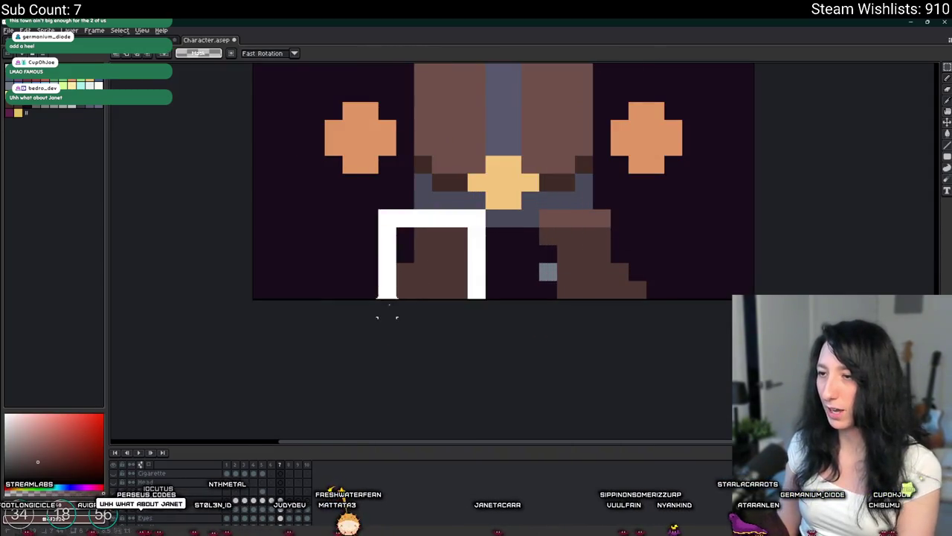
pyautogui.press('i')
pyautogui.scroll(-3, 521, 232)
pyautogui.scroll(3, 521, 232)
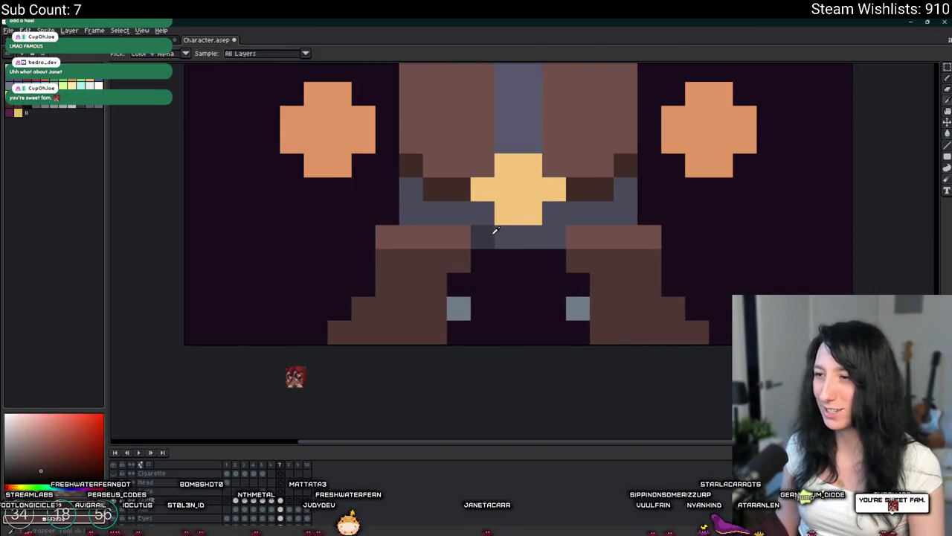
pyautogui.press('b')
pyautogui.scroll(-3, 483, 227)
pyautogui.scroll(-1, 520, 148)
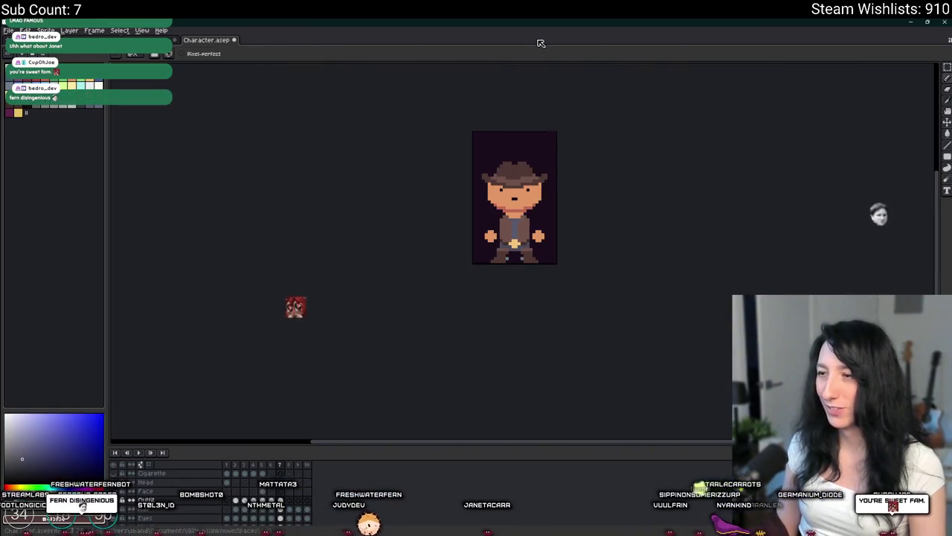
pyautogui.scroll(-1, 541, 130)
pyautogui.scroll(1, 532, 145)
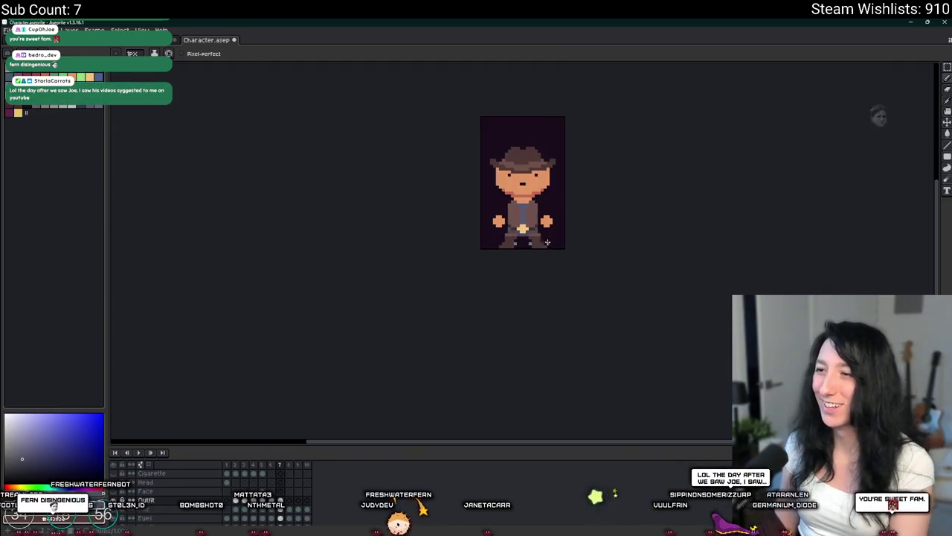
pyautogui.scroll(3, 547, 242)
pyautogui.scroll(2, 461, 208)
# Step: Shift the left leg one pixel right and the right leg one pixel left
pyautogui.press('m')
pyautogui.scroll(3, 434, 199)
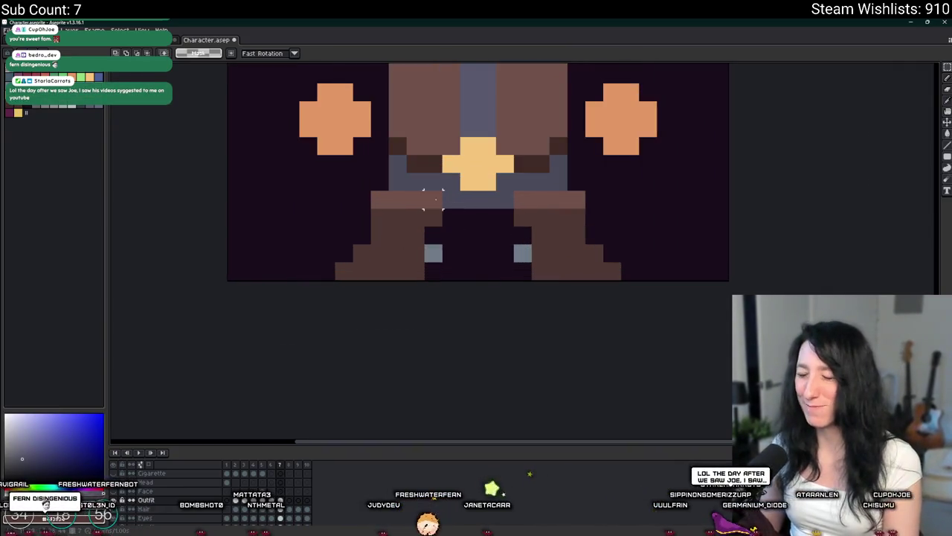
pyautogui.moveTo(442, 190); pyautogui.dragTo(334, 282)
pyautogui.press('Right')
pyautogui.press('Return')
pyautogui.moveTo(513, 191); pyautogui.dragTo(622, 281)
pyautogui.press('Left')
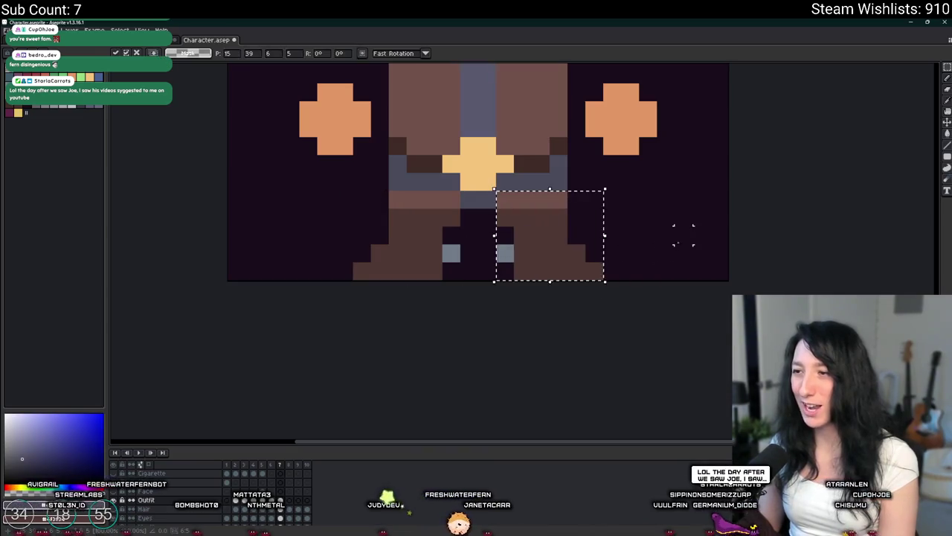
pyautogui.hotkey('ctrl', 'd')
pyautogui.scroll(-3, 682, 232)
pyautogui.scroll(1, 613, 251)
pyautogui.scroll(1, 568, 235)
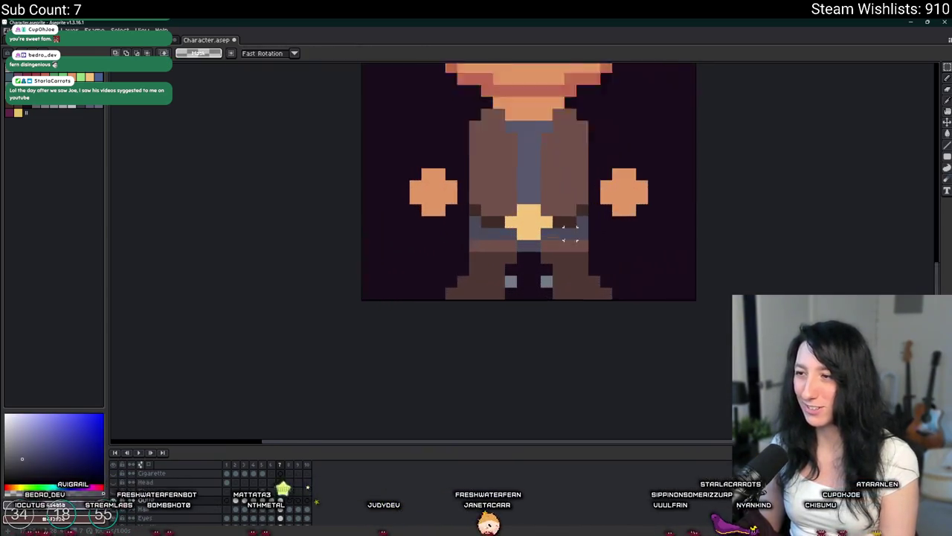
pyautogui.scroll(2, 569, 234)
# Step: Fill both vest halves with a darker brown picked from the sprite
pyautogui.press('b')
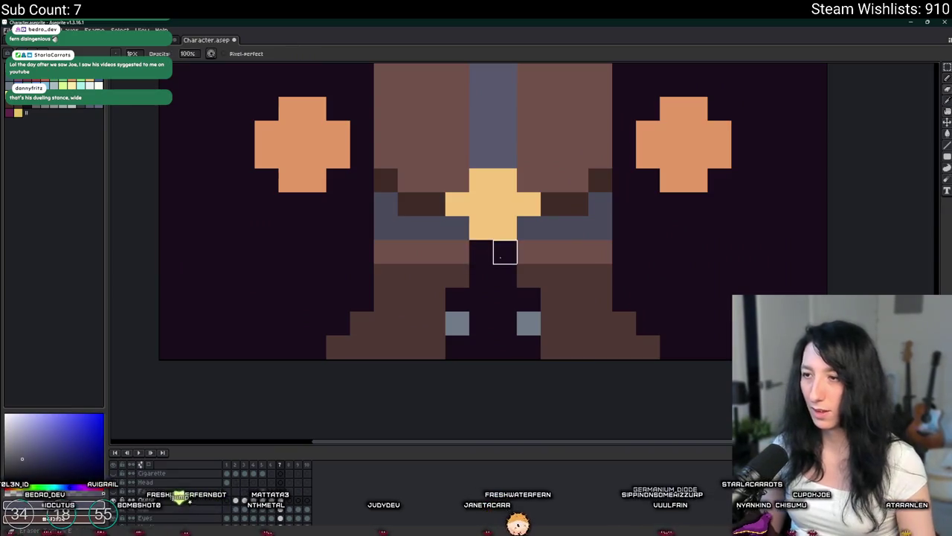
pyautogui.scroll(-3, 504, 252)
pyautogui.press('i')
pyautogui.scroll(1, 498, 268)
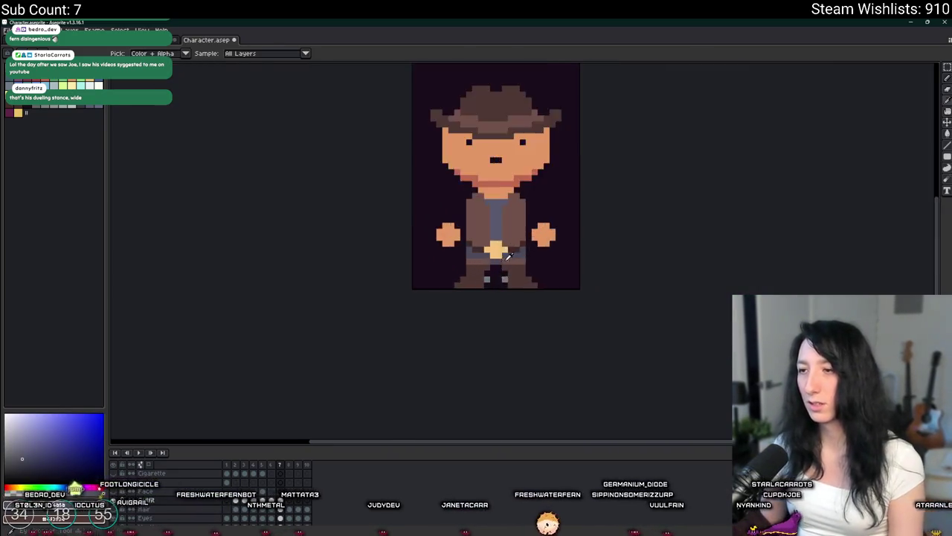
pyautogui.scroll(2, 484, 257)
pyautogui.scroll(-3, 472, 251)
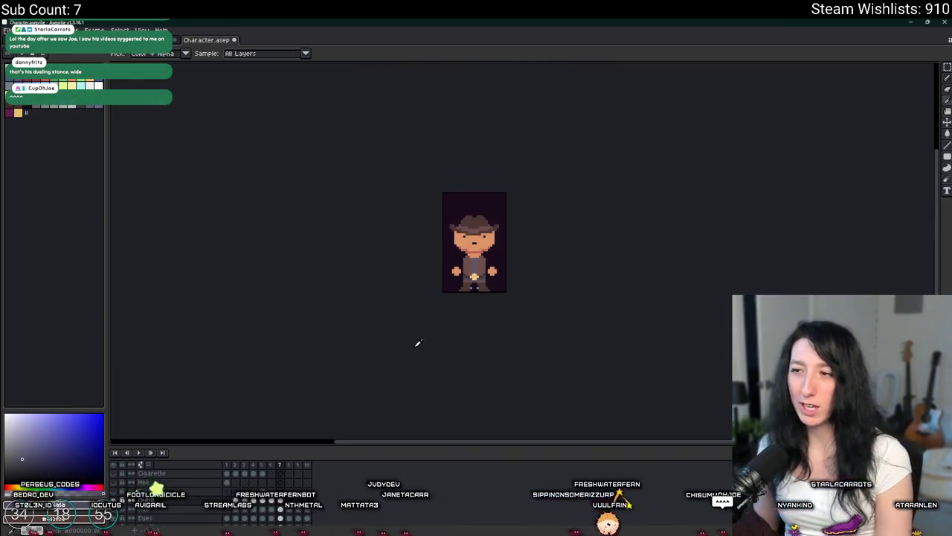
pyautogui.scroll(2, 466, 256)
pyautogui.scroll(1, 465, 253)
pyautogui.scroll(2, 464, 259)
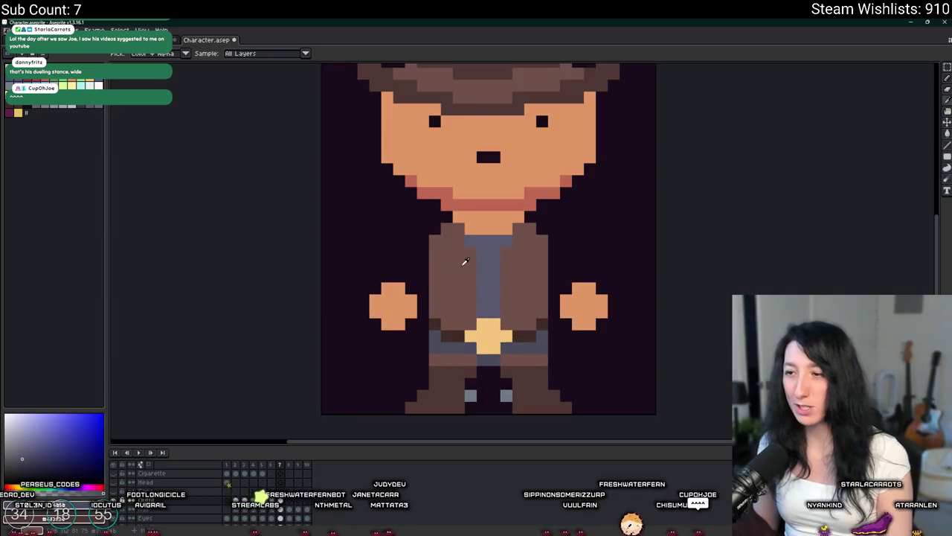
pyautogui.scroll(1, 420, 265)
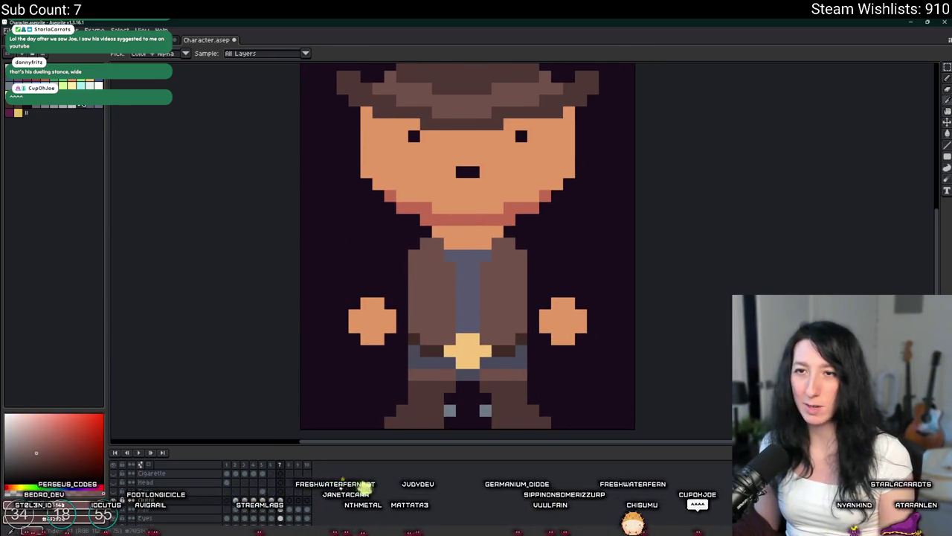
pyautogui.press('g')
pyautogui.click(431, 294)
pyautogui.click(507, 293)
pyautogui.scroll(-3, 508, 293)
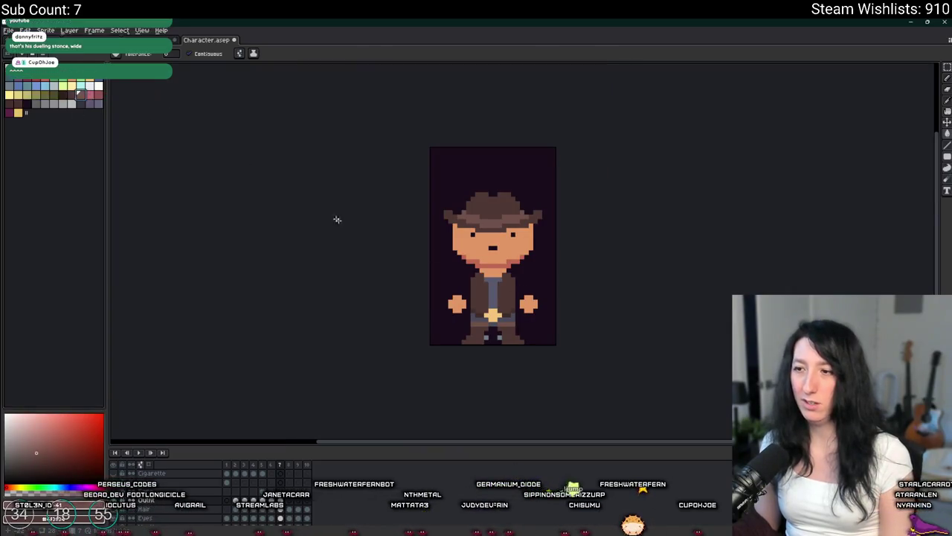
pyautogui.scroll(3, 491, 245)
# Step: Add an extra gold pixel beside the belt buckle
pyautogui.press('b')
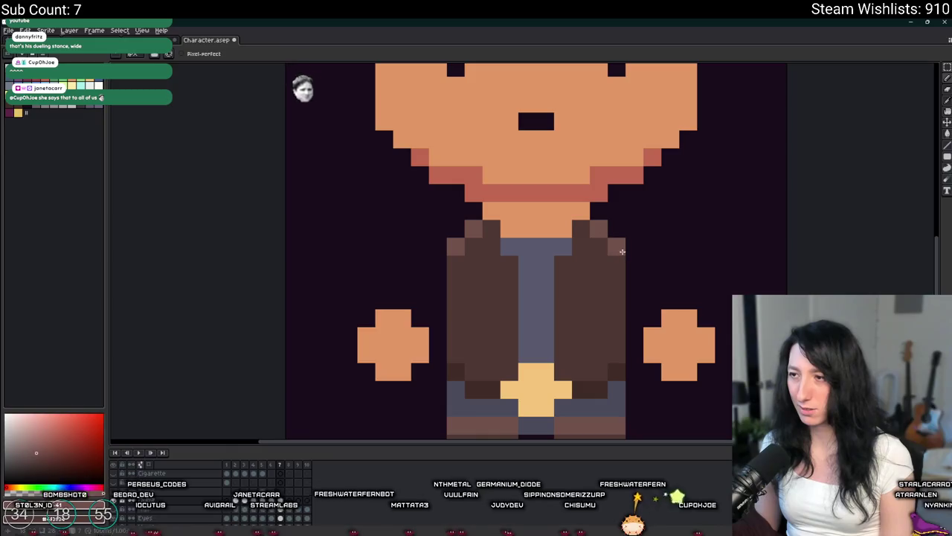
pyautogui.scroll(-3, 621, 251)
pyautogui.scroll(-1, 655, 268)
pyautogui.scroll(-1, 630, 279)
pyautogui.scroll(-1, 630, 279)
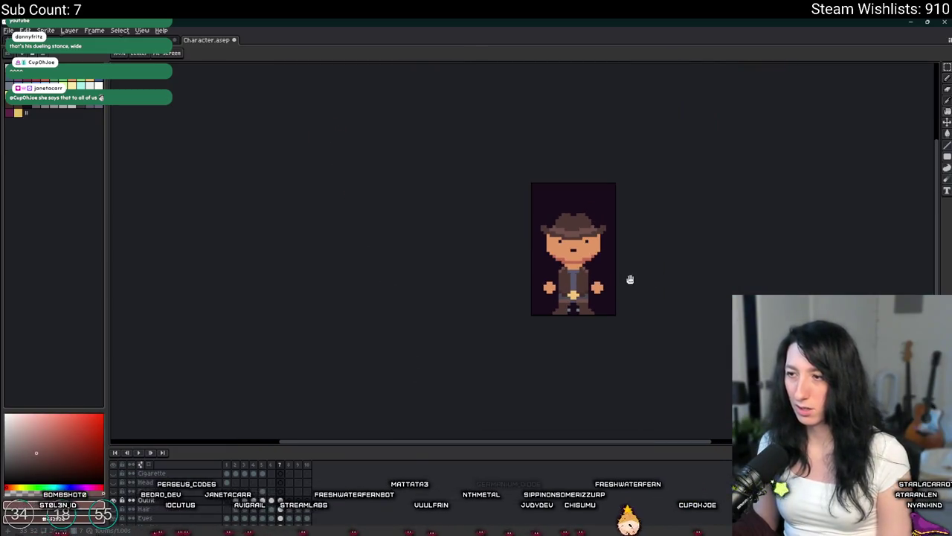
pyautogui.scroll(2, 578, 276)
pyautogui.scroll(2, 521, 277)
pyautogui.press('i')
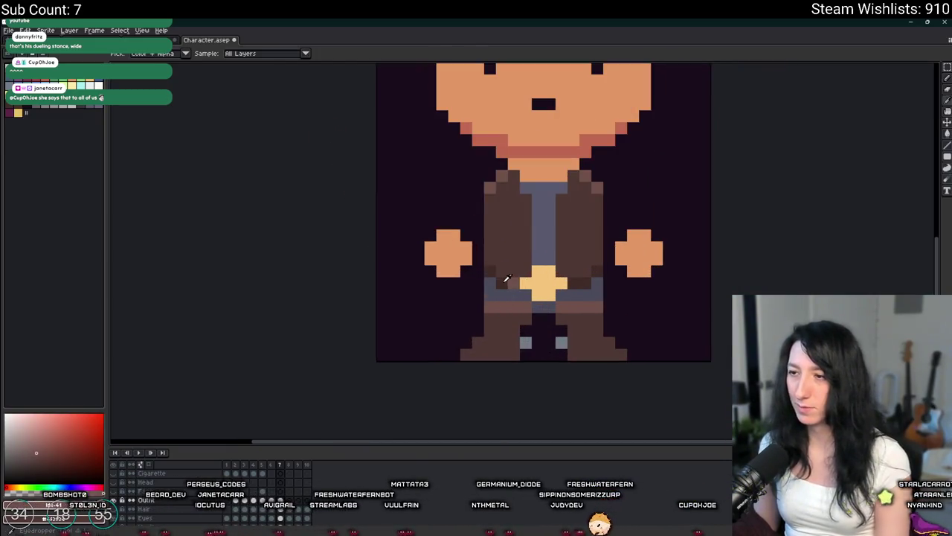
pyautogui.press('super')
pyautogui.press('Escape')
pyautogui.press('v')
pyautogui.press('b')
pyautogui.click(526, 284)
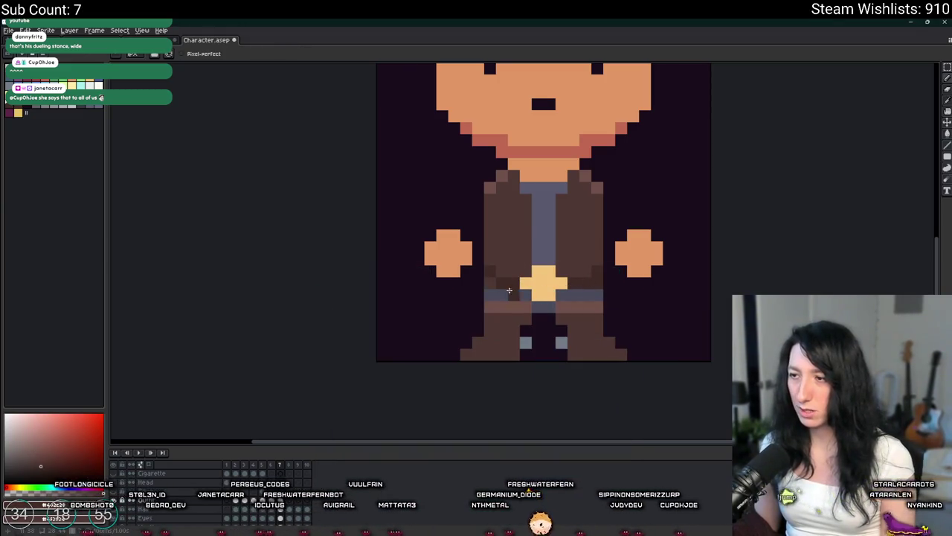
pyautogui.scroll(-3, 498, 307)
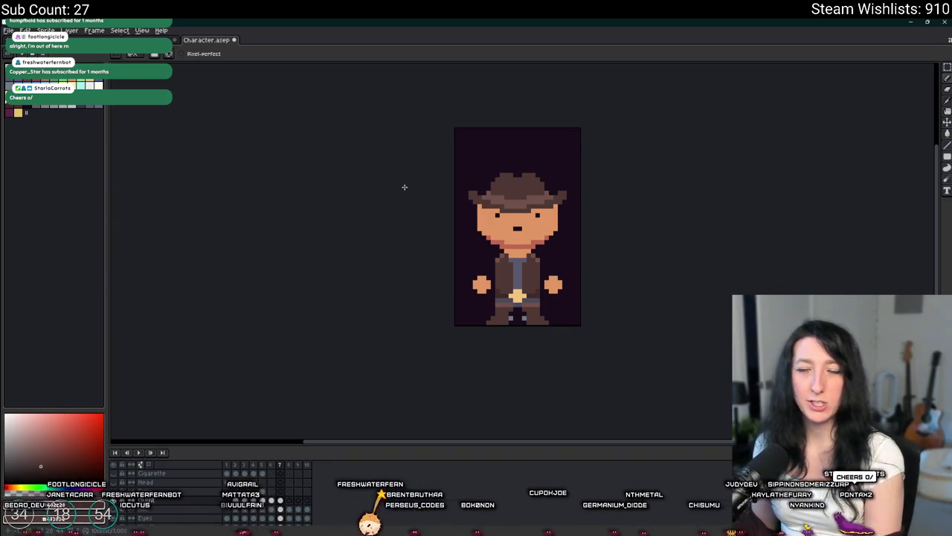
pyautogui.scroll(-1, 433, 204)
pyautogui.scroll(-2, 439, 208)
pyautogui.scroll(4, 479, 213)
pyautogui.scroll(-1, 480, 214)
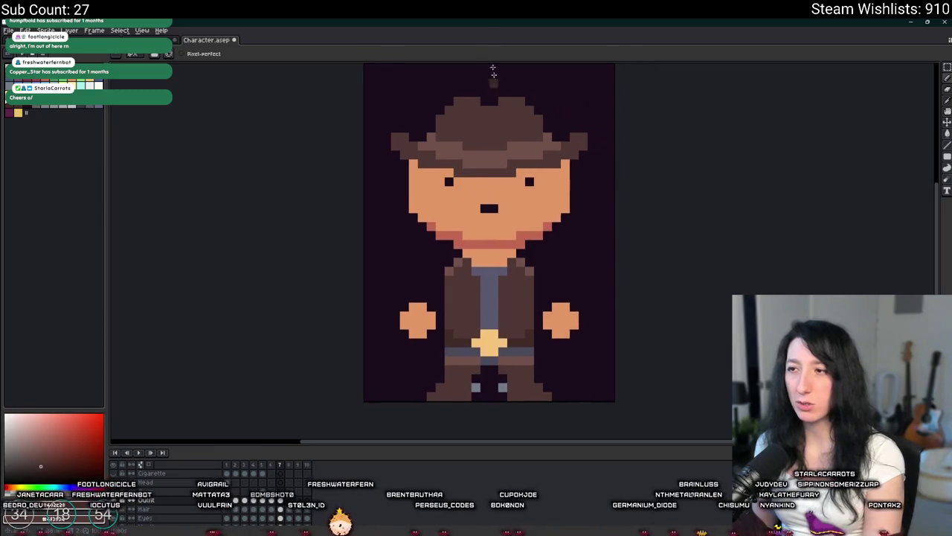
pyautogui.scroll(-3, 482, 133)
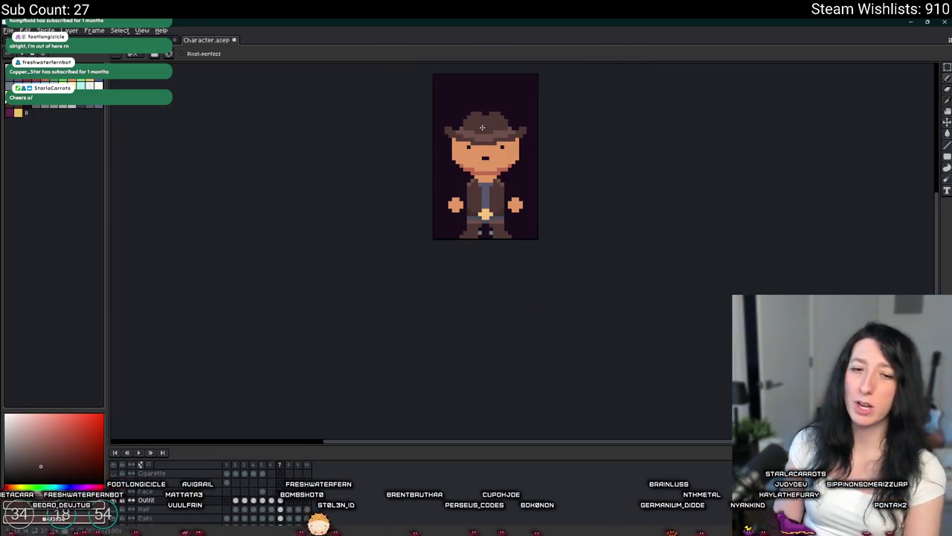